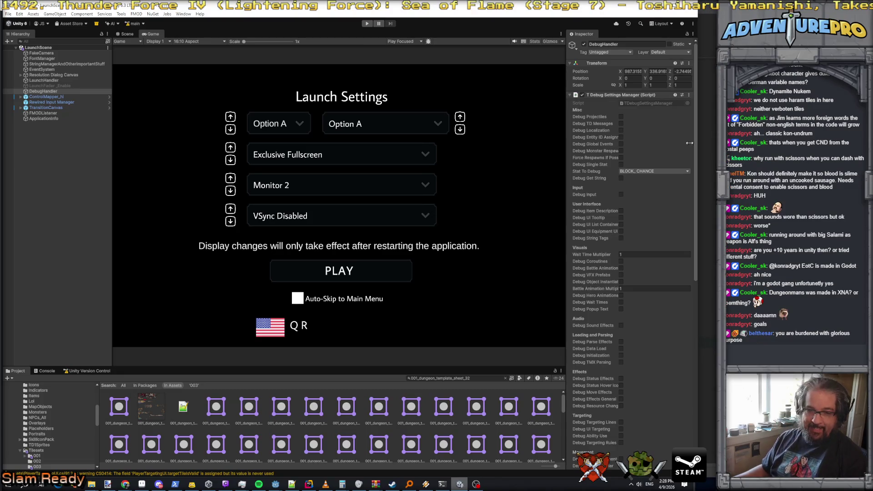
Delete the extra blank lines above 'return numVerboten == 0;' in the wall-generation check
{"action": "left_click", "coordinate": [704, 249]}
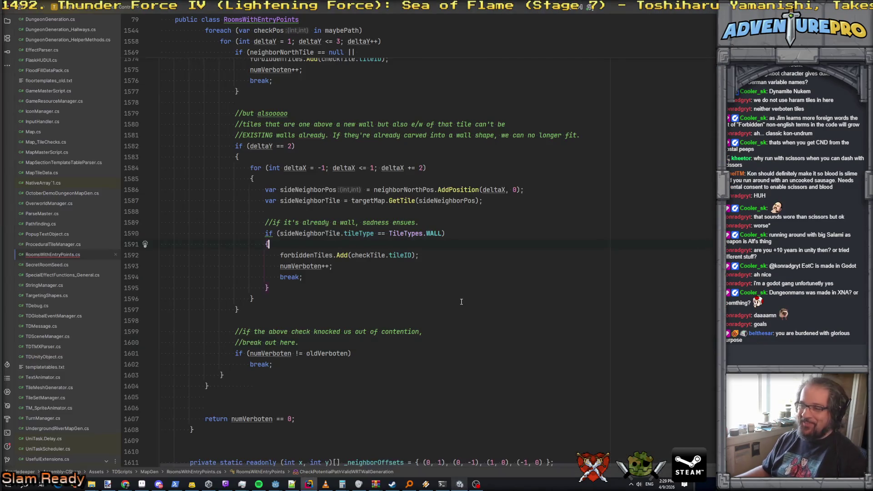
{"action": "scroll", "coordinate": [302, 304], "scroll_direction": "up", "scroll_amount": 15}
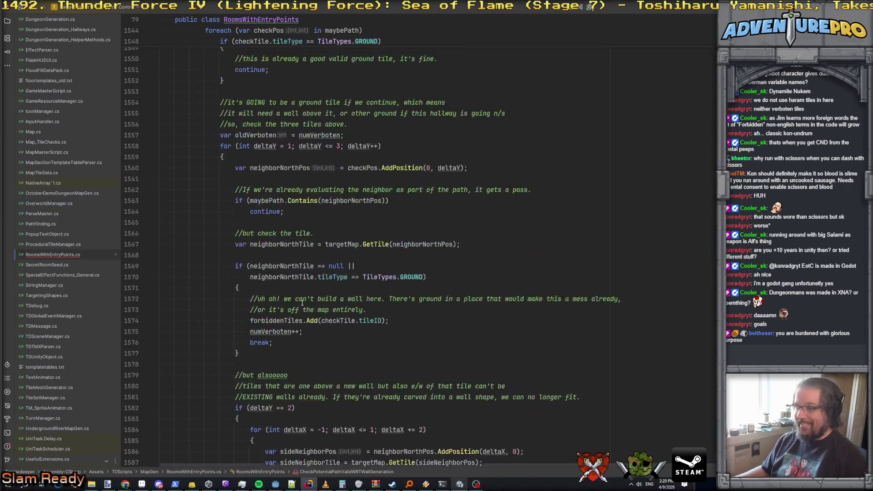
{"action": "scroll", "coordinate": [302, 304], "scroll_direction": "down", "scroll_amount": 18}
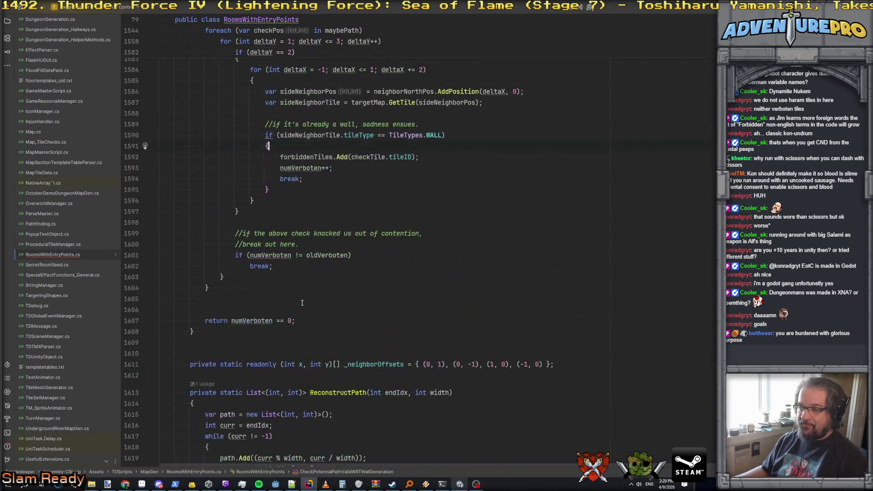
{"action": "left_click", "coordinate": [272, 296]}
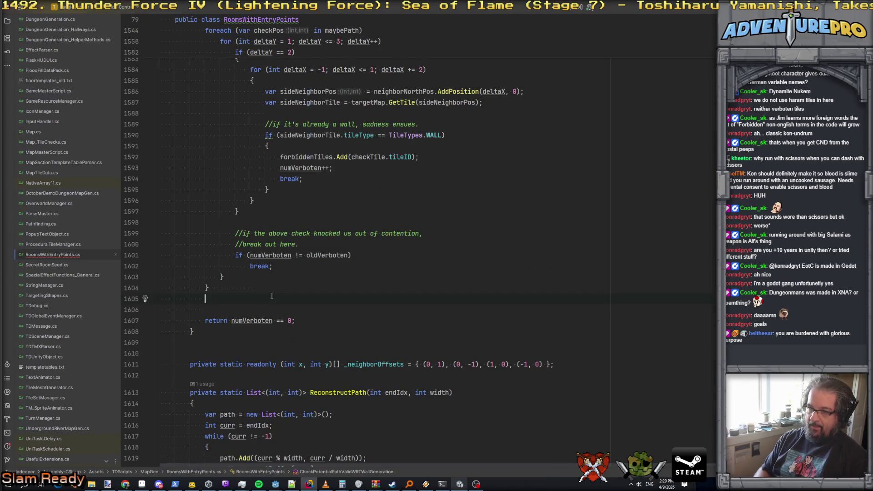
{"action": "key", "text": "Home"}
{"action": "key", "text": "shift+Down"}
{"action": "key", "text": "shift+Down"}
{"action": "key", "text": "Delete"}
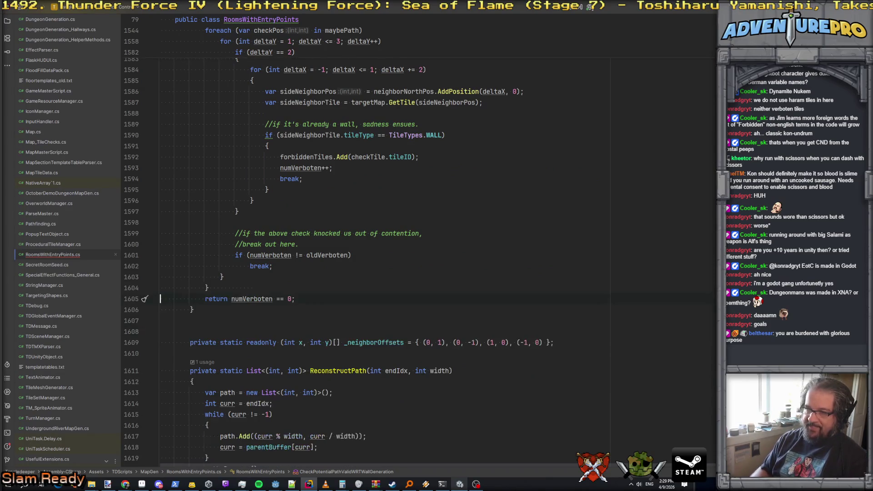
Scroll up and place the cursor inside the CalculateHallwayPath method
{"action": "scroll", "coordinate": [364, 250], "scroll_direction": "up", "scroll_amount": 20}
{"action": "scroll", "coordinate": [669, 263], "scroll_direction": "up", "scroll_amount": 20}
{"action": "scroll", "coordinate": [669, 263], "scroll_direction": "up", "scroll_amount": 11}
{"action": "left_click", "coordinate": [464, 255]}
{"action": "scroll", "coordinate": [464, 255], "scroll_direction": "up", "scroll_amount": 12}
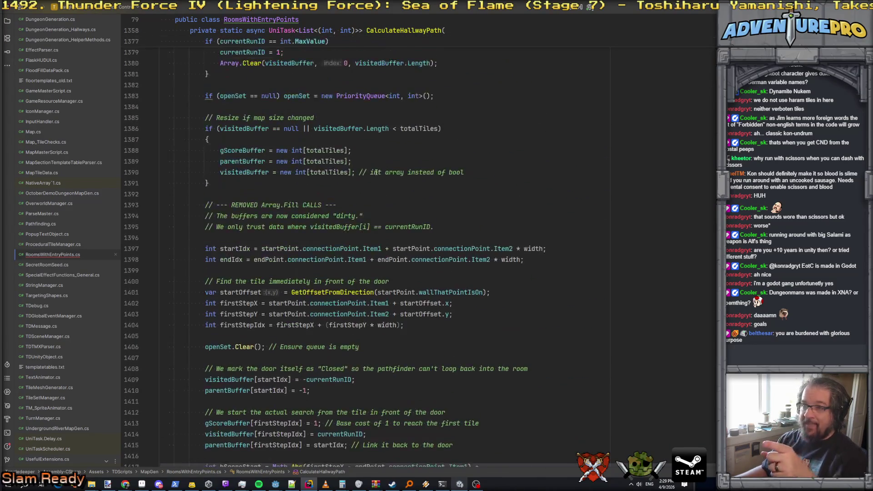
Insert 'targetMap,' before forbiddenTiles in the CheckPotentialPathValidWRTWallGeneration call
{"action": "scroll", "coordinate": [376, 172], "scroll_direction": "up", "scroll_amount": 11}
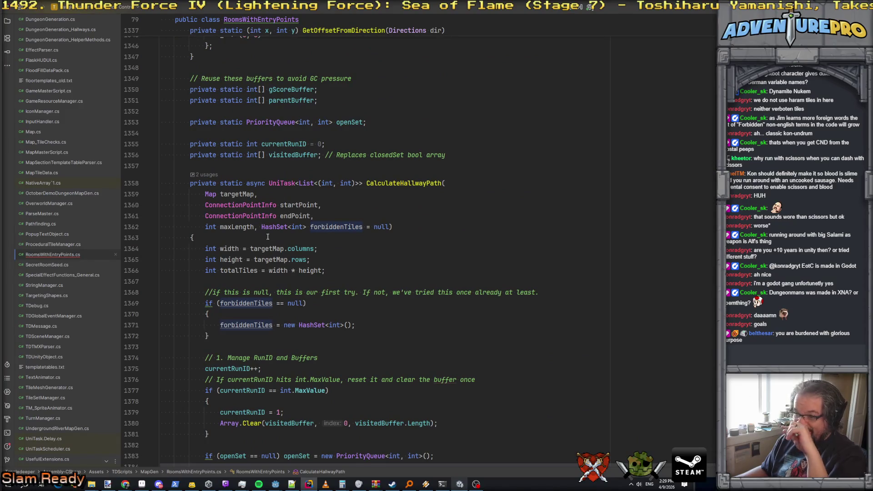
{"action": "scroll", "coordinate": [447, 334], "scroll_direction": "down", "scroll_amount": 20}
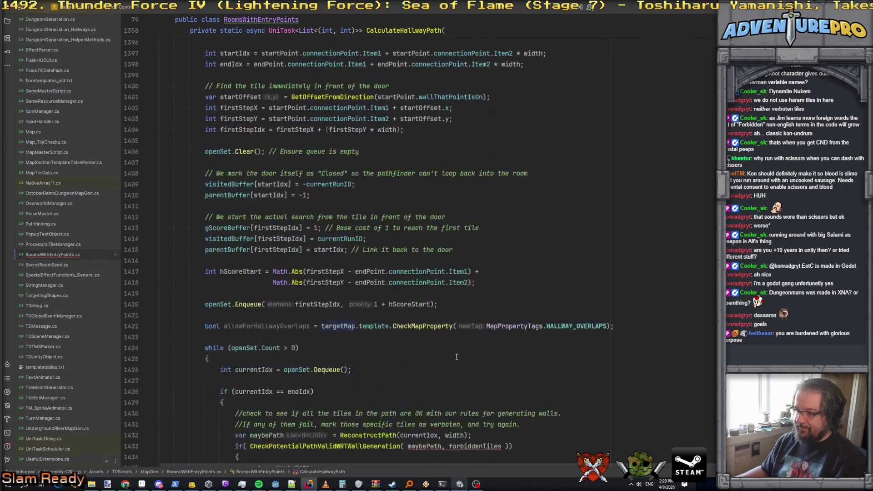
{"action": "left_click", "coordinate": [450, 281]}
{"action": "type", "text": "targetM"}
{"action": "key", "text": "Escape"}
{"action": "type", "text": "ap,"}
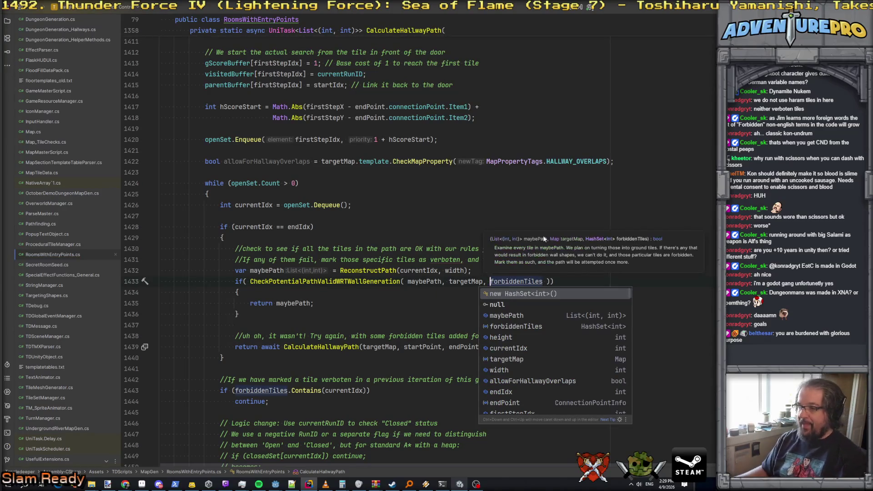
{"action": "left_click", "coordinate": [508, 218]}
{"action": "scroll", "coordinate": [347, 312], "scroll_direction": "down", "scroll_amount": 2}
{"action": "left_click", "coordinate": [314, 281]}
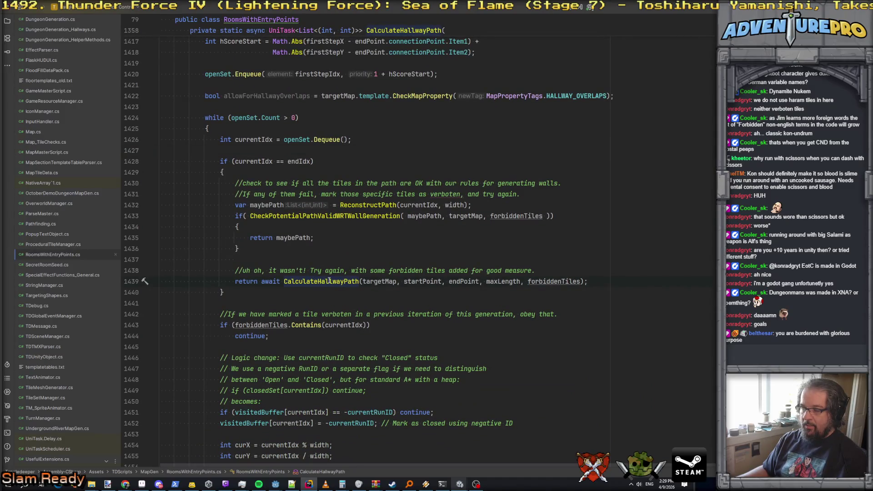
{"action": "left_click", "coordinate": [371, 252]}
Bring the Tangledeep Unity editor to the front
{"action": "scroll", "coordinate": [382, 249], "scroll_direction": "up", "scroll_amount": 1}
{"action": "scroll", "coordinate": [393, 247], "scroll_direction": "down", "scroll_amount": 3}
{"action": "scroll", "coordinate": [393, 246], "scroll_direction": "down", "scroll_amount": 10}
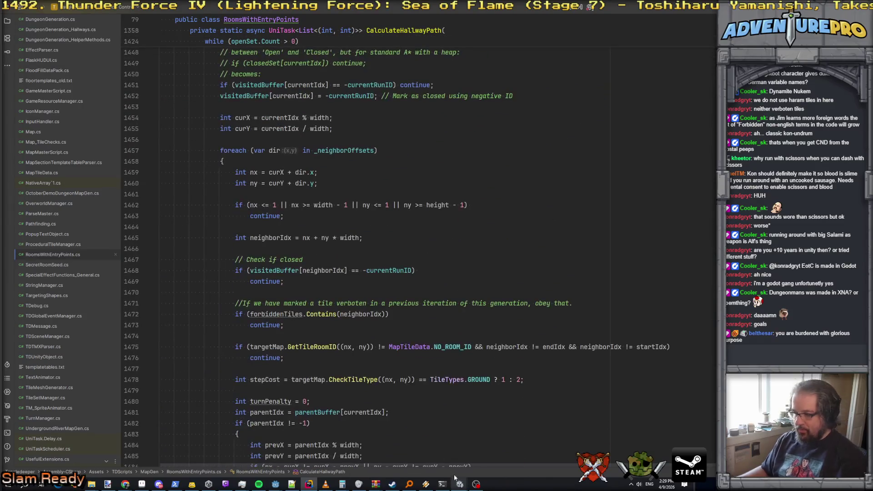
{"action": "mouse_move", "coordinate": [460, 485]}
{"action": "left_click", "coordinate": [427, 460]}
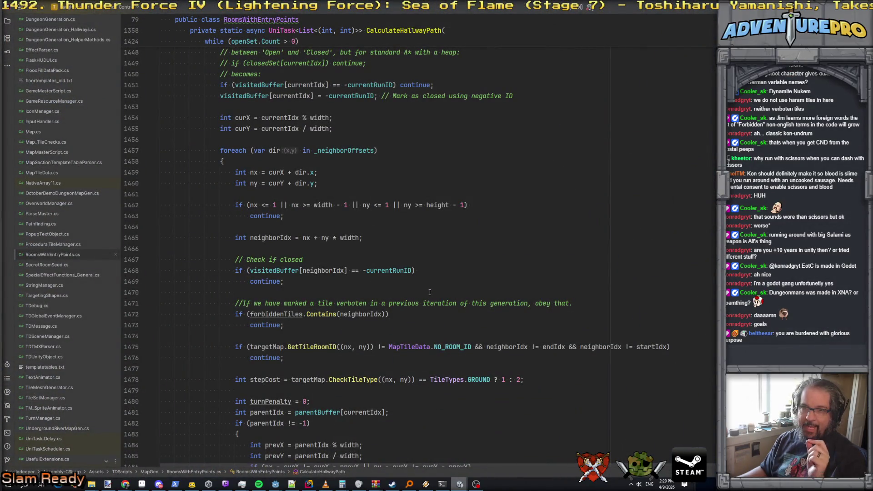
{"action": "scroll", "coordinate": [437, 256], "scroll_direction": "up", "scroll_amount": 5}
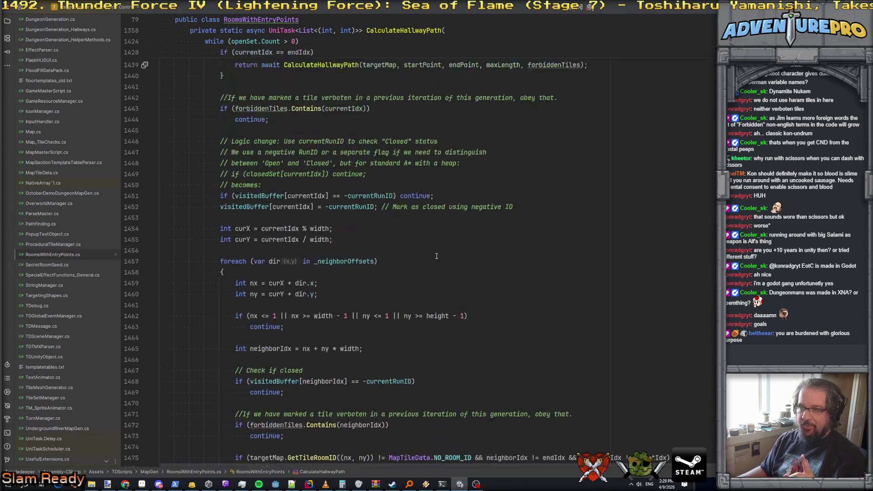
{"action": "key", "text": "alt+Tab"}
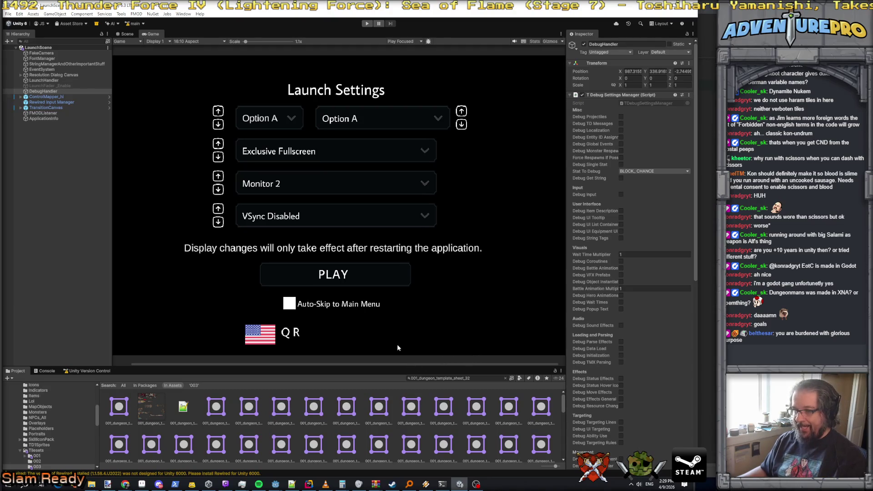
Run the game in Unity play mode until the Level 1 HUD appears, then return to Rider
{"action": "scroll", "coordinate": [399, 337], "scroll_direction": "down", "scroll_amount": 1}
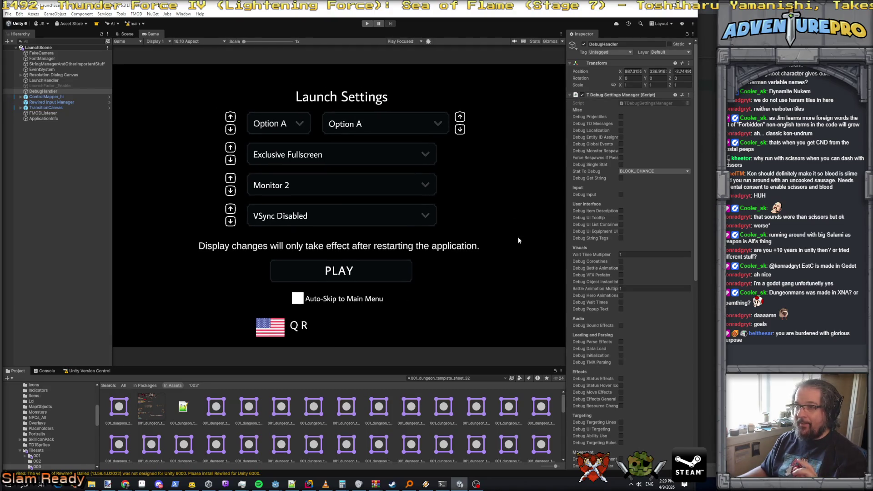
{"action": "left_click", "coordinate": [367, 24]}
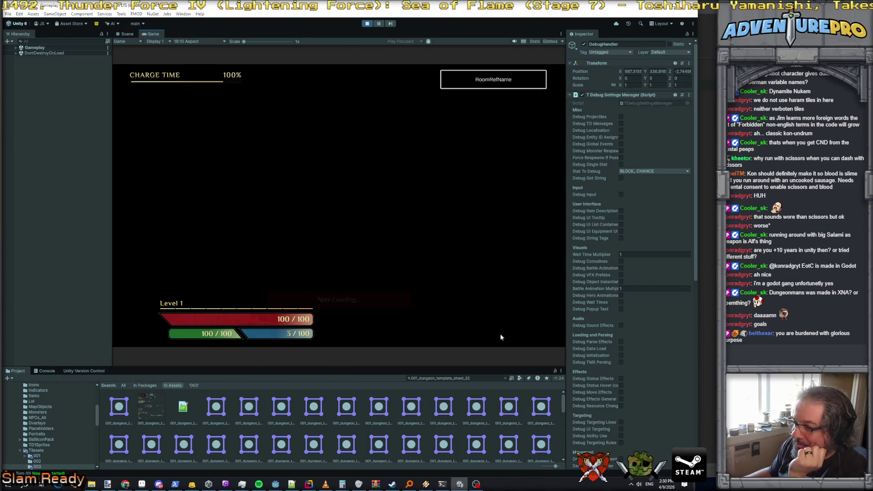
{"action": "key", "text": "alt+Tab"}
Attach the debugger to the Unity editor and set a breakpoint on the line 1439 retry call
{"action": "scroll", "coordinate": [354, 258], "scroll_direction": "down", "scroll_amount": 3}
{"action": "scroll", "coordinate": [354, 258], "scroll_direction": "up", "scroll_amount": 3}
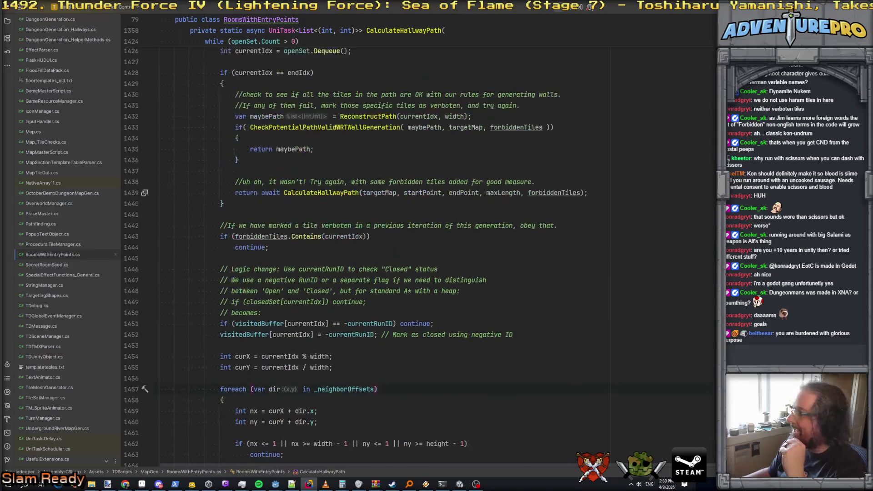
{"action": "scroll", "coordinate": [353, 258], "scroll_direction": "up", "scroll_amount": 1}
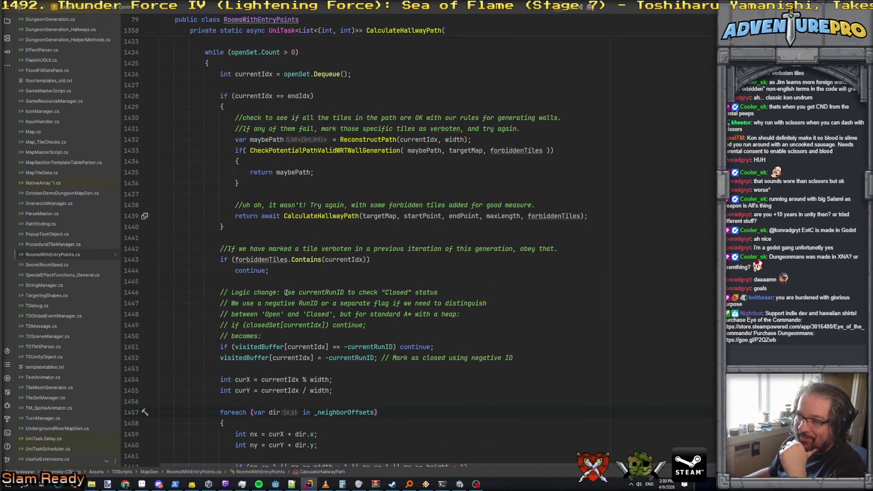
{"action": "left_click", "coordinate": [281, 216]}
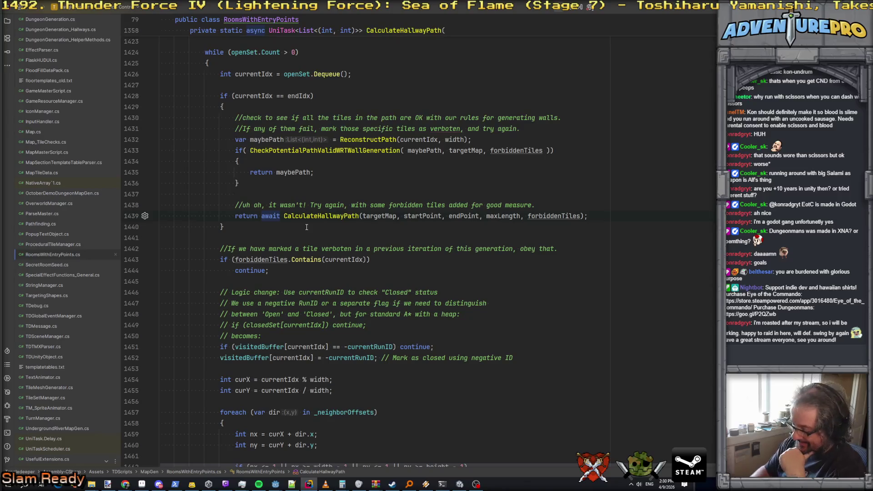
{"action": "key", "text": "shift+F9"}
{"action": "key", "text": "F9"}
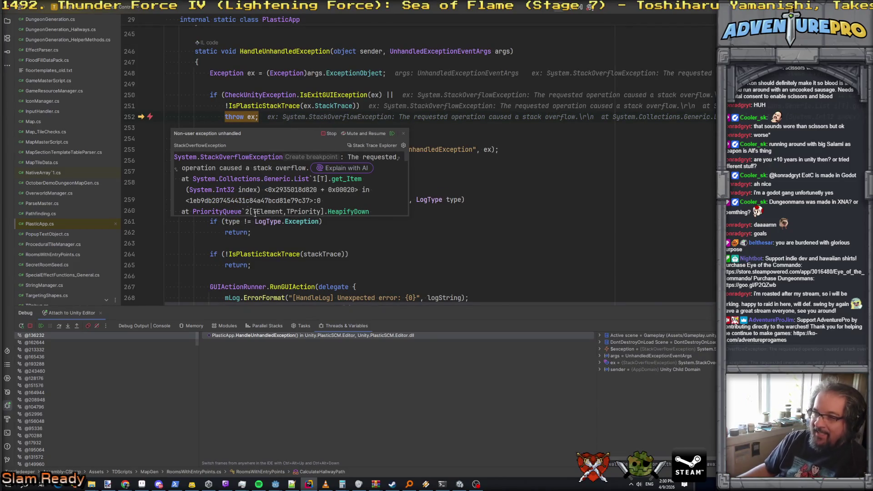
Inspect the frame where the StackOverflowException was caught in CalculateHallwayPath
{"action": "left_click", "coordinate": [243, 337]}
{"action": "left_click", "coordinate": [510, 255]}
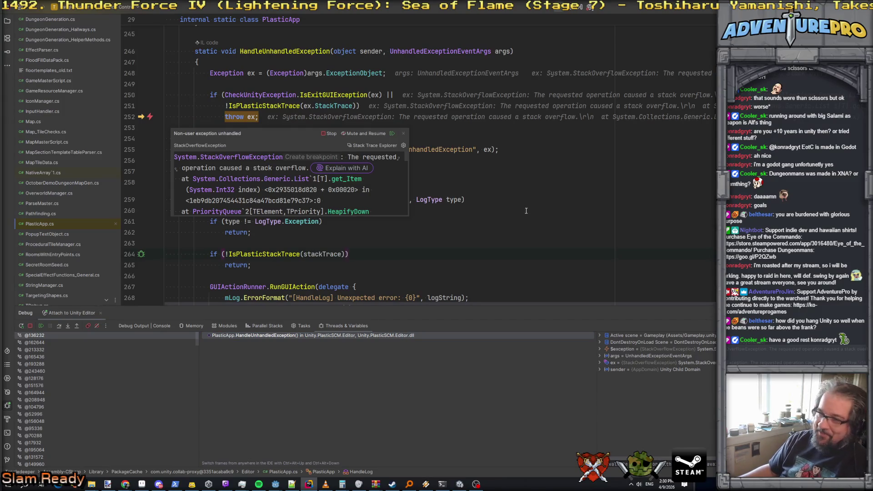
{"action": "scroll", "coordinate": [526, 210], "scroll_direction": "down", "scroll_amount": 3}
{"action": "scroll", "coordinate": [297, 153], "scroll_direction": "up", "scroll_amount": 5}
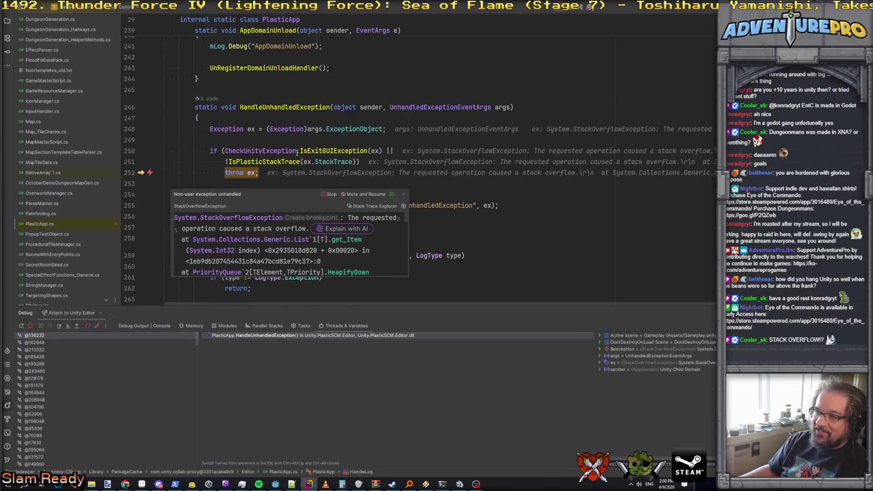
{"action": "scroll", "coordinate": [297, 153], "scroll_direction": "down", "scroll_amount": 5}
Look through the threads' stack frames, then stop the debugging session
{"action": "left_click", "coordinate": [53, 342]}
{"action": "left_click", "coordinate": [42, 336]}
{"action": "left_click", "coordinate": [46, 364]}
{"action": "left_click", "coordinate": [48, 392]}
{"action": "left_click", "coordinate": [48, 414]}
{"action": "left_click", "coordinate": [47, 364]}
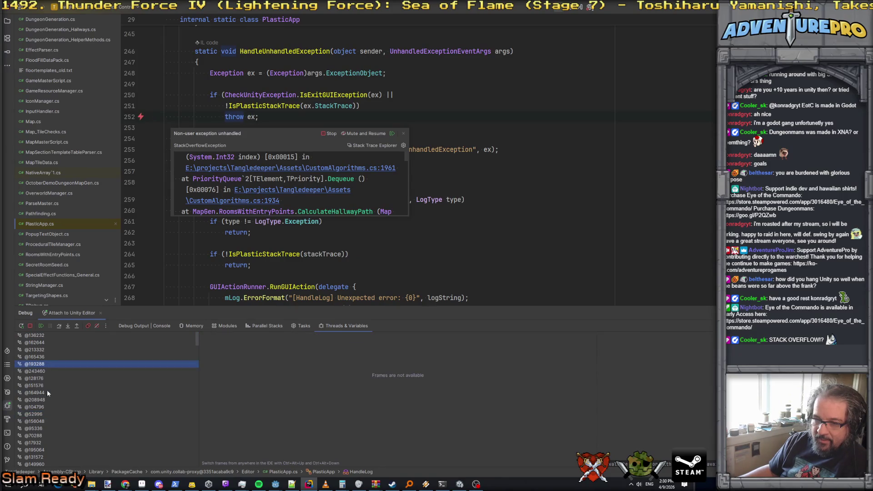
{"action": "scroll", "coordinate": [50, 409], "scroll_direction": "down", "scroll_amount": 5}
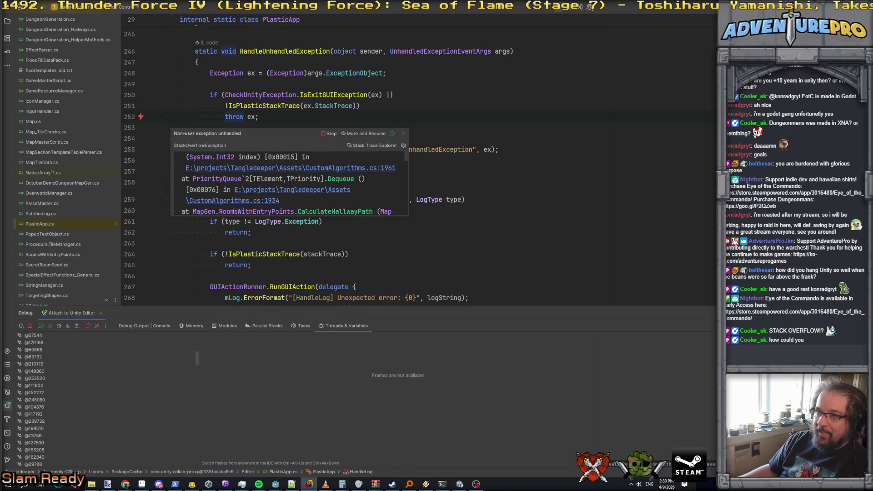
{"action": "left_click", "coordinate": [329, 134]}
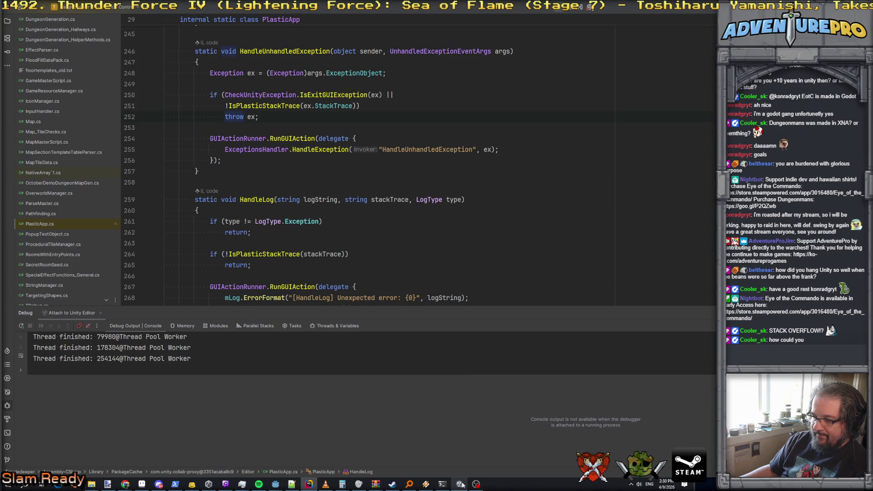
{"action": "left_click", "coordinate": [488, 255]}
{"action": "scroll", "coordinate": [467, 249], "scroll_direction": "down", "scroll_amount": 3}
{"action": "scroll", "coordinate": [467, 249], "scroll_direction": "up", "scroll_amount": 5}
{"action": "scroll", "coordinate": [467, 249], "scroll_direction": "up", "scroll_amount": 7}
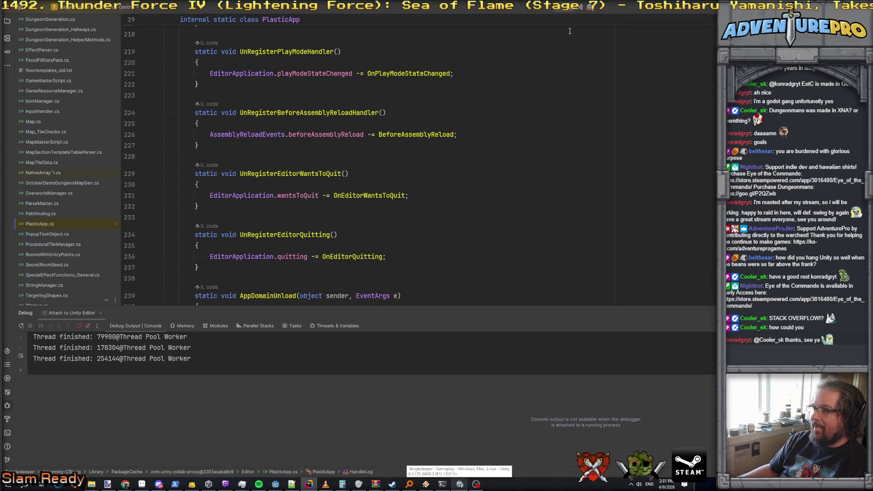
{"action": "right_click", "coordinate": [460, 484]}
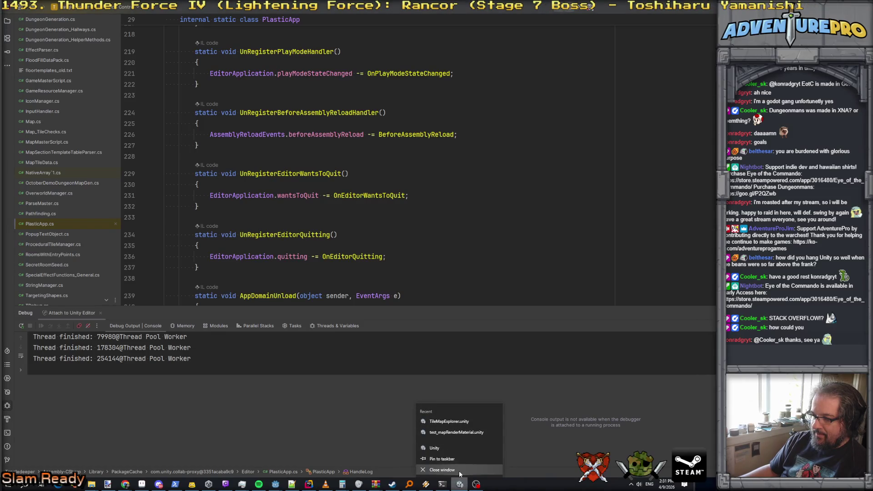
{"action": "left_click", "coordinate": [460, 466]}
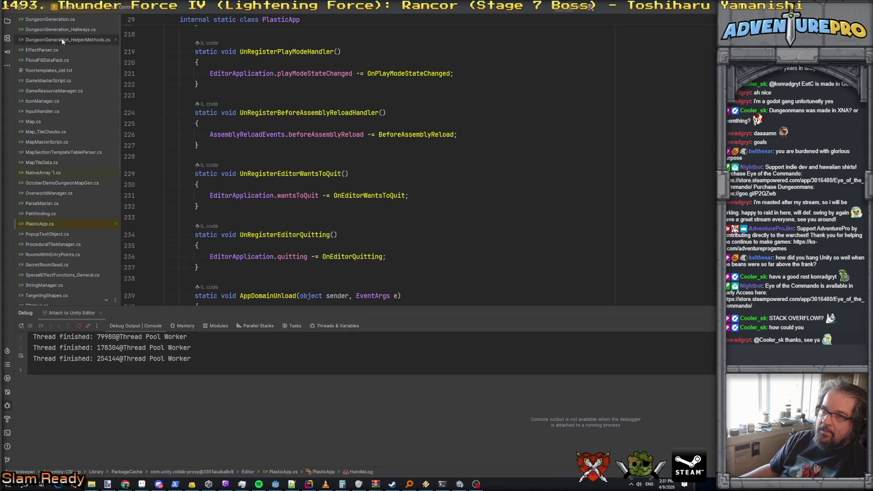
Look through DungeonGeneration.cs and DungeonGeneration_HelperMethods.cs
{"action": "left_click", "coordinate": [65, 20]}
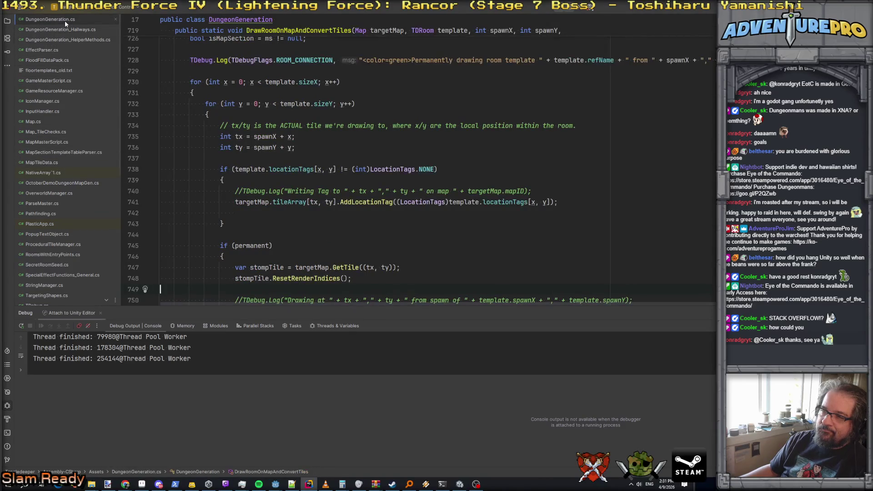
{"action": "left_click", "coordinate": [68, 30]}
{"action": "left_click", "coordinate": [68, 40]}
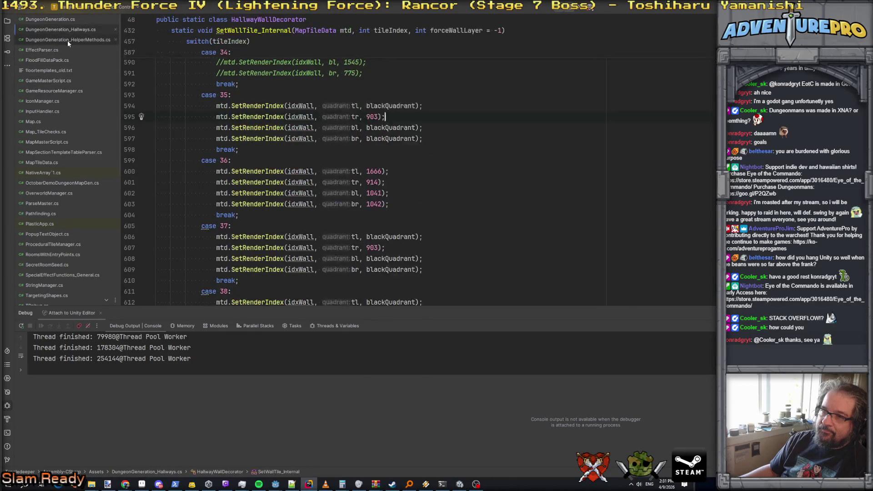
{"action": "scroll", "coordinate": [59, 110], "scroll_direction": "down", "scroll_amount": 1}
{"action": "scroll", "coordinate": [59, 110], "scroll_direction": "up", "scroll_amount": 2}
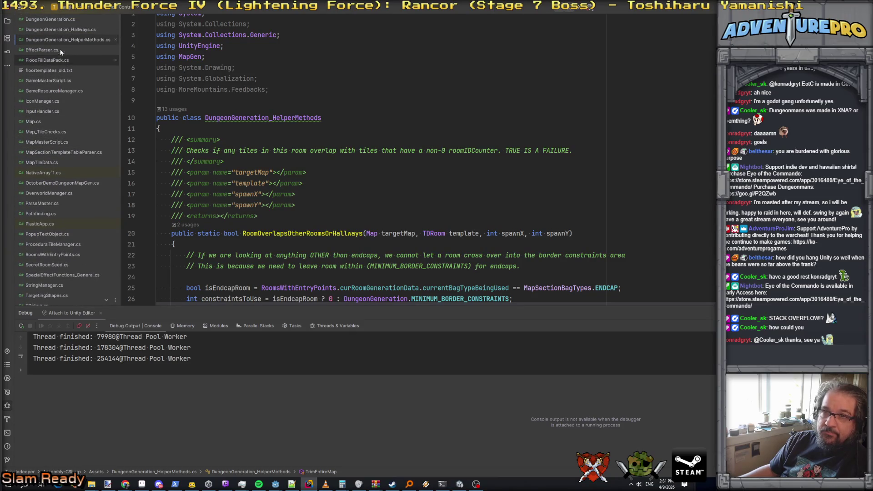
{"action": "left_click", "coordinate": [49, 19]}
{"action": "scroll", "coordinate": [310, 188], "scroll_direction": "down", "scroll_amount": 15}
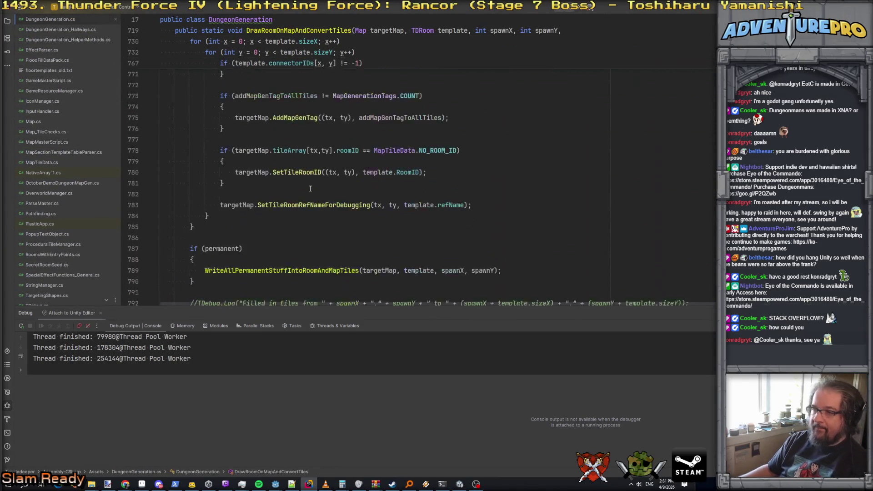
Find 'verboten' across files, open the RoomsWithEntryPoints.cs match, and remove the line 1439 breakpoint
{"action": "key", "text": "ctrl+shift+f"}
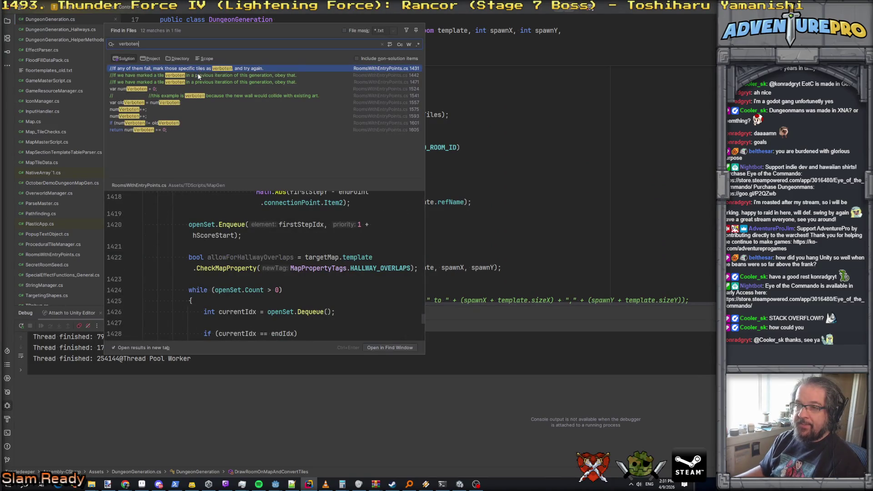
{"action": "double_click", "coordinate": [199, 77]}
{"action": "scroll", "coordinate": [307, 228], "scroll_direction": "up", "scroll_amount": 2}
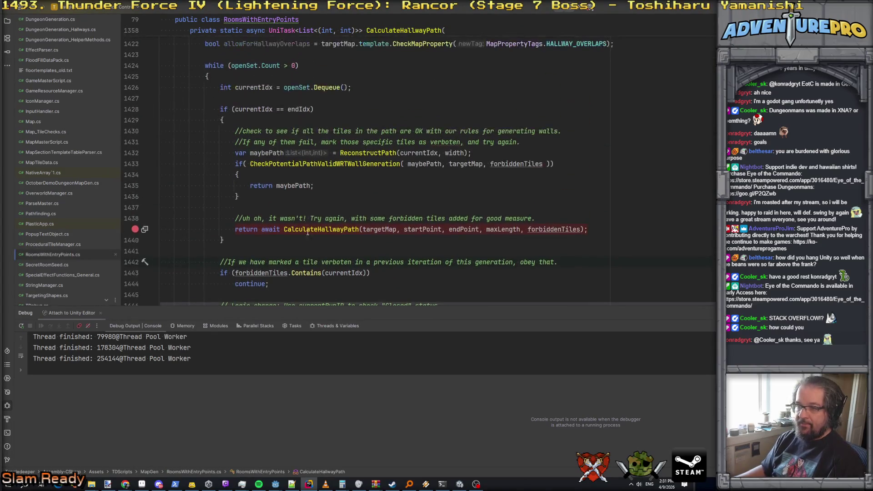
{"action": "left_click", "coordinate": [311, 230]}
{"action": "key", "text": "F9"}
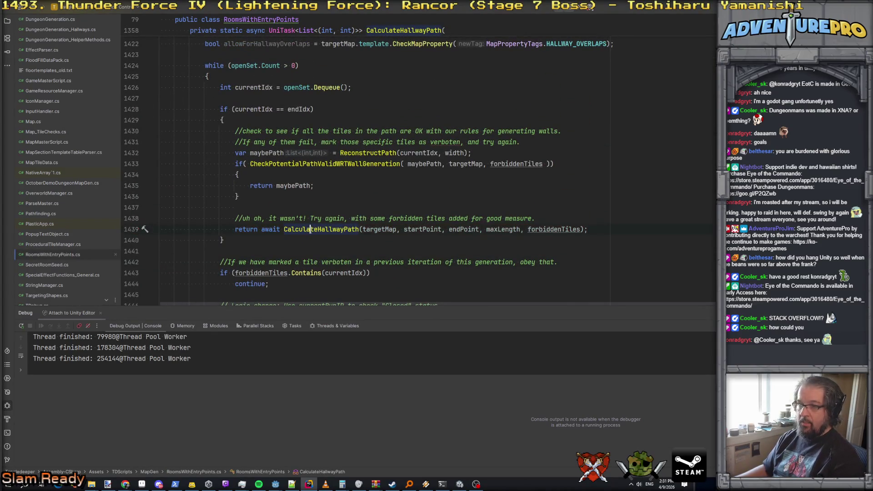
Review the retry logic around the return maybePath line
{"action": "scroll", "coordinate": [310, 226], "scroll_direction": "up", "scroll_amount": 4}
{"action": "scroll", "coordinate": [307, 217], "scroll_direction": "down", "scroll_amount": 2}
{"action": "scroll", "coordinate": [307, 217], "scroll_direction": "down", "scroll_amount": 1}
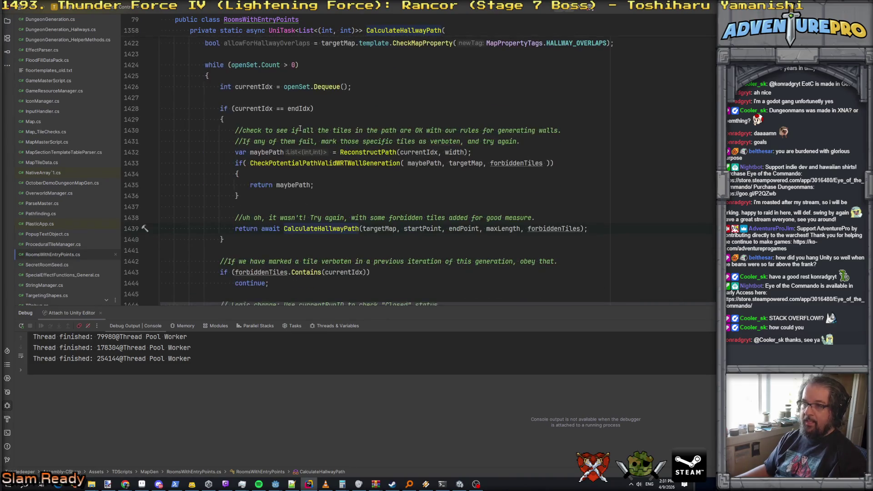
{"action": "left_click", "coordinate": [298, 184]}
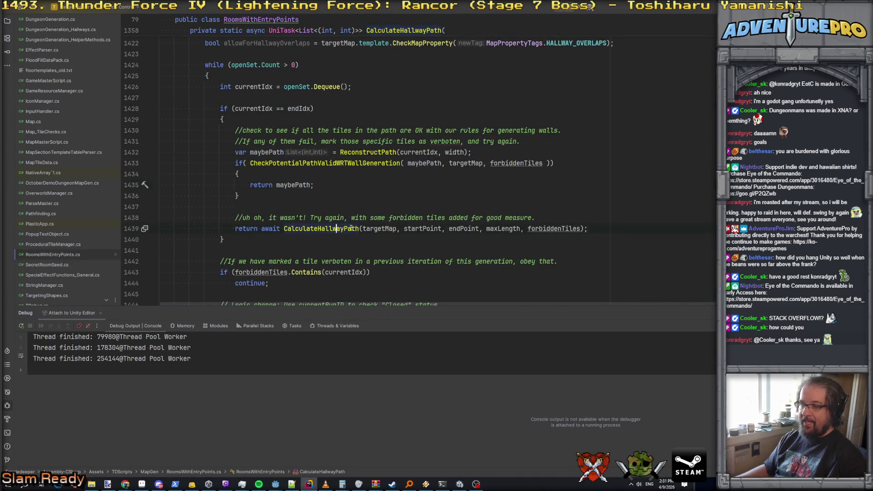
{"action": "scroll", "coordinate": [332, 230], "scroll_direction": "up", "scroll_amount": 12}
{"action": "scroll", "coordinate": [358, 226], "scroll_direction": "up", "scroll_amount": 10}
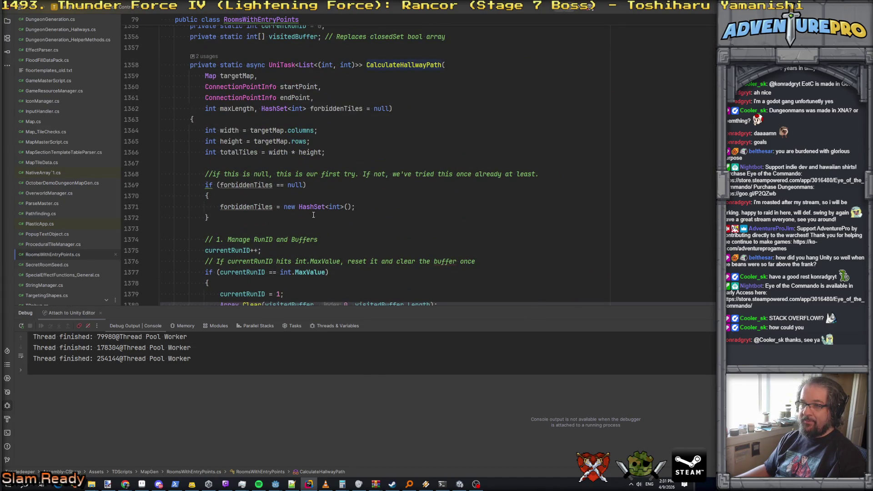
{"action": "scroll", "coordinate": [282, 147], "scroll_direction": "down", "scroll_amount": 3}
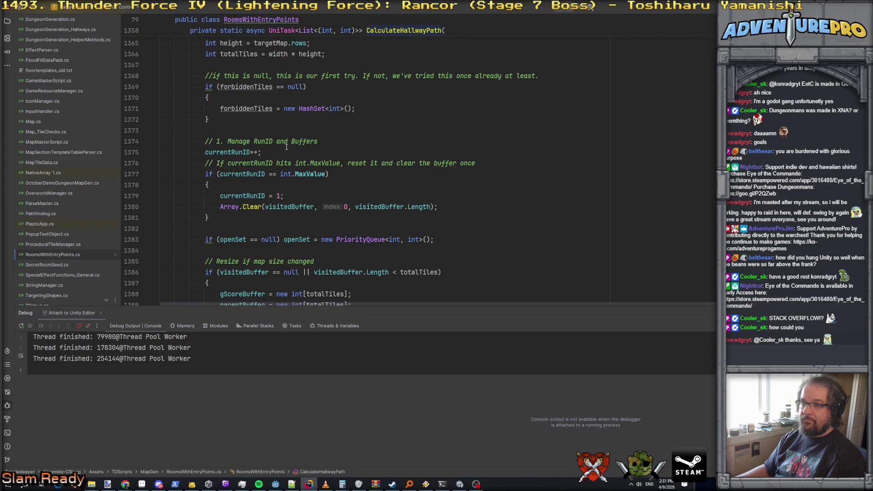
{"action": "scroll", "coordinate": [296, 142], "scroll_direction": "down", "scroll_amount": 2}
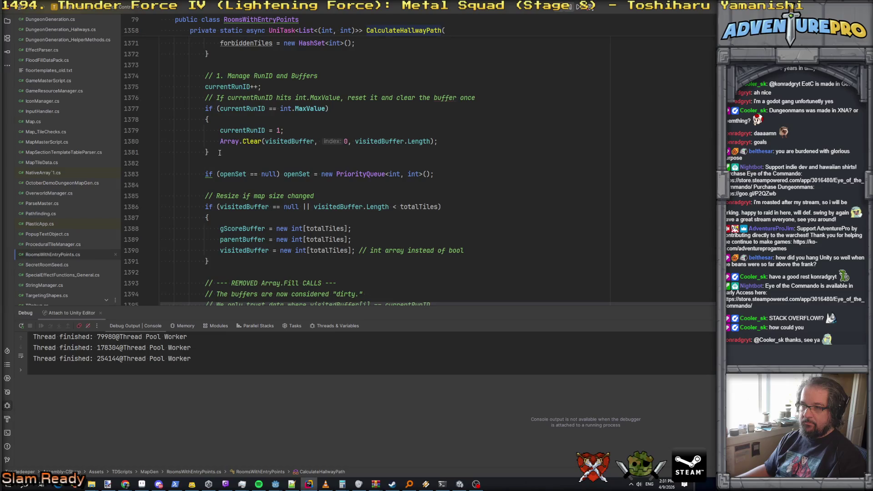
{"action": "scroll", "coordinate": [220, 153], "scroll_direction": "up", "scroll_amount": 5}
{"action": "scroll", "coordinate": [220, 153], "scroll_direction": "up", "scroll_amount": 4}
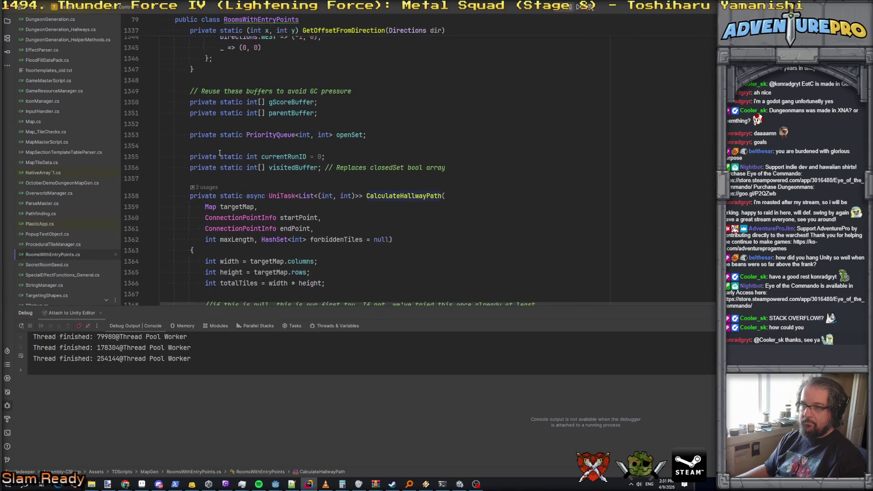
{"action": "scroll", "coordinate": [220, 153], "scroll_direction": "down", "scroll_amount": 6}
{"action": "scroll", "coordinate": [220, 153], "scroll_direction": "down", "scroll_amount": 7}
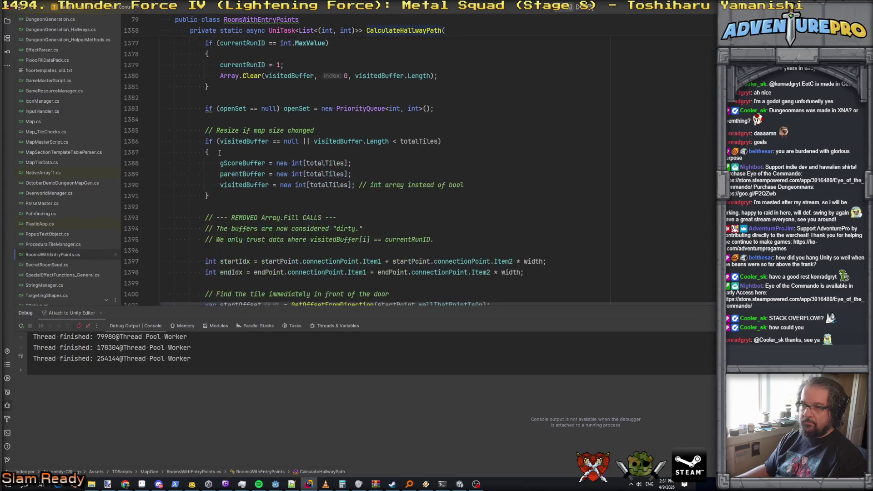
{"action": "scroll", "coordinate": [219, 153], "scroll_direction": "up", "scroll_amount": 9}
{"action": "scroll", "coordinate": [220, 153], "scroll_direction": "up", "scroll_amount": 2}
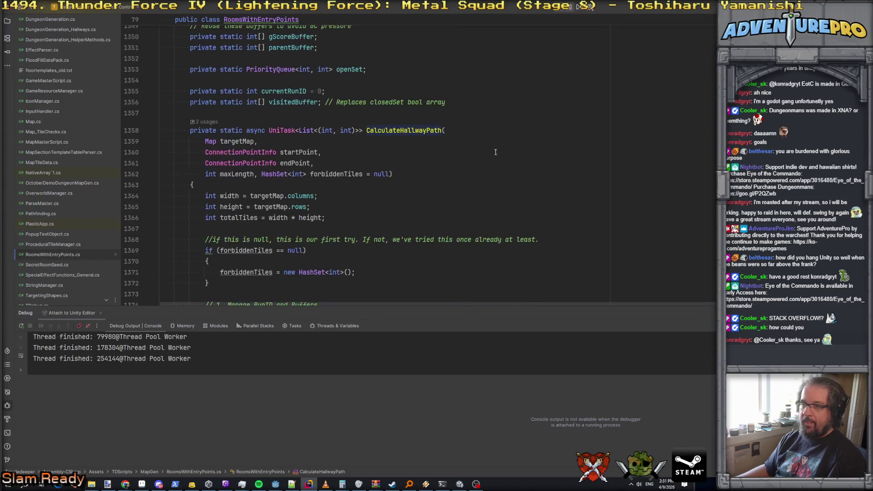
Find all CalculateHallwayPath occurrences, previewing lines 1439, 1358 and 1309
{"action": "double_click", "coordinate": [399, 130]}
{"action": "key", "text": "ctrl+shift+f"}
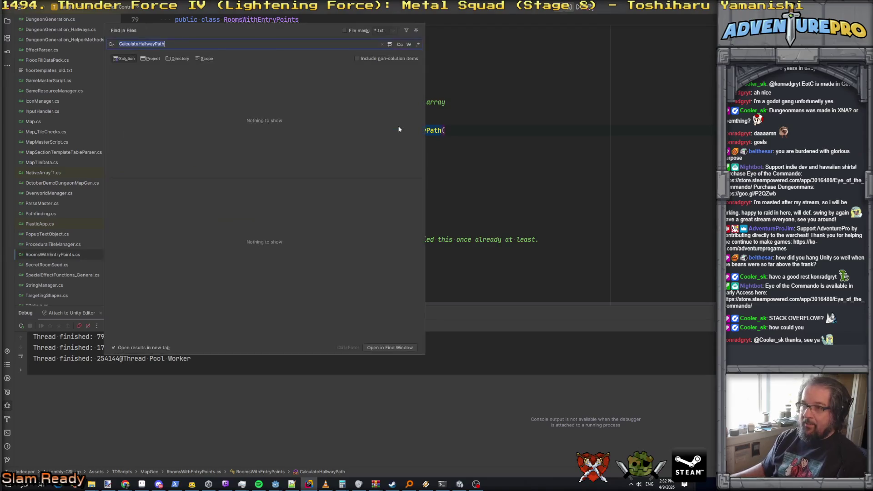
{"action": "left_click", "coordinate": [169, 83]}
{"action": "left_click", "coordinate": [172, 75]}
{"action": "scroll", "coordinate": [215, 218], "scroll_direction": "down", "scroll_amount": 1}
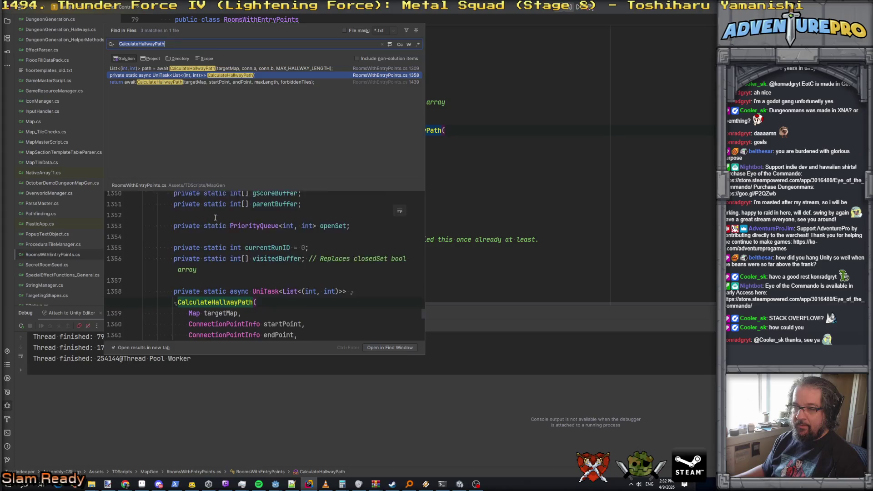
{"action": "left_click", "coordinate": [176, 69]}
{"action": "scroll", "coordinate": [244, 226], "scroll_direction": "up", "scroll_amount": 4}
{"action": "scroll", "coordinate": [244, 226], "scroll_direction": "up", "scroll_amount": 3}
{"action": "scroll", "coordinate": [244, 226], "scroll_direction": "down", "scroll_amount": 3}
{"action": "scroll", "coordinate": [243, 226], "scroll_direction": "up", "scroll_amount": 3}
{"action": "scroll", "coordinate": [244, 226], "scroll_direction": "down", "scroll_amount": 3}
{"action": "scroll", "coordinate": [243, 226], "scroll_direction": "down", "scroll_amount": 6}
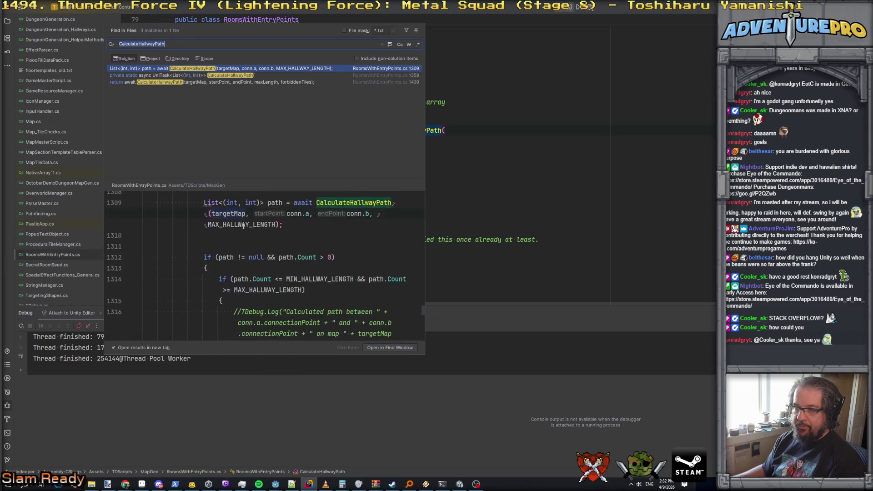
{"action": "scroll", "coordinate": [243, 227], "scroll_direction": "down", "scroll_amount": 6}
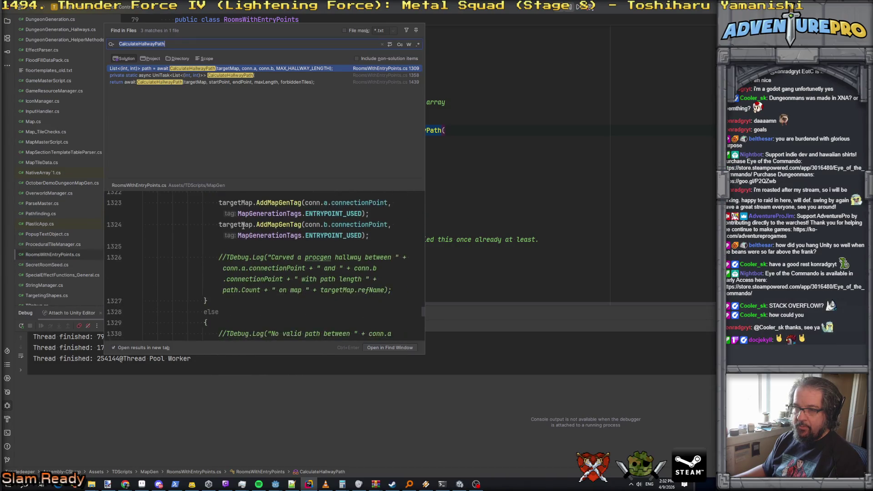
Close the search results and open the Tangledeeper project in Unity Hub
{"action": "left_click", "coordinate": [582, 170]}
{"action": "scroll", "coordinate": [582, 170], "scroll_direction": "down", "scroll_amount": 15}
{"action": "scroll", "coordinate": [581, 170], "scroll_direction": "down", "scroll_amount": 10}
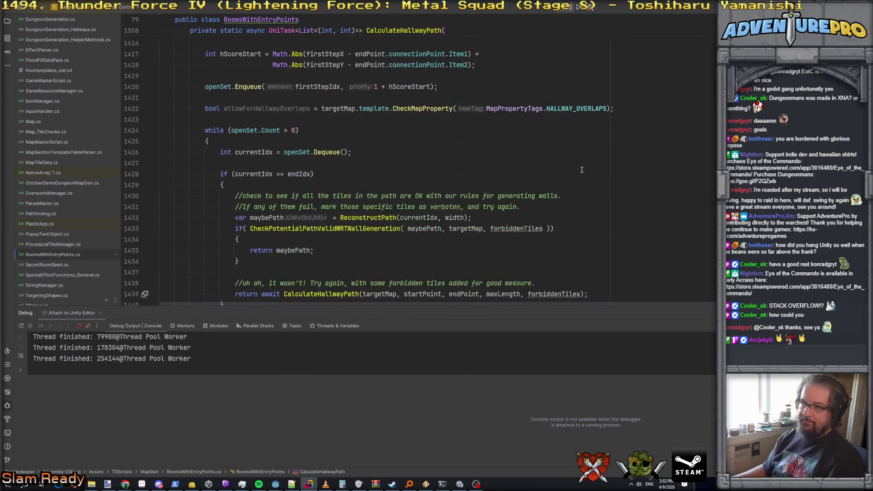
{"action": "scroll", "coordinate": [582, 170], "scroll_direction": "up", "scroll_amount": 2}
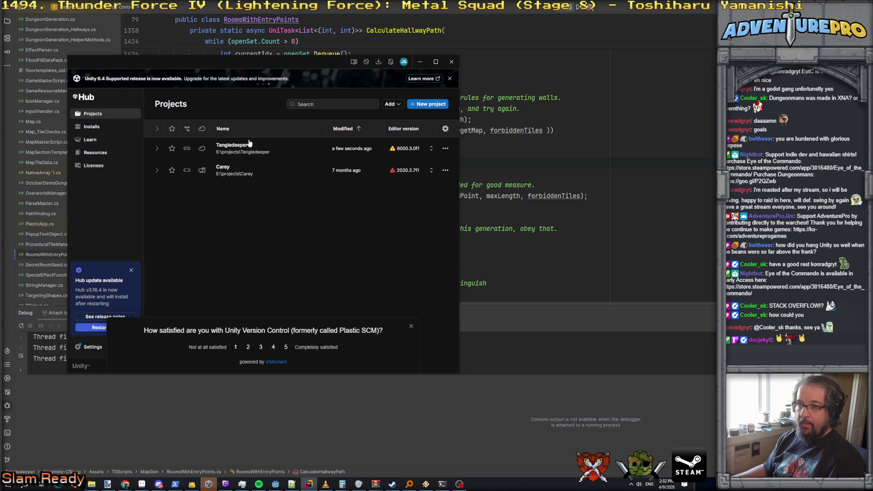
{"action": "left_click", "coordinate": [283, 149]}
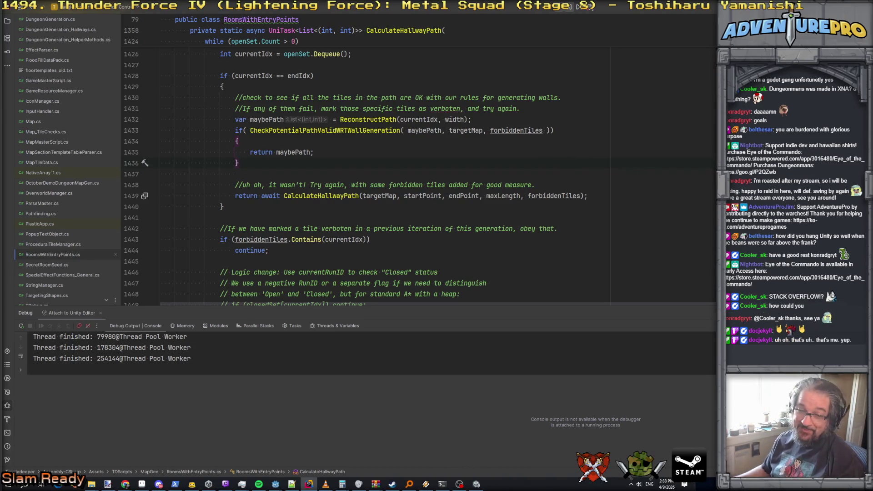
Bring Unity forward and decline restoring the previous session's scene backups
{"action": "left_click", "coordinate": [476, 485]}
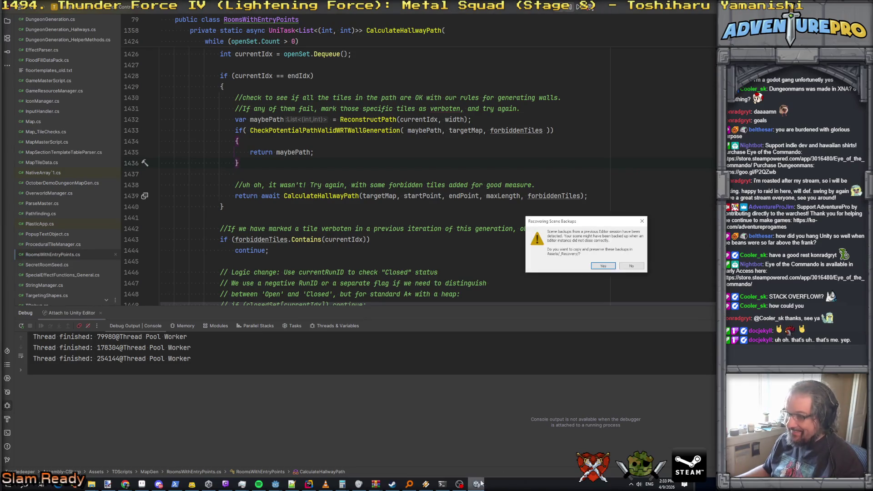
{"action": "left_click", "coordinate": [626, 267]}
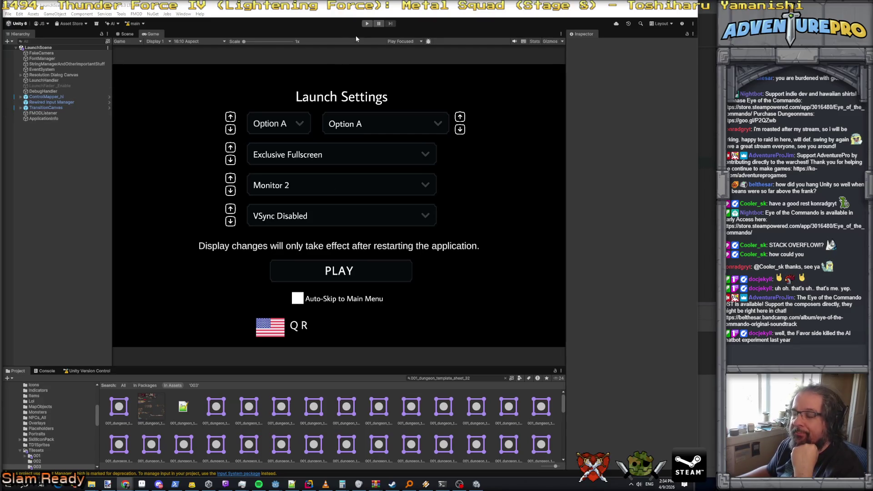
Switch back to Rider after Tangledeeper finishes loading in Unity
{"action": "key", "text": "alt+Tab"}
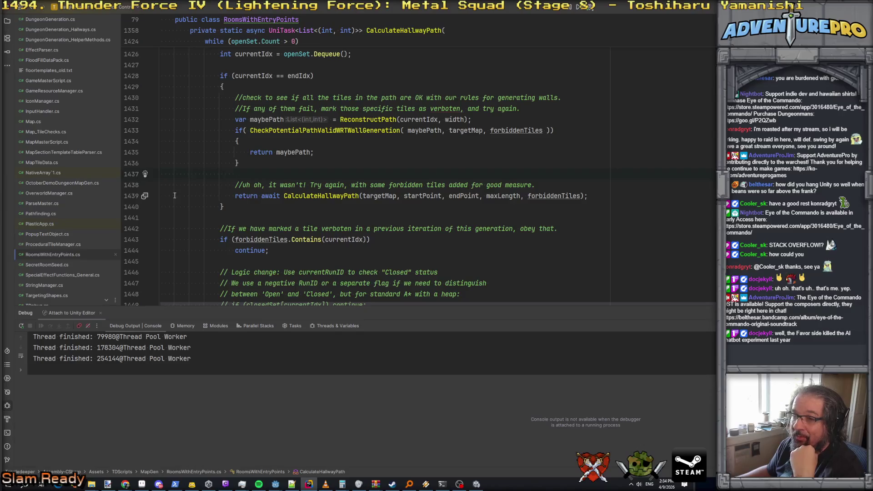
Set a breakpoint on the recursive CalculateHallwayPath return at line 1439
{"action": "left_click", "coordinate": [218, 197]}
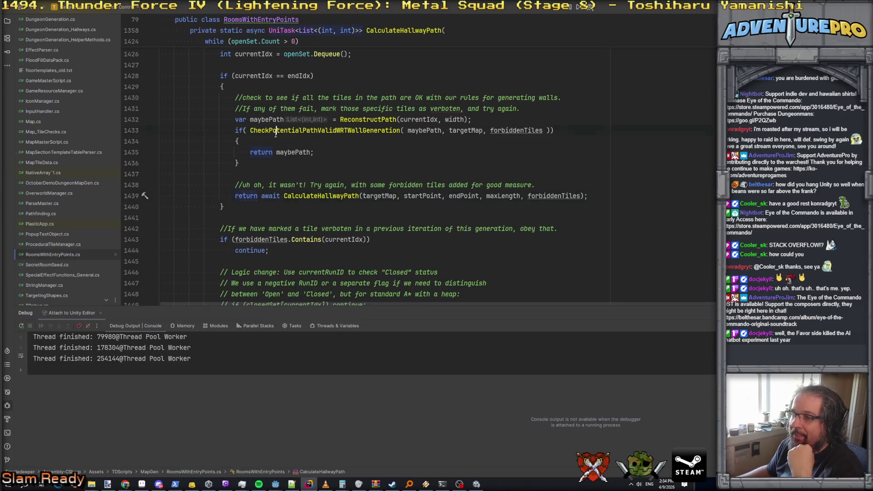
{"action": "scroll", "coordinate": [256, 138], "scroll_direction": "up", "scroll_amount": 2}
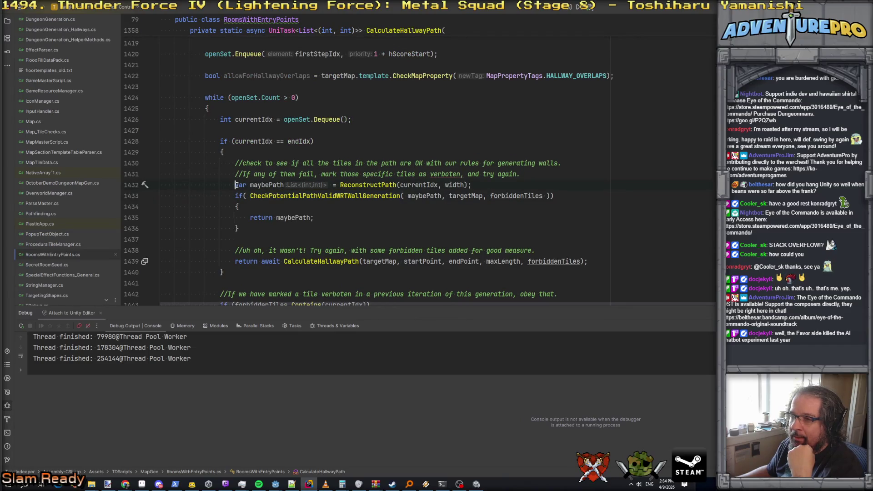
{"action": "scroll", "coordinate": [236, 185], "scroll_direction": "up", "scroll_amount": 8}
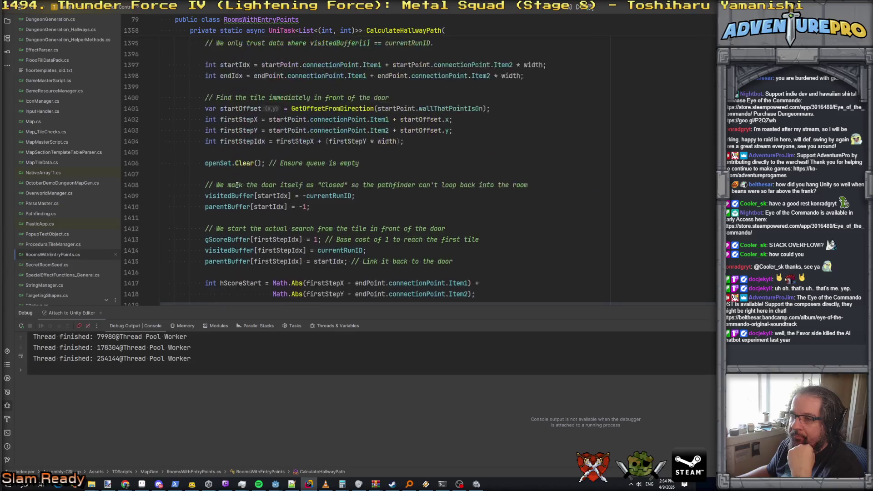
{"action": "scroll", "coordinate": [237, 185], "scroll_direction": "down", "scroll_amount": 8}
{"action": "scroll", "coordinate": [236, 184], "scroll_direction": "down", "scroll_amount": 6}
{"action": "left_click", "coordinate": [239, 163]}
{"action": "key", "text": "F9"}
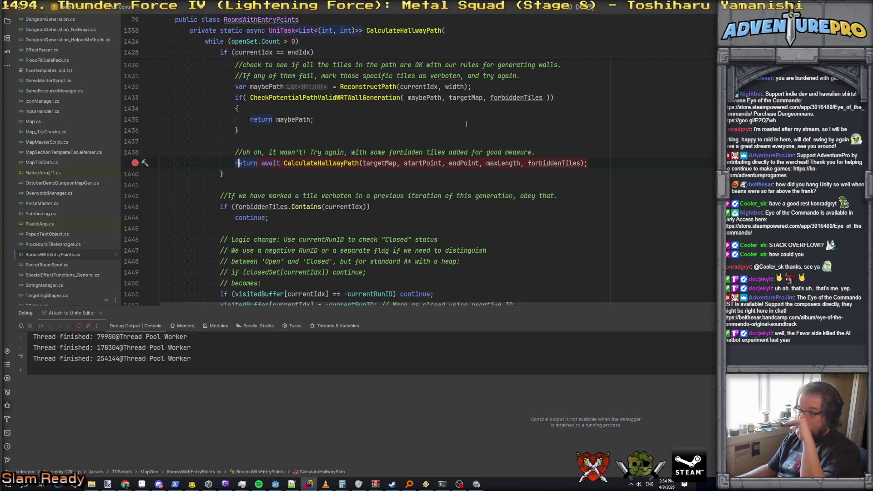
Go to the CheckPotentialPathValidWRTWallGeneration definition from its call on line 1433
{"action": "scroll", "coordinate": [305, 113], "scroll_direction": "up", "scroll_amount": 2}
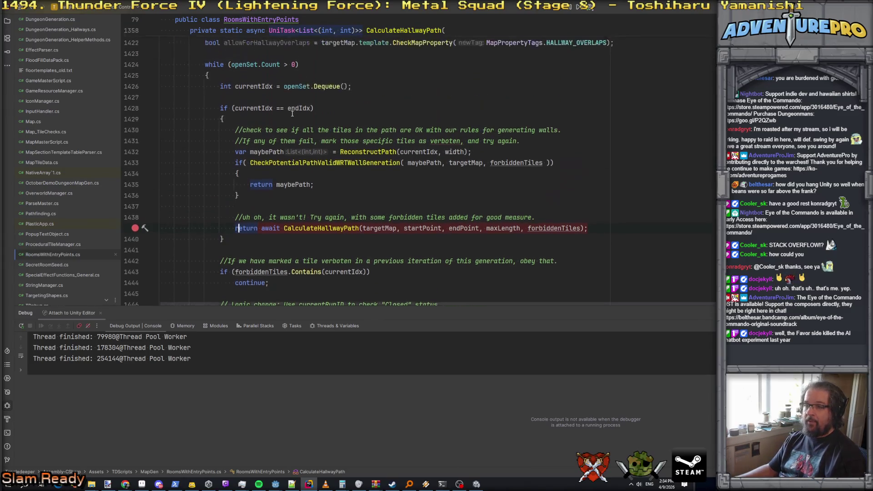
{"action": "left_click", "coordinate": [303, 164]}
{"action": "left_click", "coordinate": [303, 163], "text": "ctrl"}
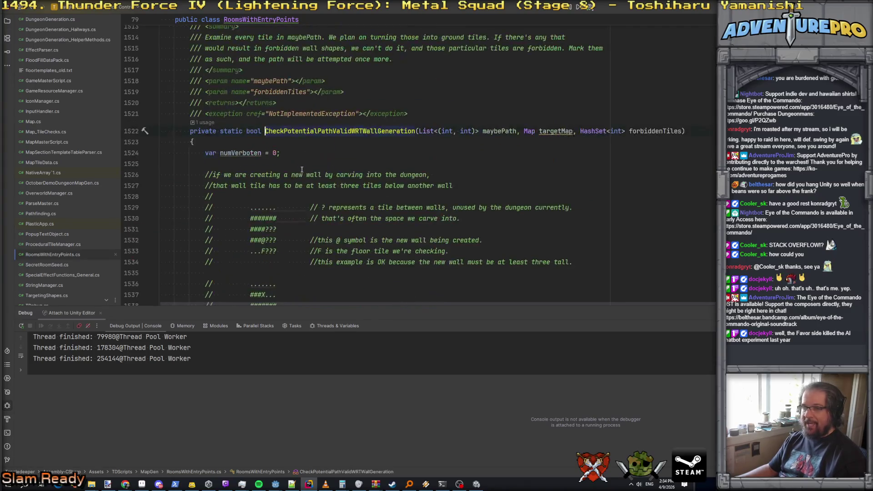
{"action": "scroll", "coordinate": [244, 138], "scroll_direction": "down", "scroll_amount": 10}
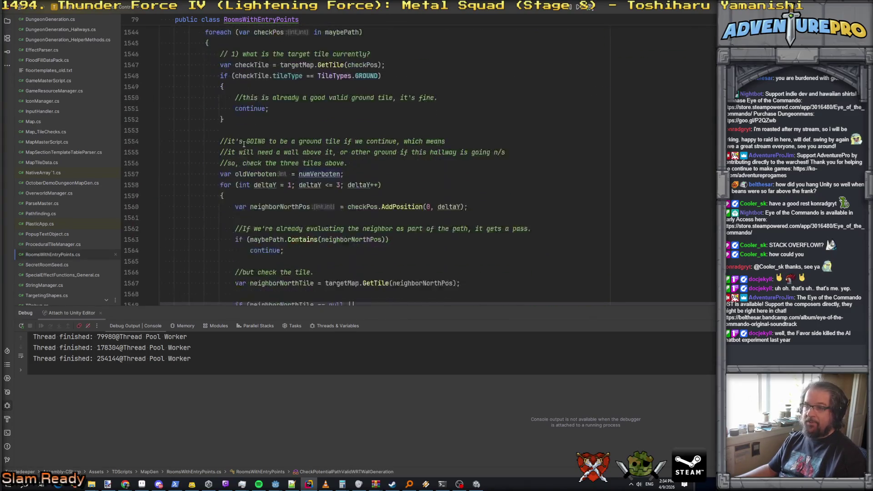
{"action": "scroll", "coordinate": [244, 141], "scroll_direction": "up", "scroll_amount": 2}
{"action": "scroll", "coordinate": [246, 150], "scroll_direction": "down", "scroll_amount": 15}
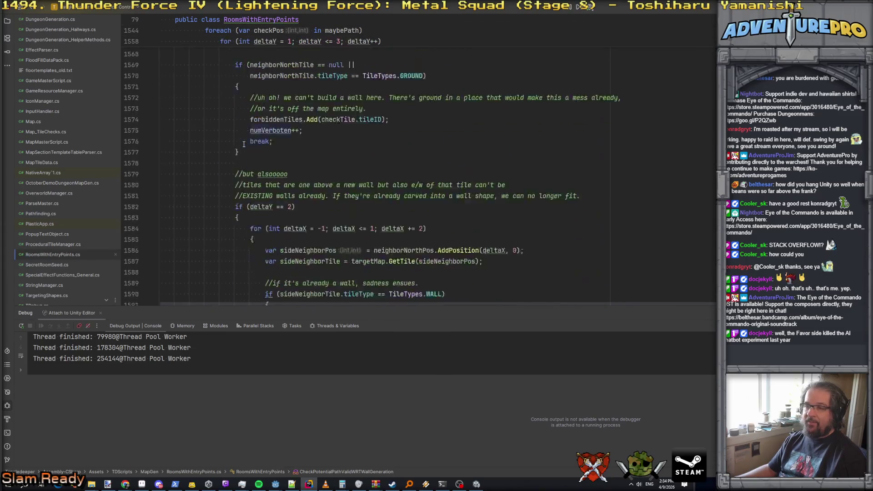
{"action": "left_click", "coordinate": [253, 173]}
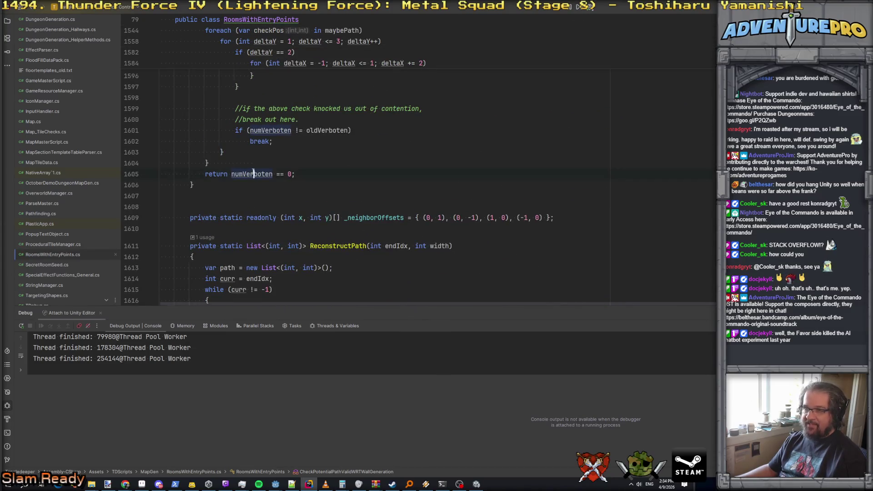
{"action": "left_click", "coordinate": [283, 130]}
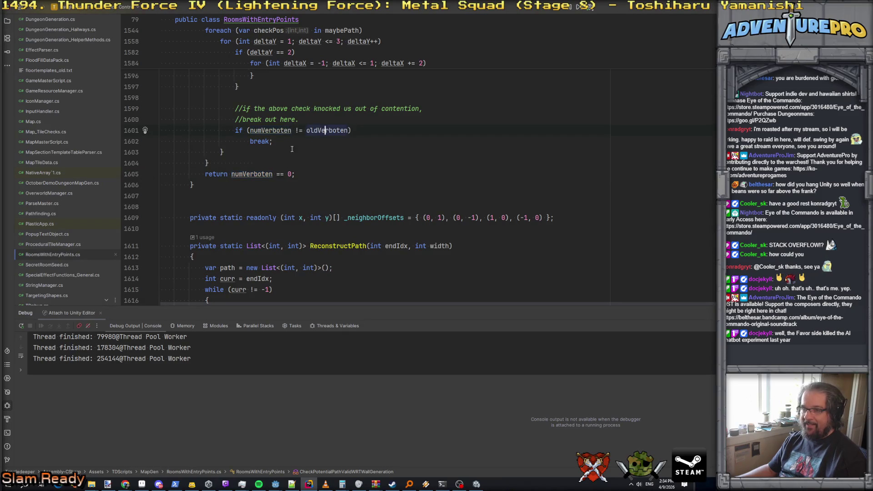
{"action": "left_click", "coordinate": [253, 141]}
{"action": "scroll", "coordinate": [251, 139], "scroll_direction": "up", "scroll_amount": 10}
{"action": "scroll", "coordinate": [252, 140], "scroll_direction": "up", "scroll_amount": 8}
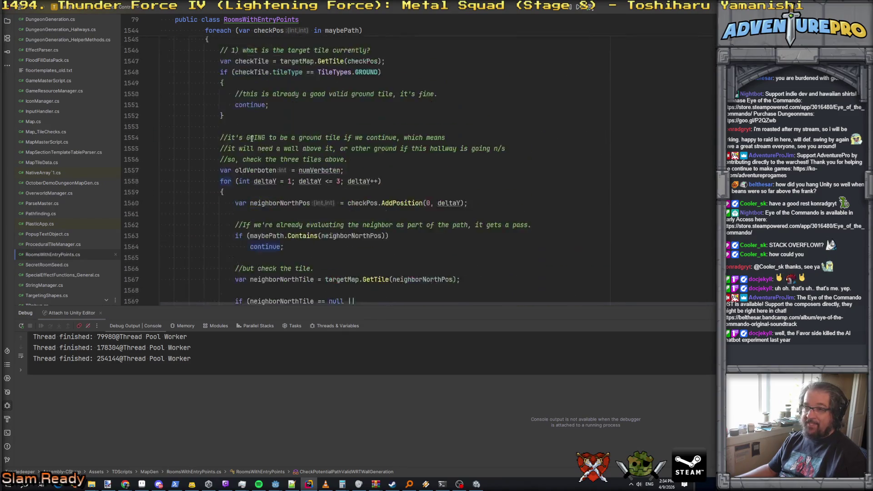
{"action": "left_click", "coordinate": [219, 207]}
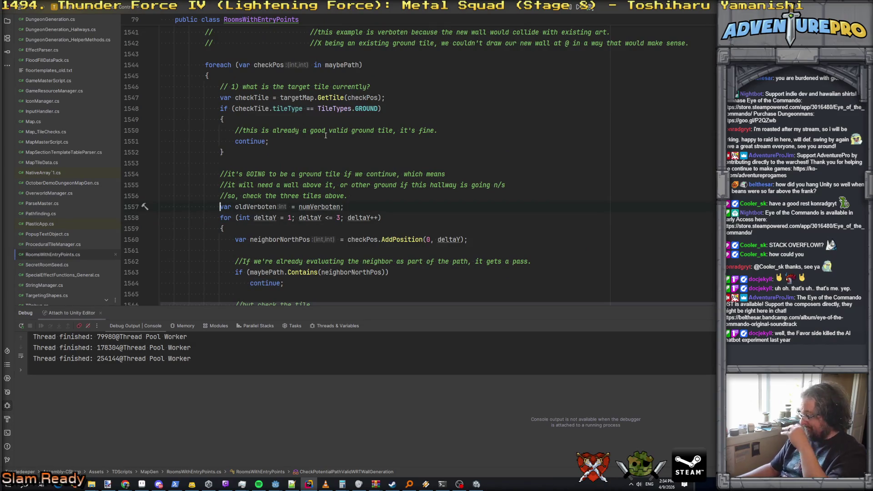
{"action": "left_click", "coordinate": [530, 163]}
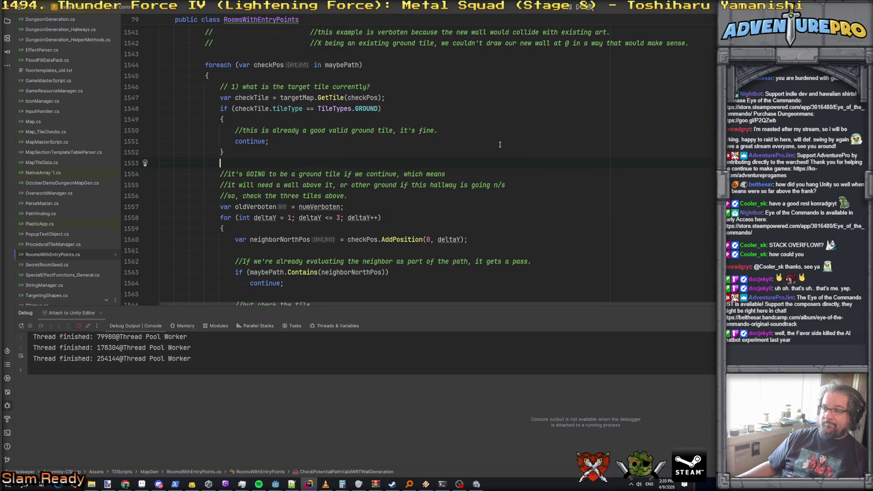
{"action": "scroll", "coordinate": [500, 144], "scroll_direction": "up", "scroll_amount": 5}
{"action": "scroll", "coordinate": [489, 162], "scroll_direction": "down", "scroll_amount": 3}
{"action": "scroll", "coordinate": [489, 162], "scroll_direction": "down", "scroll_amount": 7}
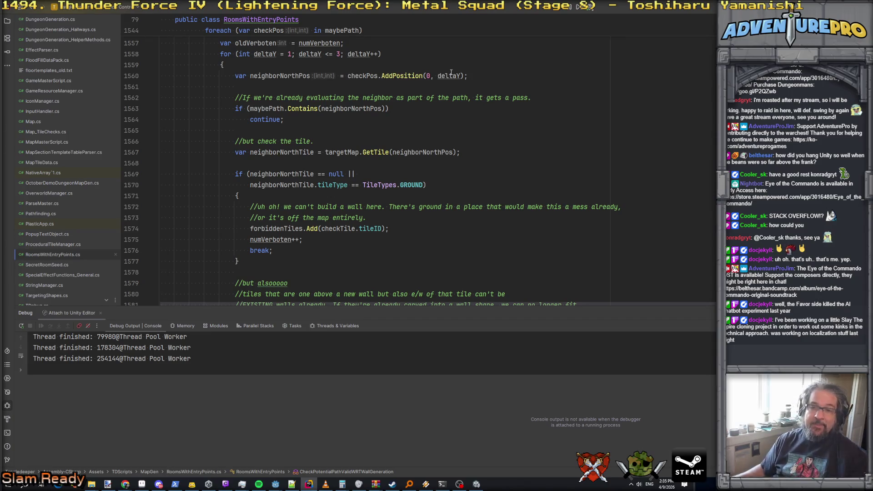
{"action": "scroll", "coordinate": [452, 72], "scroll_direction": "down", "scroll_amount": 10}
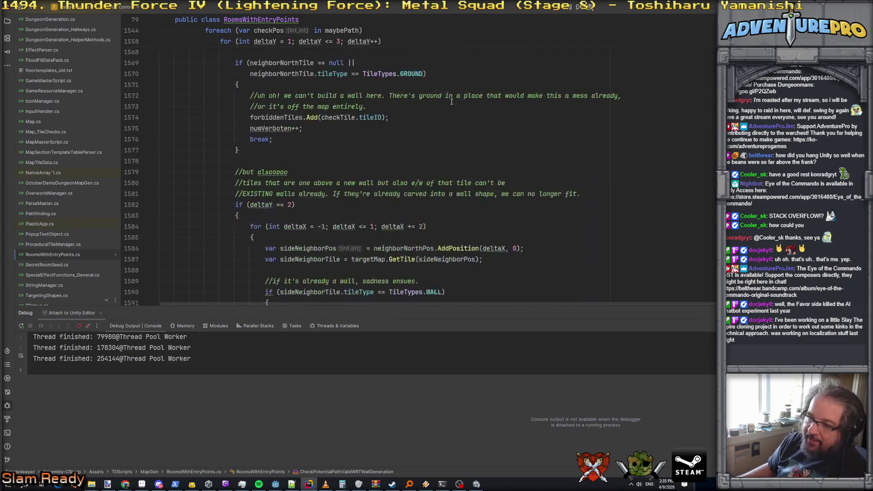
{"action": "scroll", "coordinate": [452, 101], "scroll_direction": "up", "scroll_amount": 3}
{"action": "scroll", "coordinate": [452, 102], "scroll_direction": "up", "scroll_amount": 5}
{"action": "scroll", "coordinate": [452, 102], "scroll_direction": "down", "scroll_amount": 12}
{"action": "scroll", "coordinate": [452, 101], "scroll_direction": "up", "scroll_amount": 15}
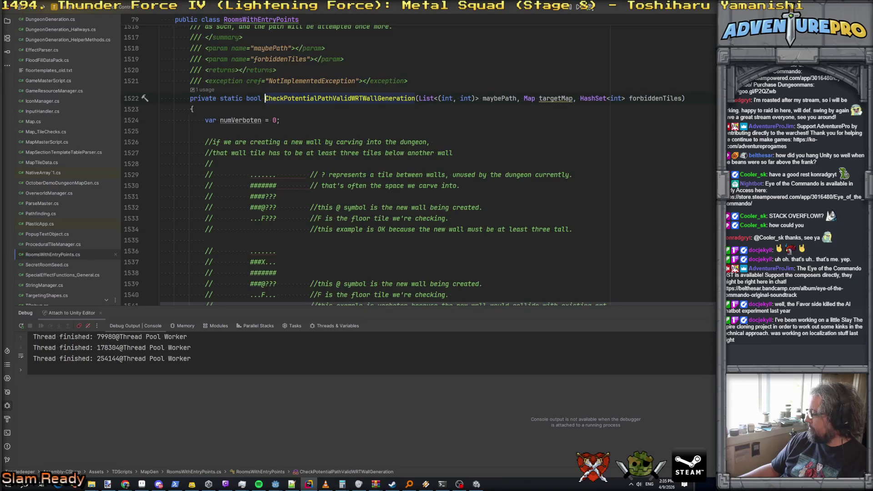
{"action": "key", "text": "alt+Tab"}
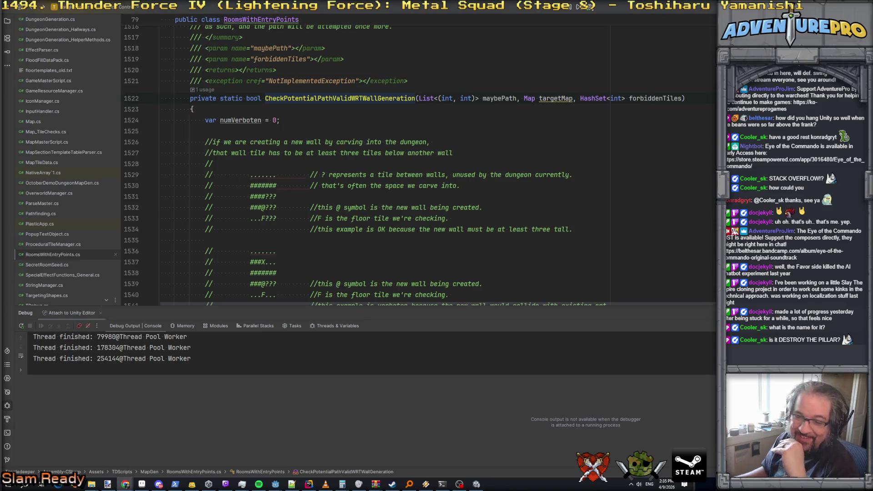
Switch from Rider over to the Unity editor
{"action": "scroll", "coordinate": [491, 186], "scroll_direction": "down", "scroll_amount": 5}
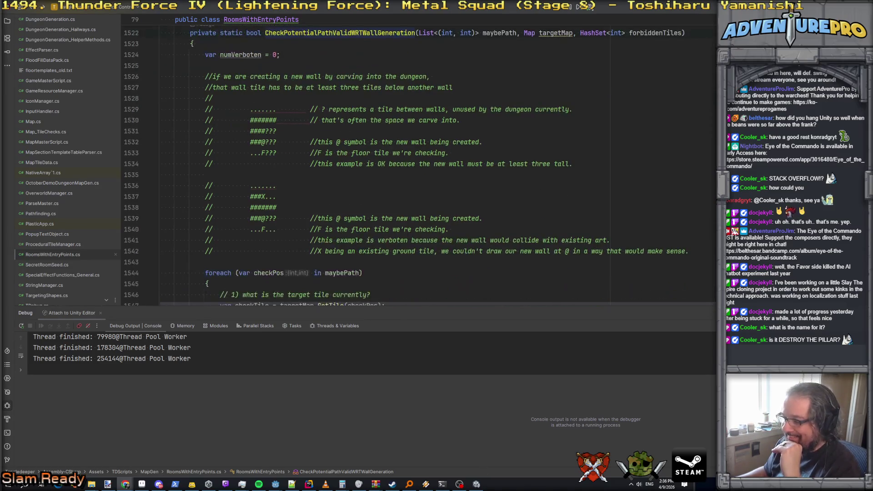
{"action": "key", "text": "alt+Tab"}
{"action": "key", "text": "alt+Tab"}
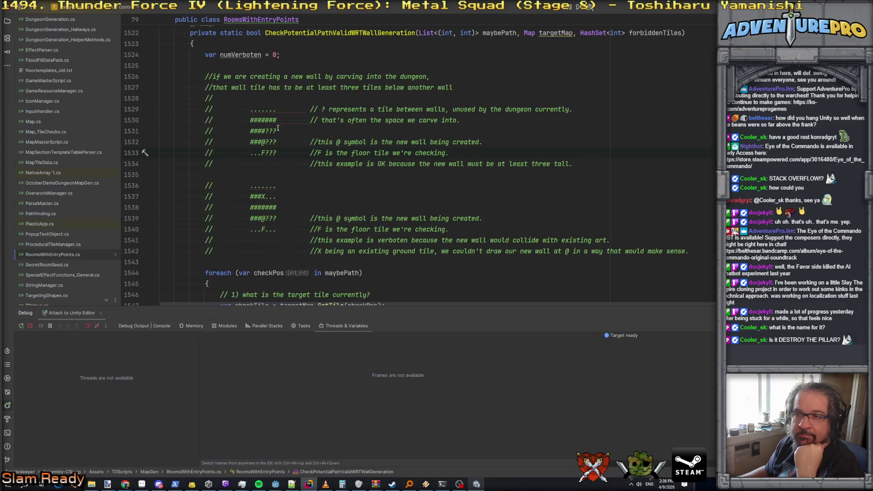
Reread the wall-rule diagram comments, then bring the Unity editor's Launch Settings screen forward
{"action": "left_click", "coordinate": [313, 132]}
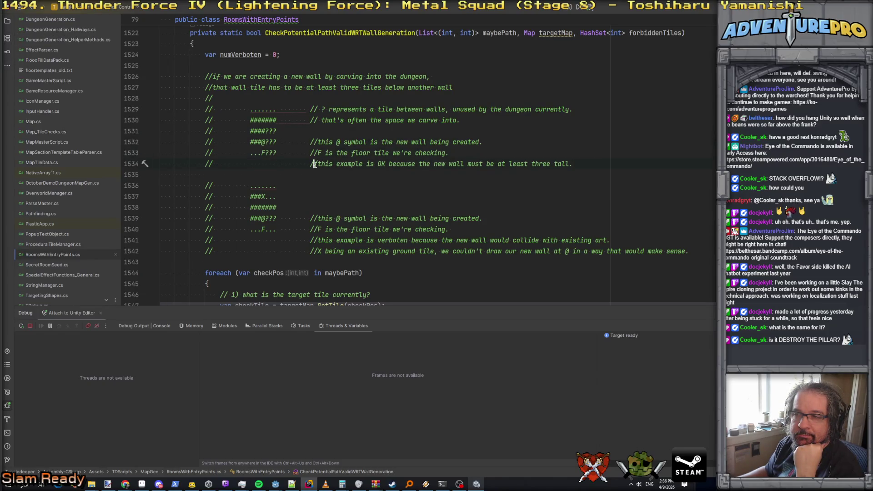
{"action": "left_click", "coordinate": [310, 142]}
{"action": "key", "text": "Up"}
{"action": "key", "text": "Up"}
{"action": "key", "text": "Up"}
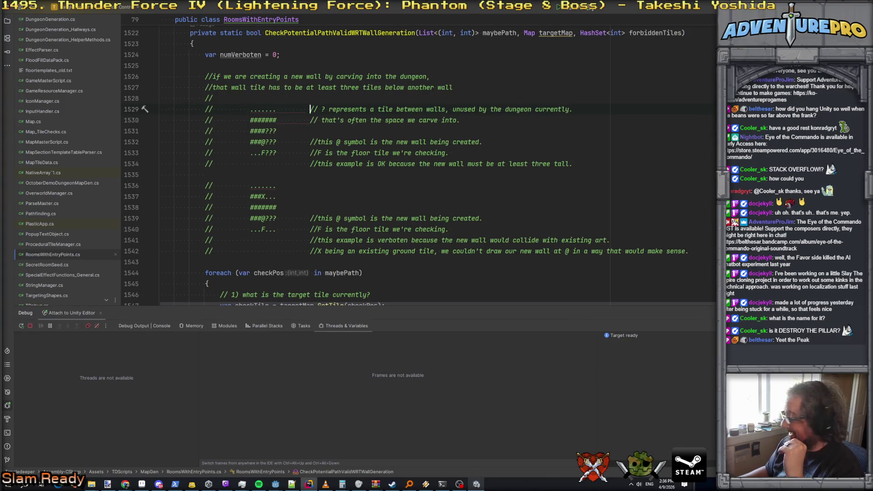
{"action": "left_click", "coordinate": [674, 163]}
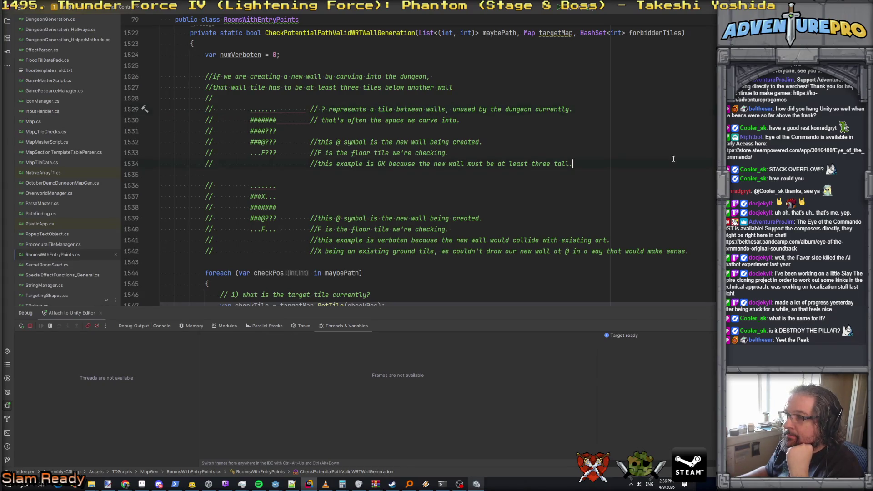
{"action": "scroll", "coordinate": [674, 159], "scroll_direction": "down", "scroll_amount": 2}
{"action": "scroll", "coordinate": [674, 159], "scroll_direction": "up", "scroll_amount": 5}
{"action": "scroll", "coordinate": [591, 227], "scroll_direction": "down", "scroll_amount": 10}
{"action": "left_click", "coordinate": [476, 485]}
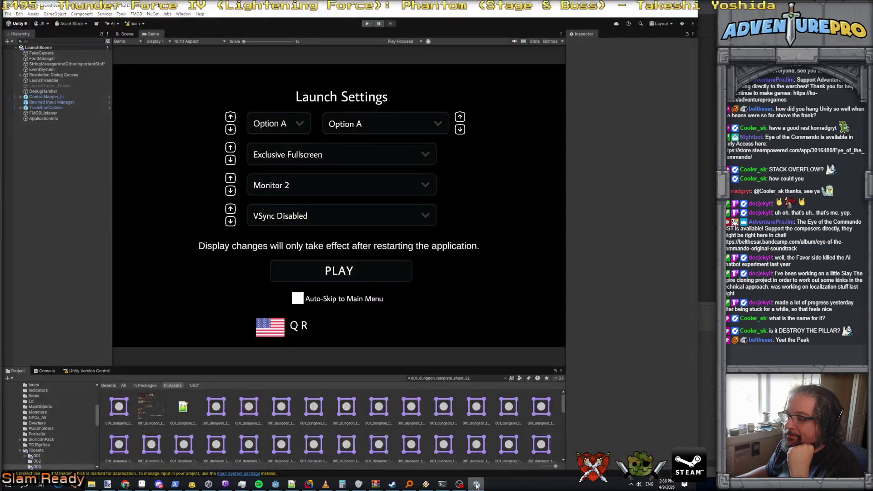
Add a breakpoint on the currentIdx == endIdx check at line 1428, then switch to Unity
{"action": "left_click", "coordinate": [477, 484]}
{"action": "scroll", "coordinate": [411, 174], "scroll_direction": "down", "scroll_amount": 10}
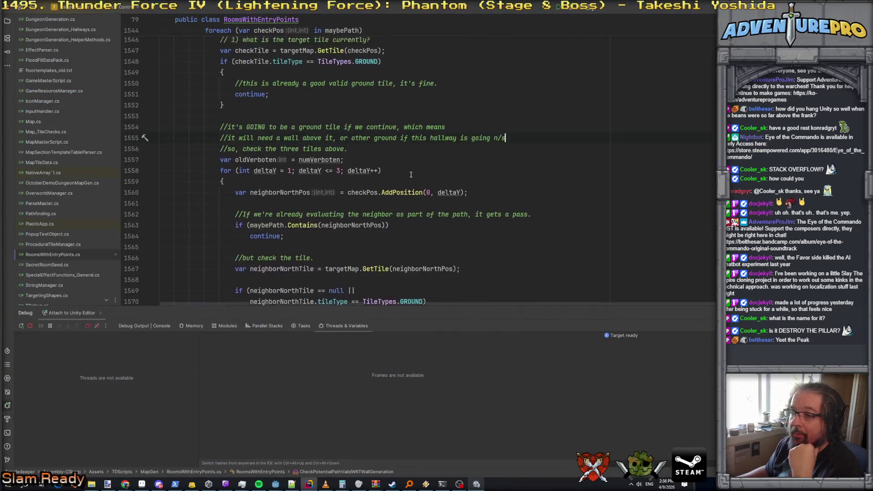
{"action": "scroll", "coordinate": [411, 175], "scroll_direction": "up", "scroll_amount": 20}
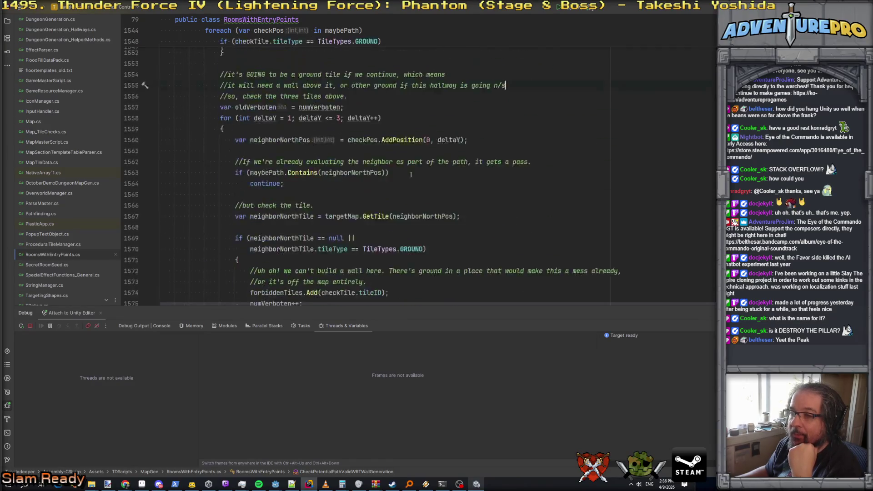
{"action": "scroll", "coordinate": [410, 175], "scroll_direction": "down", "scroll_amount": 2}
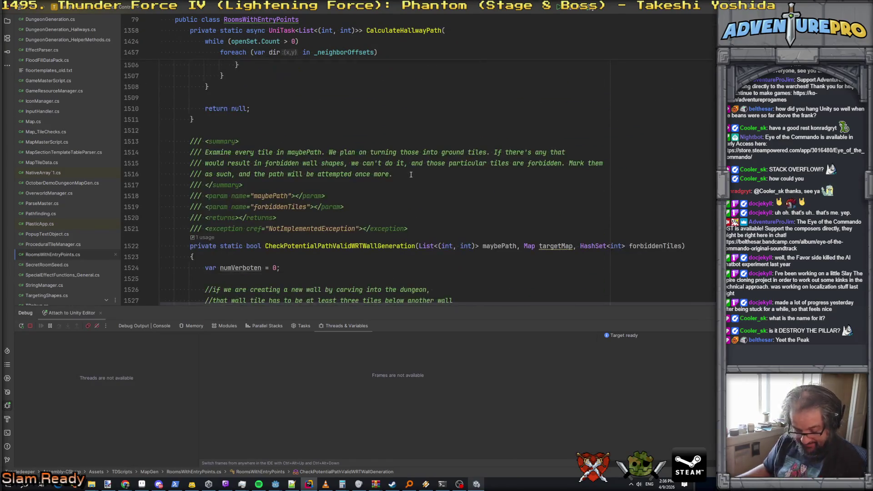
{"action": "scroll", "coordinate": [465, 247], "scroll_direction": "down", "scroll_amount": 12}
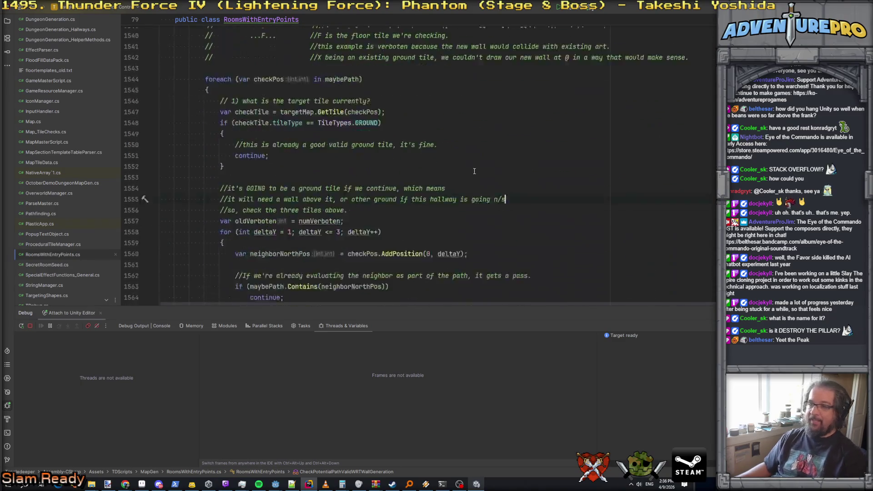
{"action": "scroll", "coordinate": [474, 172], "scroll_direction": "up", "scroll_amount": 15}
{"action": "scroll", "coordinate": [475, 171], "scroll_direction": "up", "scroll_amount": 20}
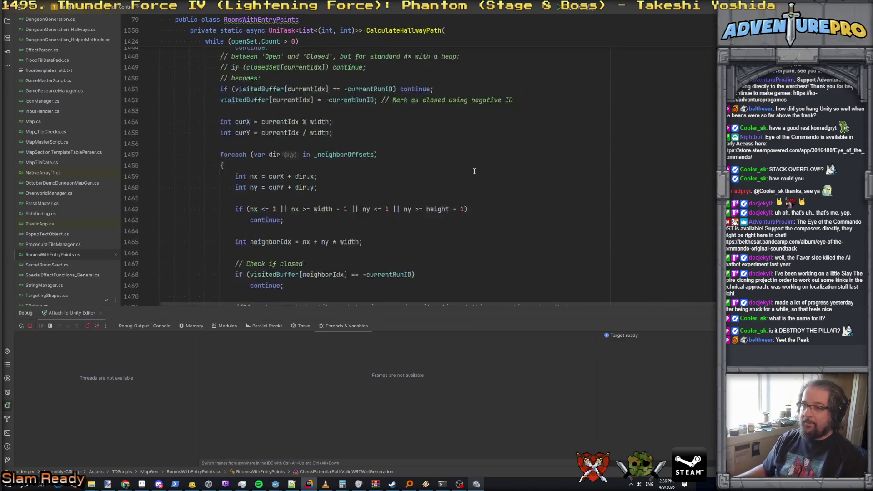
{"action": "scroll", "coordinate": [475, 171], "scroll_direction": "down", "scroll_amount": 10}
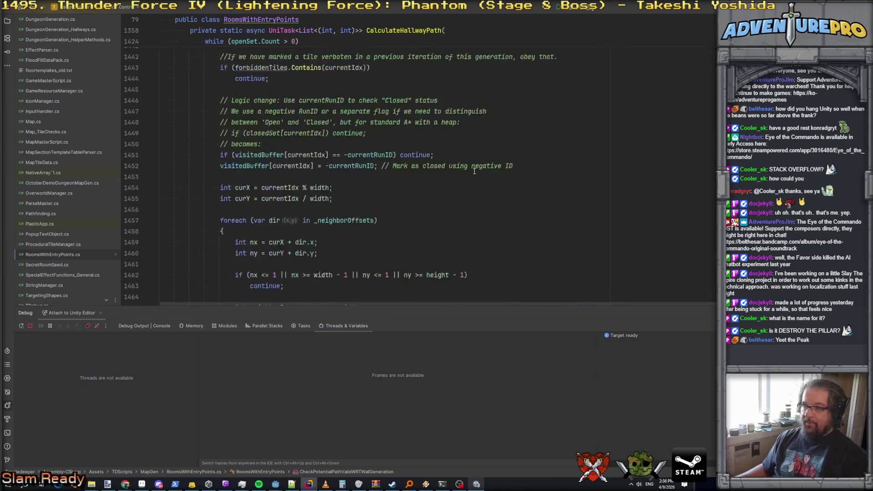
{"action": "scroll", "coordinate": [474, 171], "scroll_direction": "up", "scroll_amount": 7}
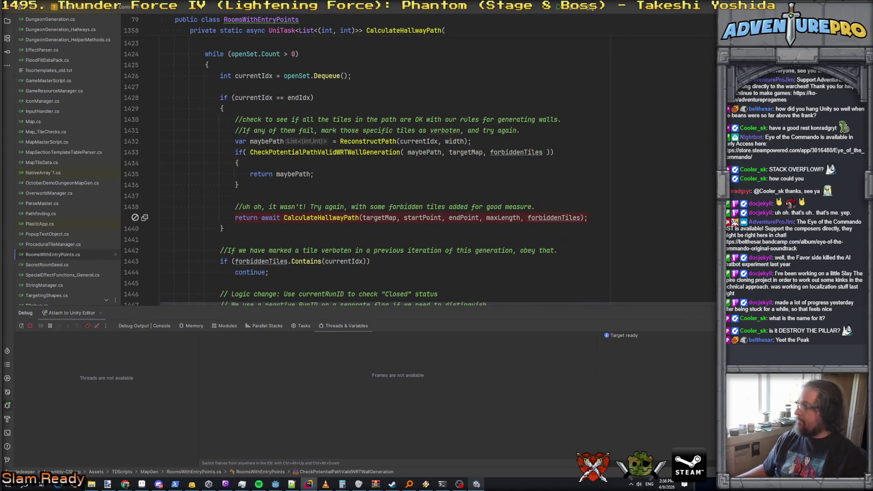
{"action": "left_click", "coordinate": [221, 98]}
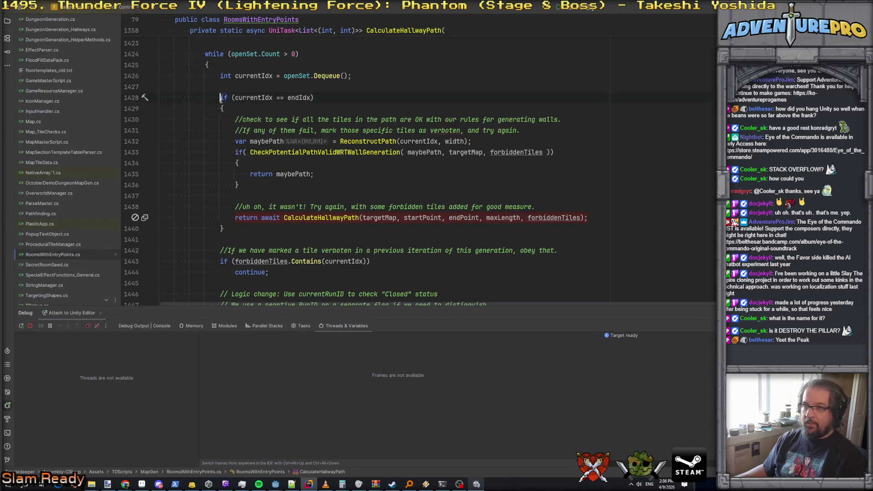
{"action": "key", "text": "F9"}
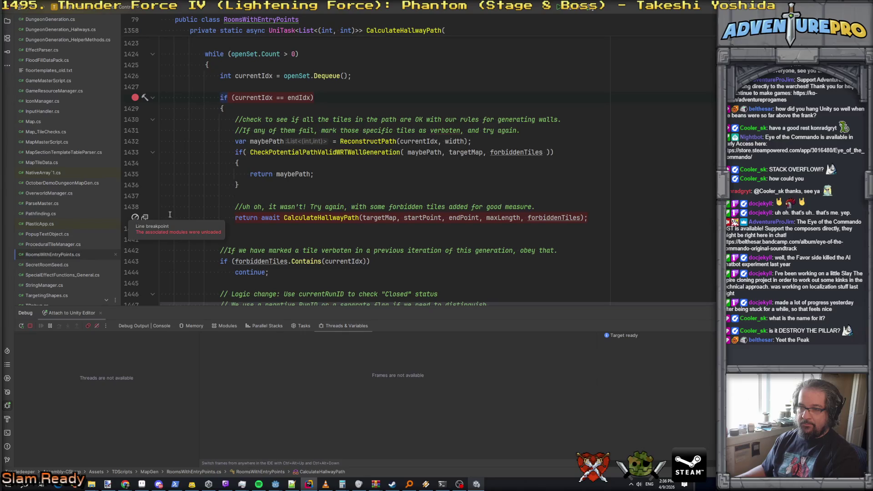
{"action": "left_click", "coordinate": [478, 484]}
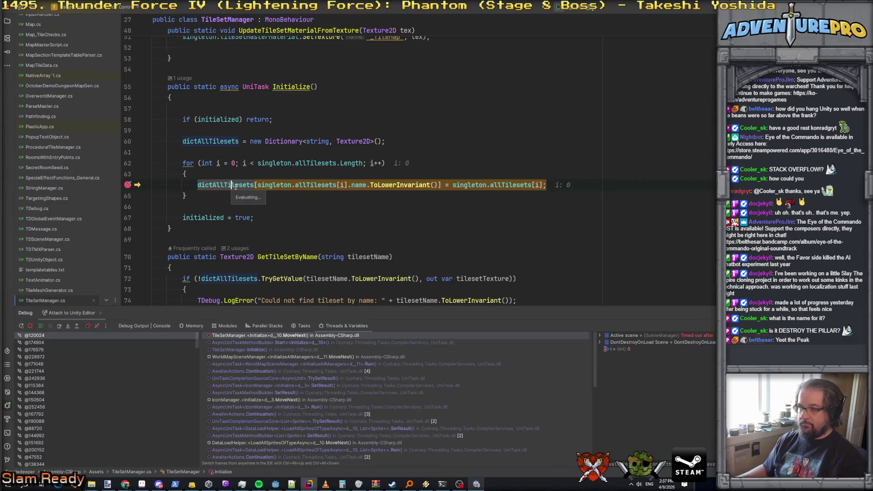
Resume past the TileSetManager.Initialize pause and watch Unity load until the line 1428 breakpoint hits
{"action": "mouse_move", "coordinate": [236, 186]}
{"action": "key", "text": "F5"}
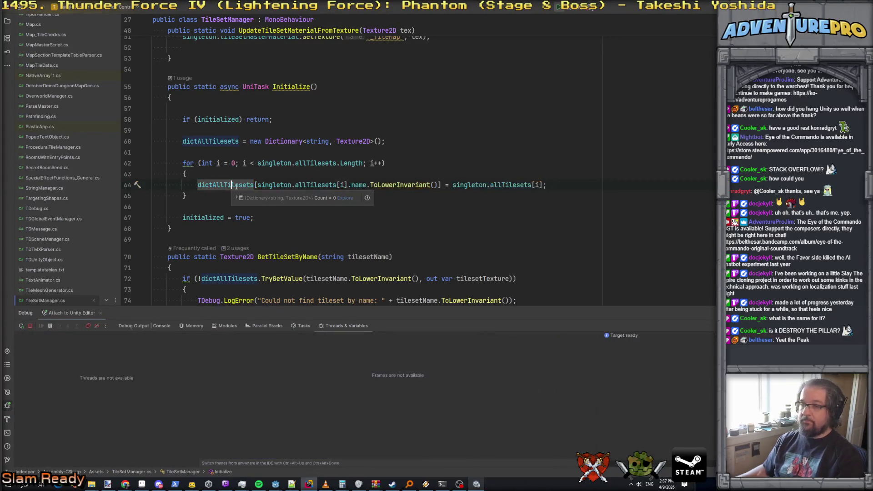
{"action": "key", "text": "alt+Tab"}
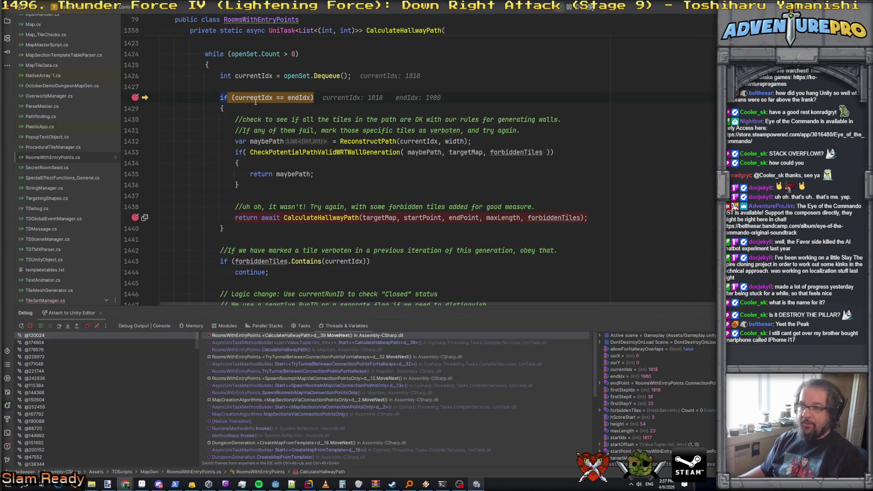
Move the breakpoint from the path-end check to the maybePath reconstruction line and step to the retry call
{"action": "left_click", "coordinate": [236, 142]}
{"action": "key", "text": "F9"}
{"action": "left_click", "coordinate": [232, 99]}
{"action": "key", "text": "F9"}
{"action": "key", "text": "F5"}
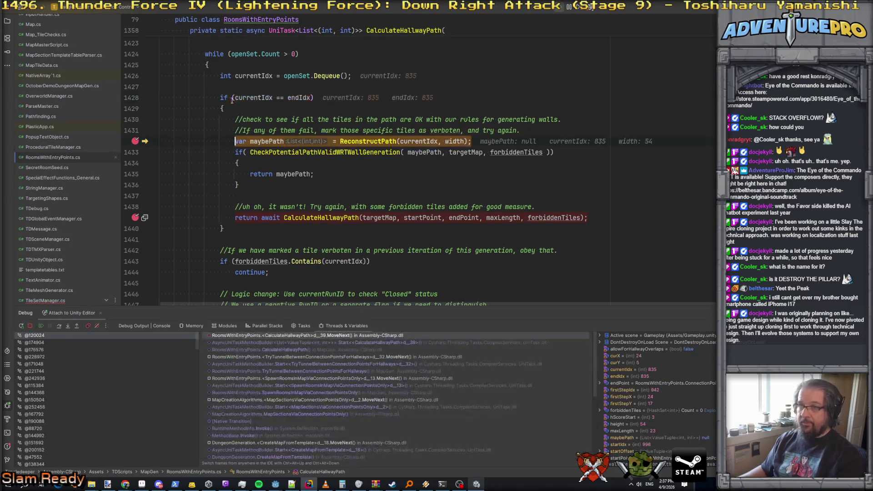
{"action": "key", "text": "F10"}
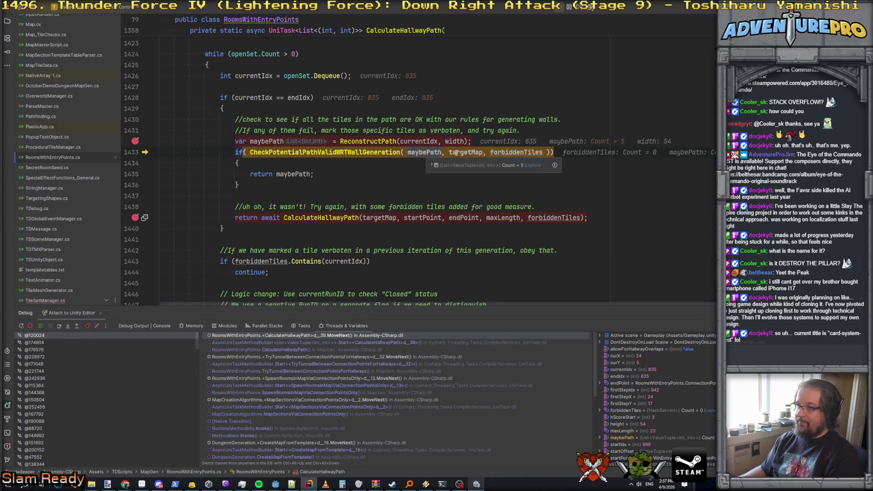
{"action": "mouse_move", "coordinate": [465, 152]}
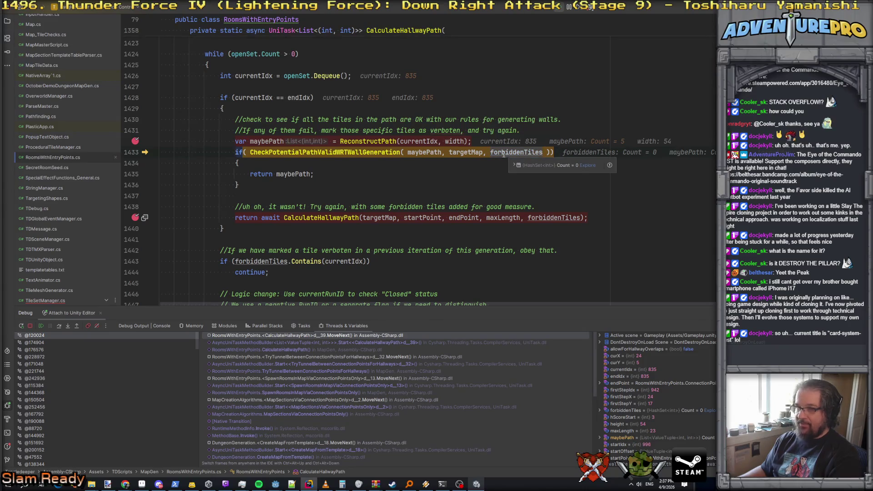
{"action": "key", "text": "F10"}
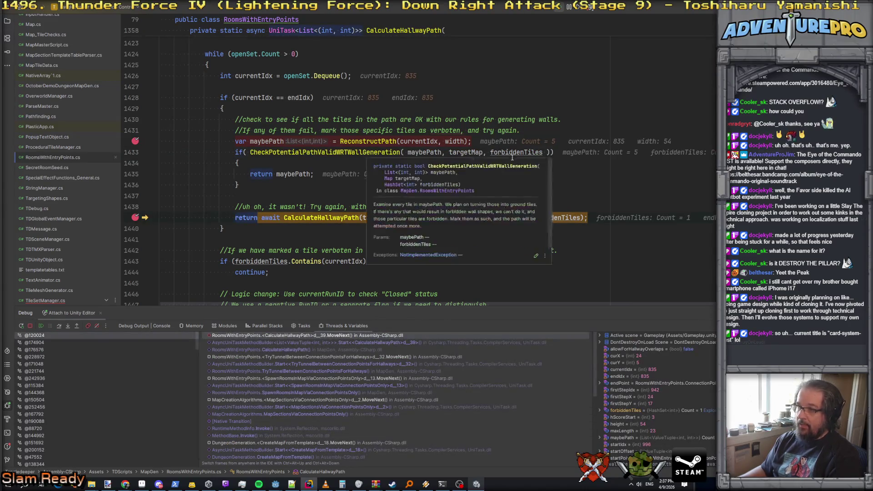
Inspect forbiddenTiles' data tip (one entry, 0), including Raw View and comparer, then resume
{"action": "mouse_move", "coordinate": [519, 155]}
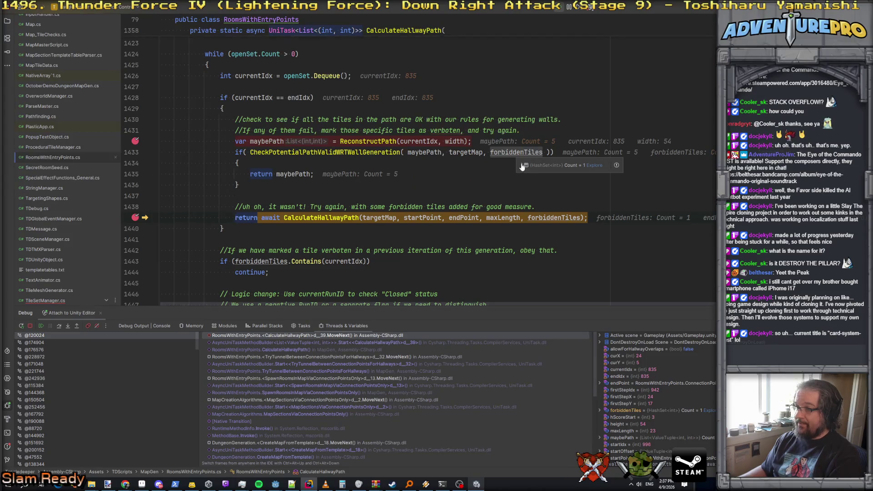
{"action": "left_click", "coordinate": [521, 165]}
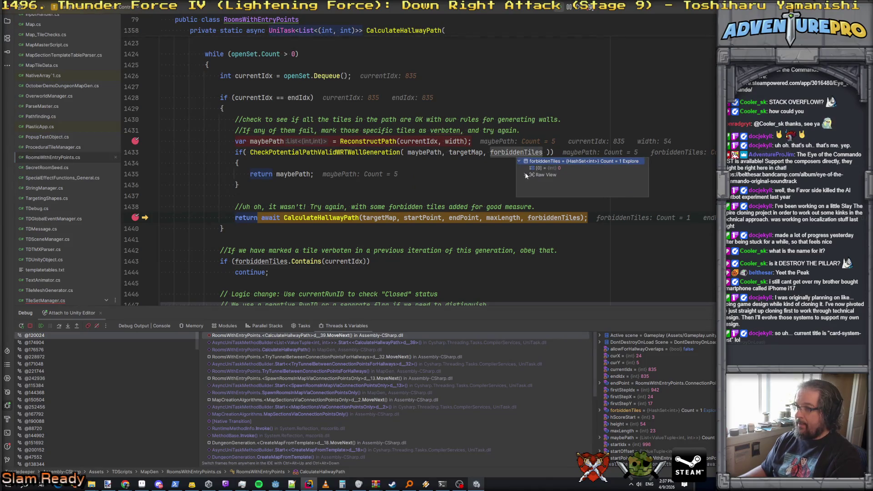
{"action": "left_click", "coordinate": [538, 168]}
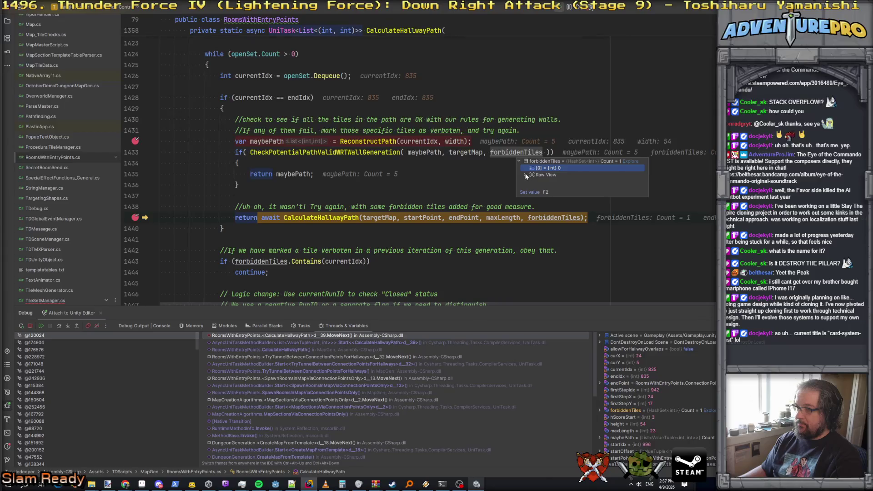
{"action": "left_click", "coordinate": [526, 175]}
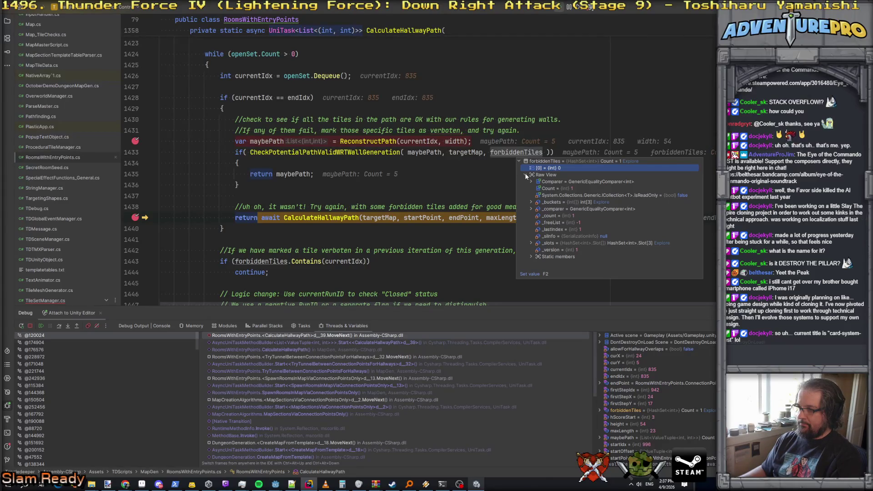
{"action": "left_click", "coordinate": [531, 182]}
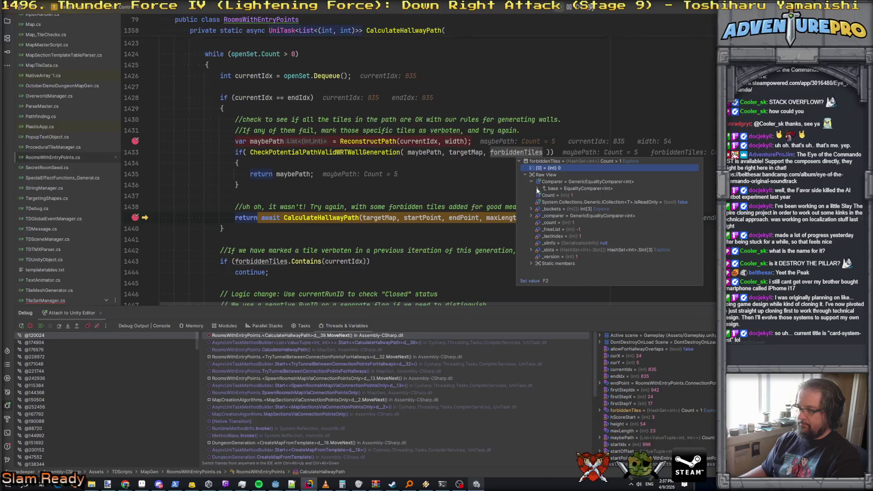
{"action": "left_click", "coordinate": [538, 189]}
{"action": "left_click", "coordinate": [543, 195]}
{"action": "left_click", "coordinate": [529, 175]}
{"action": "left_click", "coordinate": [526, 175]}
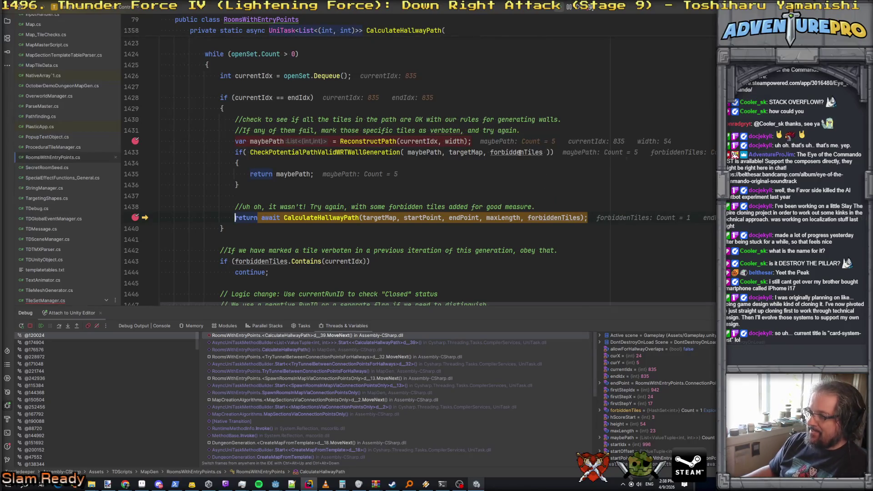
{"action": "left_click", "coordinate": [527, 166]}
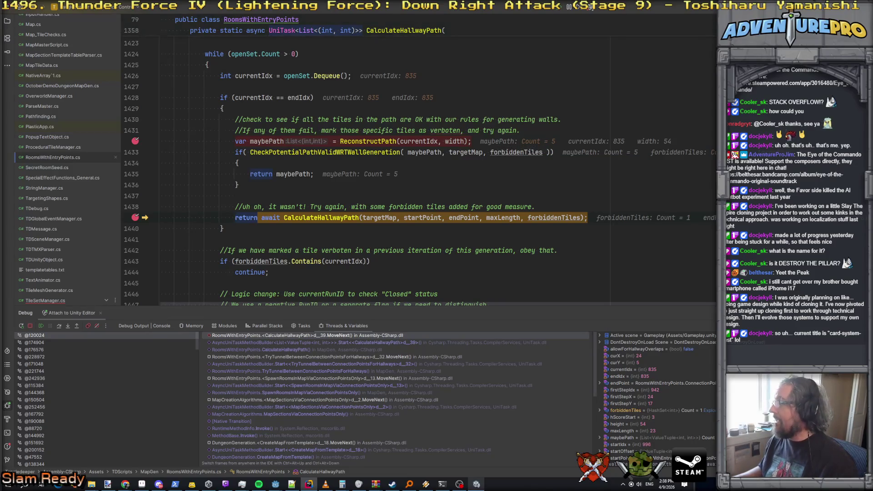
{"action": "key", "text": "F5"}
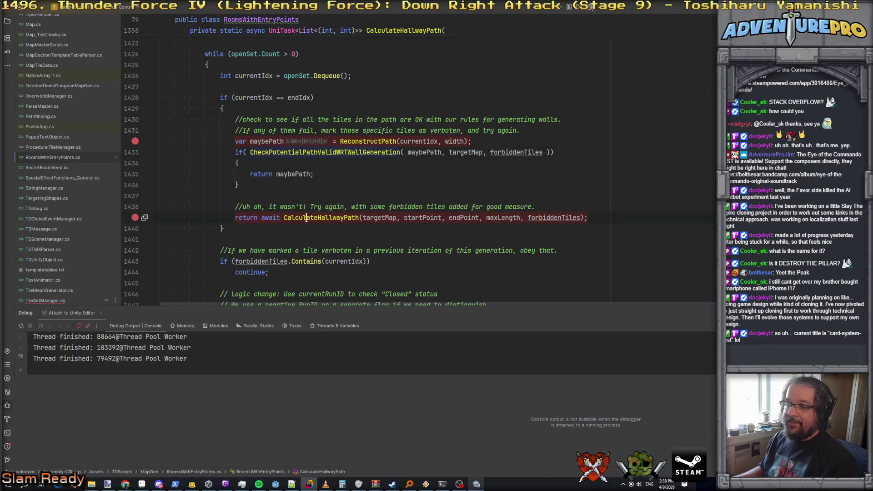
In CheckPotentialPathValidWRTWallGeneration, change checkTile.tileID to checkTile.Position.To1DValue() on line 1574
{"action": "left_click", "coordinate": [311, 152], "text": "ctrl"}
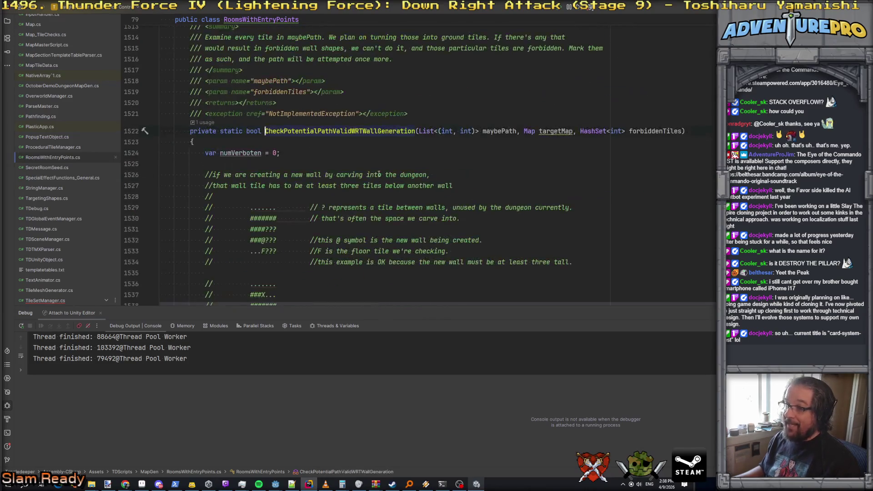
{"action": "scroll", "coordinate": [312, 151], "scroll_direction": "down", "scroll_amount": 15}
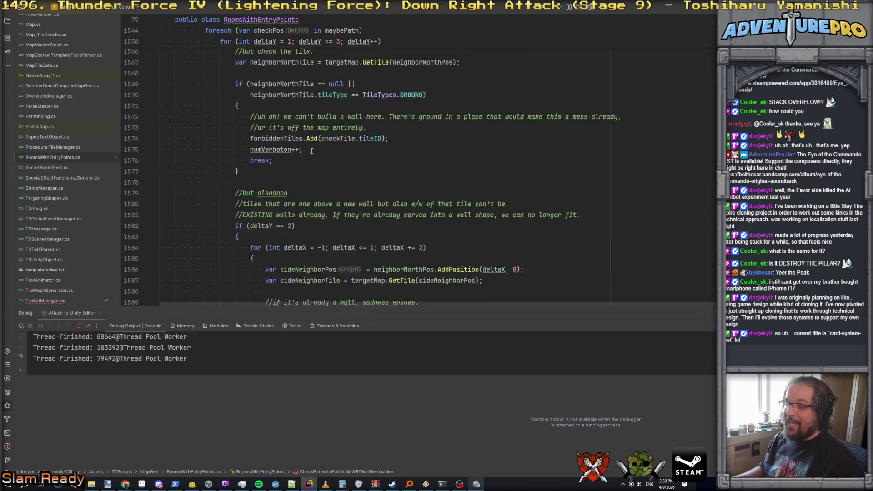
{"action": "left_click", "coordinate": [382, 109]}
{"action": "scroll", "coordinate": [407, 138], "scroll_direction": "up", "scroll_amount": 4}
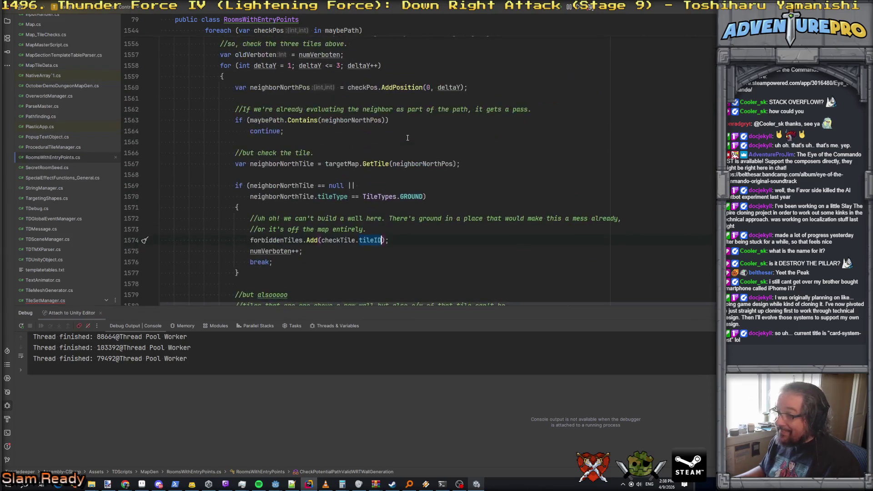
{"action": "key", "text": "ctrl+BackSpace"}
{"action": "type", "text": "pos"}
{"action": "key", "text": "BackSpace"}
{"action": "key", "text": "BackSpace"}
{"action": "key", "text": "BackSpace"}
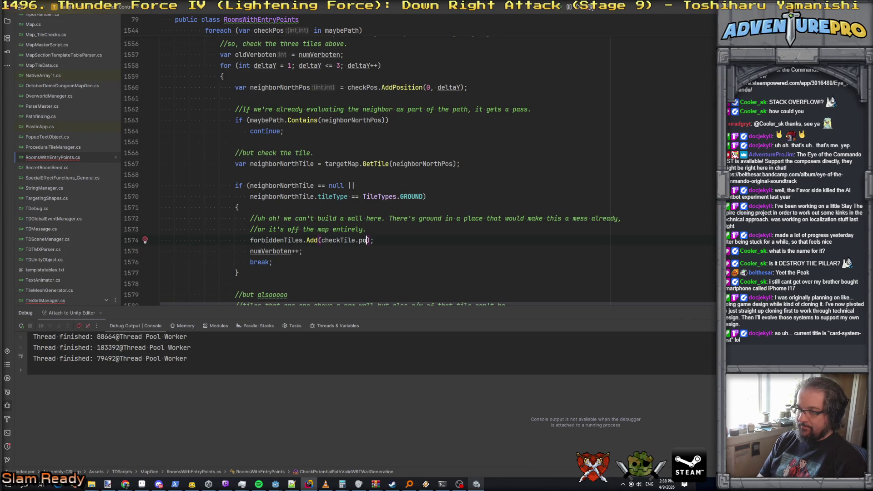
{"action": "type", "text": "Po"}
{"action": "key", "text": "Return"}
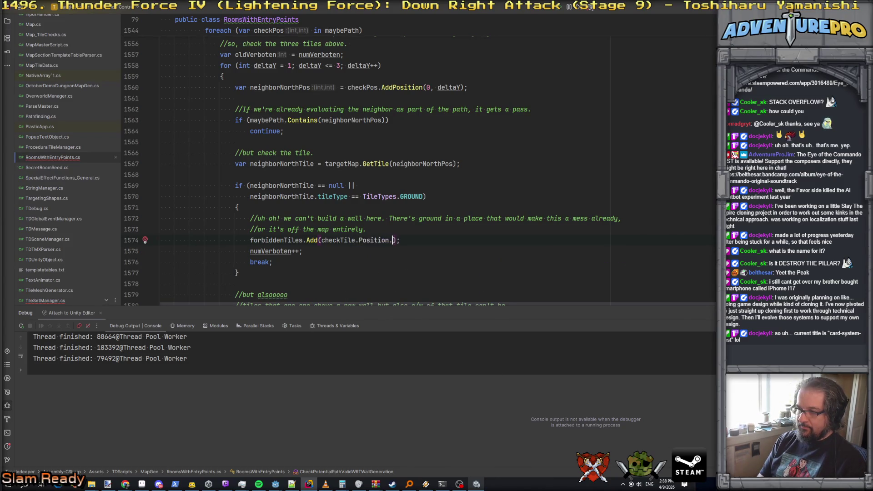
{"action": "type", "text": ".To"}
{"action": "key", "text": "Escape"}
{"action": "type", "text": "1DValue()"}
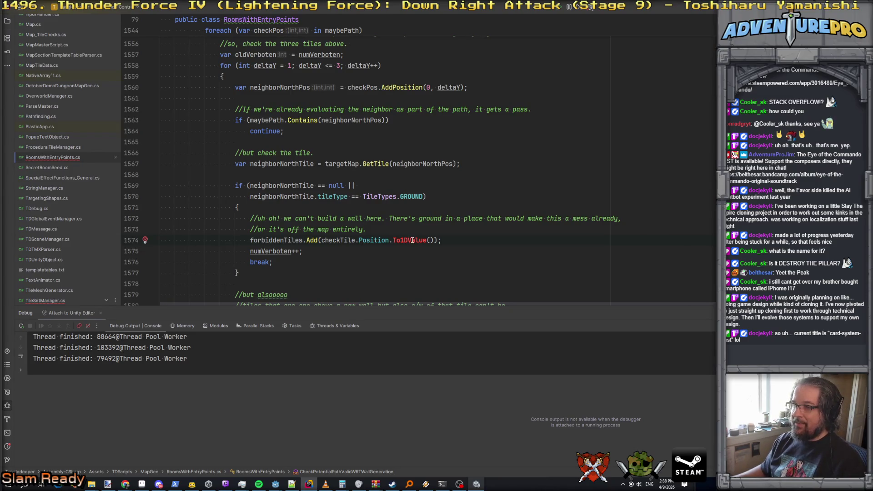
Place the caret at the end of the checkTile declaration line to add a new line
{"action": "scroll", "coordinate": [400, 229], "scroll_direction": "up", "scroll_amount": 3}
{"action": "scroll", "coordinate": [391, 228], "scroll_direction": "down", "scroll_amount": 4}
{"action": "left_click", "coordinate": [390, 227]}
{"action": "scroll", "coordinate": [295, 180], "scroll_direction": "up", "scroll_amount": 8}
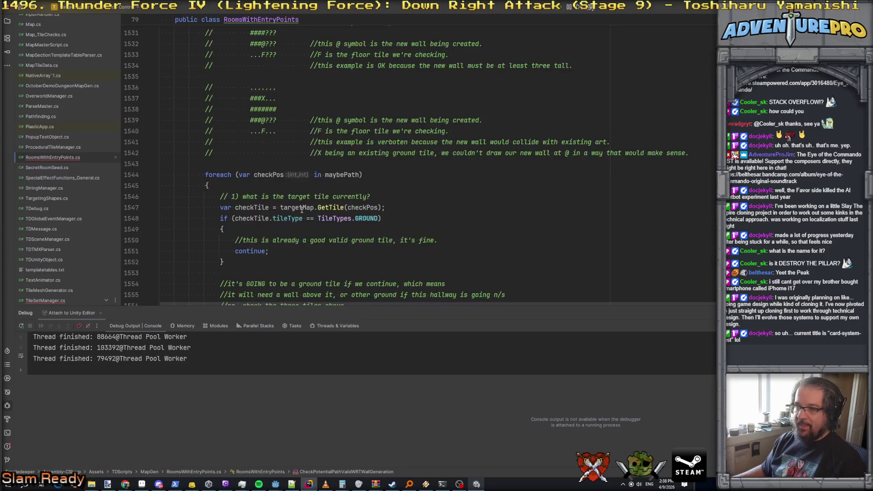
{"action": "left_click", "coordinate": [400, 208]}
Add 'var checkID = checkTile.x + checkTile.y * targetMap.rows;' below line 1547
{"action": "key", "text": "Return"}
{"action": "type", "text": "var "}
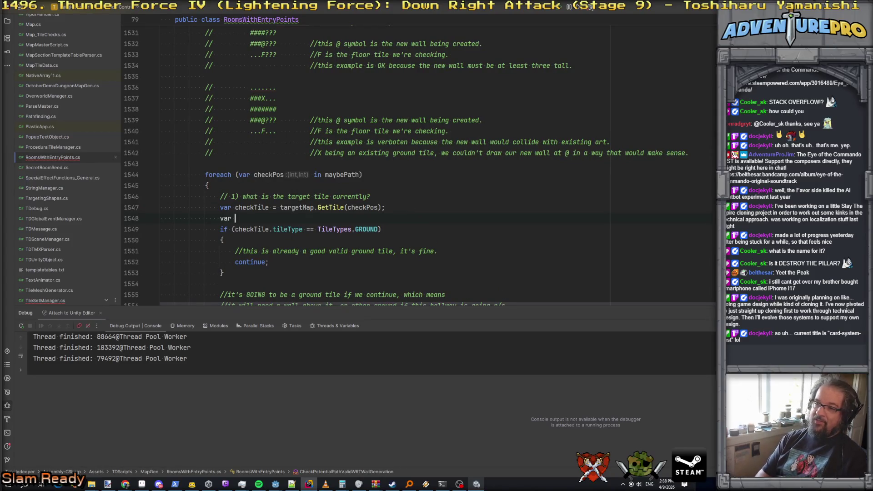
{"action": "type", "text": "checkID = "}
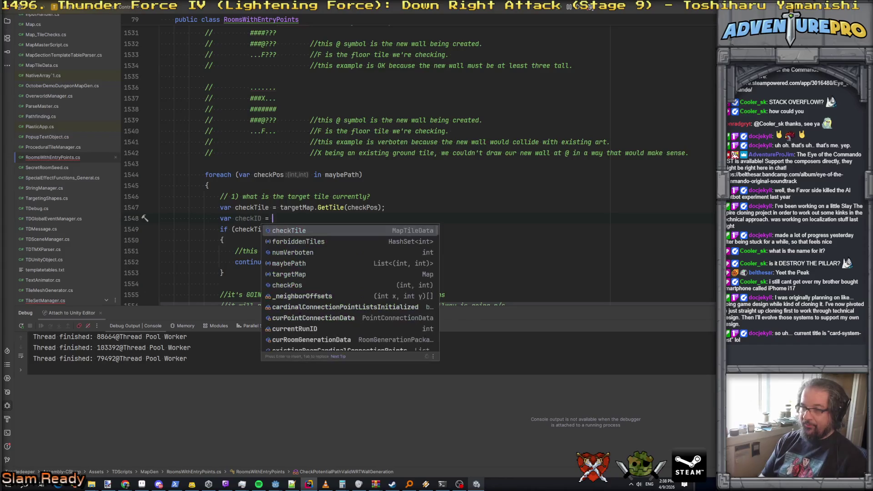
{"action": "type", "text": "checkTile.x + checkTile.y *& "}
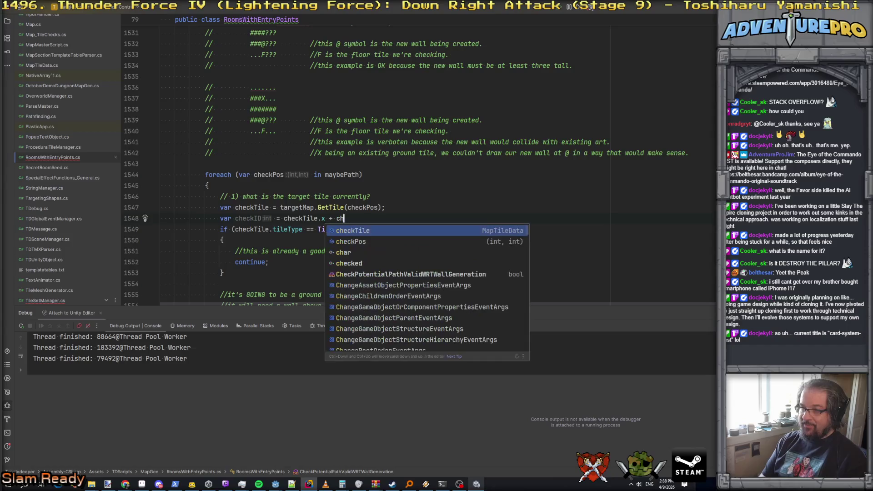
{"action": "type", "text": "targetMap"}
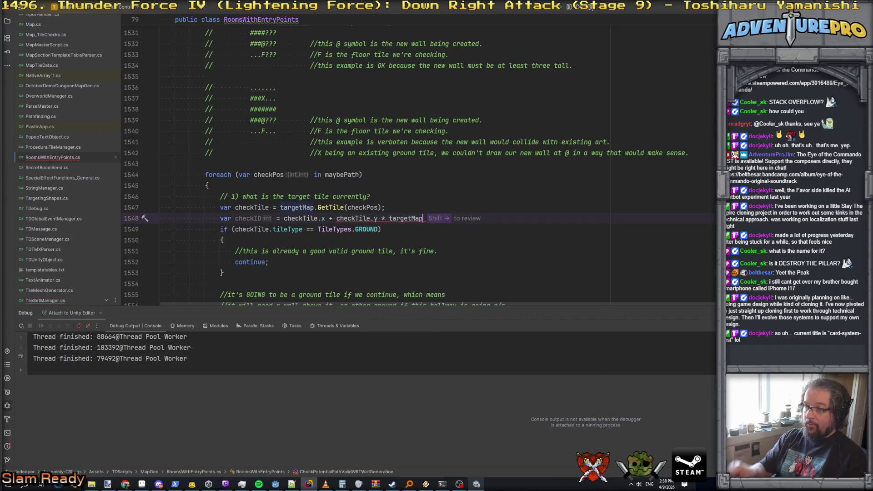
{"action": "type", "text": ".rows;"}
{"action": "key", "text": "Return"}
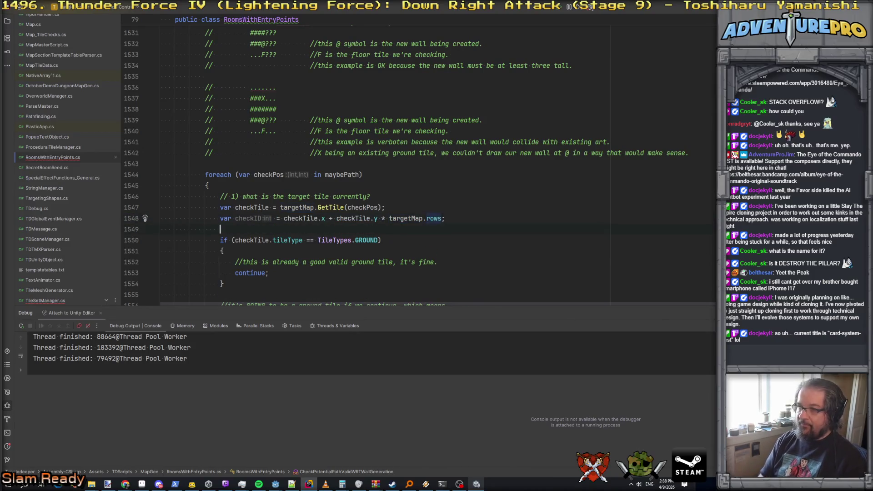
Replace checkTile.Position.To1DValue() with checkID in the forbiddenTiles entry on line 1576
{"action": "double_click", "coordinate": [242, 219]}
{"action": "key", "text": "ctrl+c"}
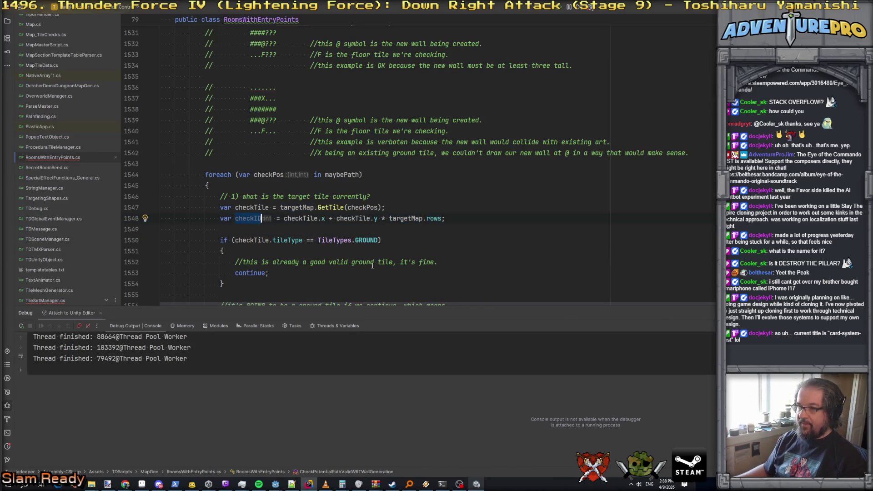
{"action": "scroll", "coordinate": [370, 265], "scroll_direction": "down", "scroll_amount": 9}
{"action": "left_click_drag", "start_coordinate": [321, 230], "coordinate": [434, 229]}
{"action": "key", "text": "ctrl+v"}
{"action": "scroll", "coordinate": [399, 242], "scroll_direction": "down", "scroll_amount": 2}
{"action": "scroll", "coordinate": [399, 242], "scroll_direction": "down", "scroll_amount": 3}
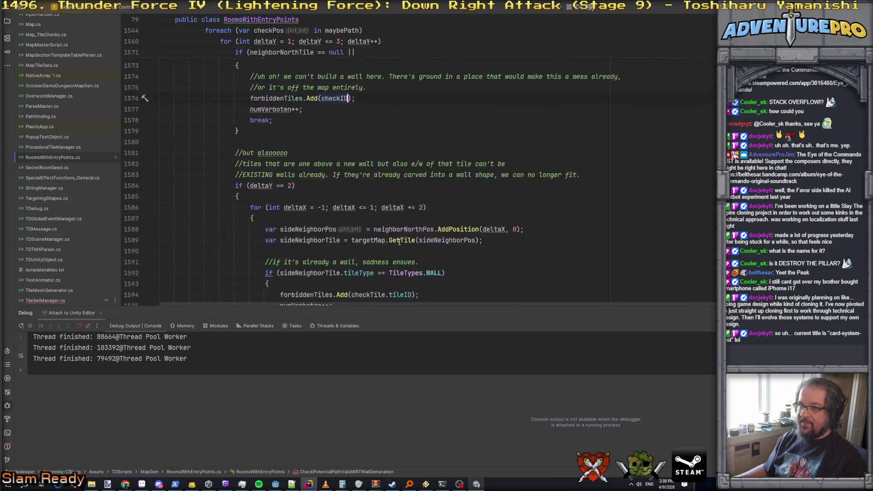
{"action": "scroll", "coordinate": [399, 242], "scroll_direction": "down", "scroll_amount": 2}
{"action": "left_click_drag", "start_coordinate": [351, 230], "coordinate": [412, 230]}
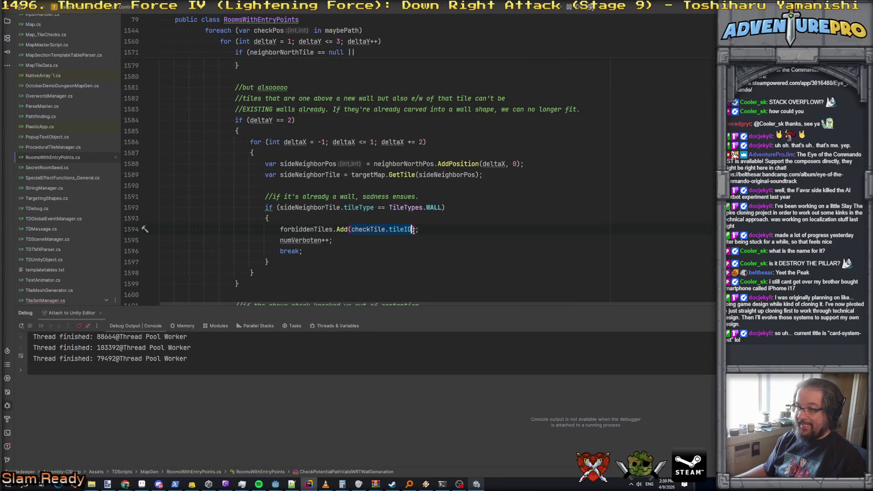
{"action": "scroll", "coordinate": [405, 222], "scroll_direction": "up", "scroll_amount": 9}
{"action": "scroll", "coordinate": [404, 223], "scroll_direction": "down", "scroll_amount": 15}
{"action": "scroll", "coordinate": [404, 223], "scroll_direction": "up", "scroll_amount": 20}
{"action": "scroll", "coordinate": [405, 223], "scroll_direction": "up", "scroll_amount": 3}
{"action": "scroll", "coordinate": [405, 222], "scroll_direction": "down", "scroll_amount": 9}
{"action": "scroll", "coordinate": [404, 223], "scroll_direction": "up", "scroll_amount": 7}
{"action": "left_click", "coordinate": [493, 241]}
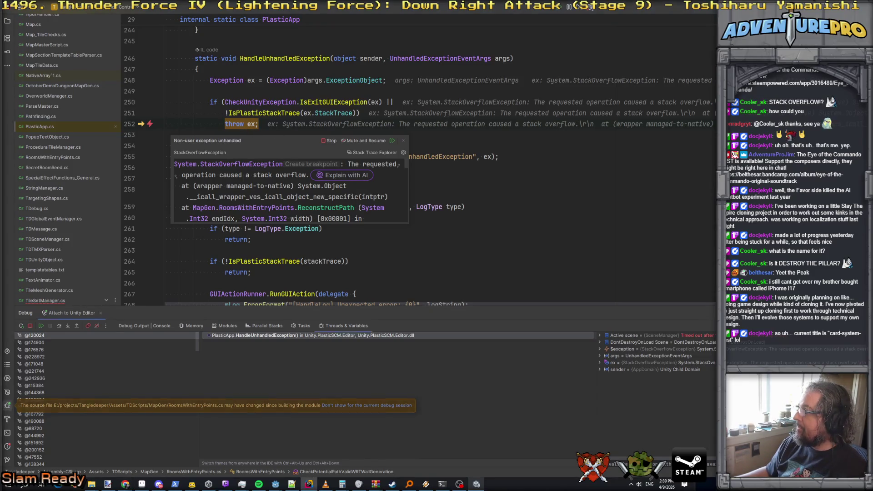
Stop the debug session after the StackOverflowException in RoomsWithEntryPoints.ReconstructPath
{"action": "key", "text": "F5"}
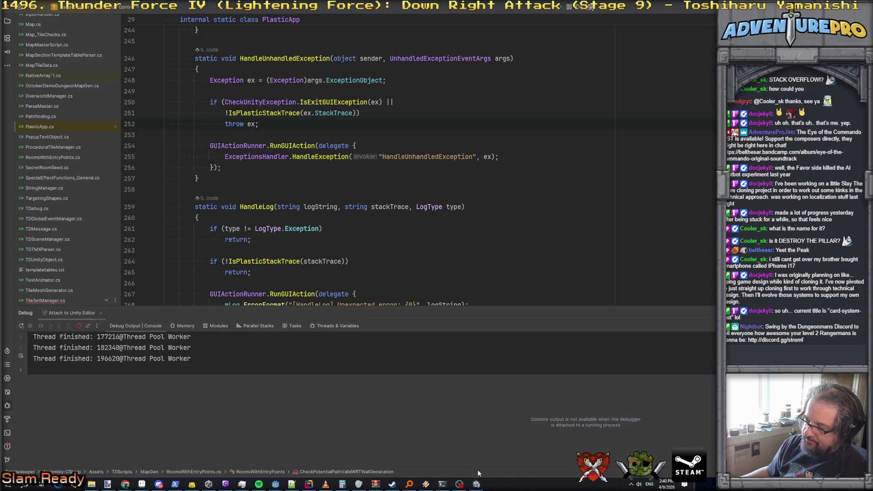
Check the crashed Unity game, view running processes in Task Manager, then minimize it
{"action": "left_click", "coordinate": [308, 484]}
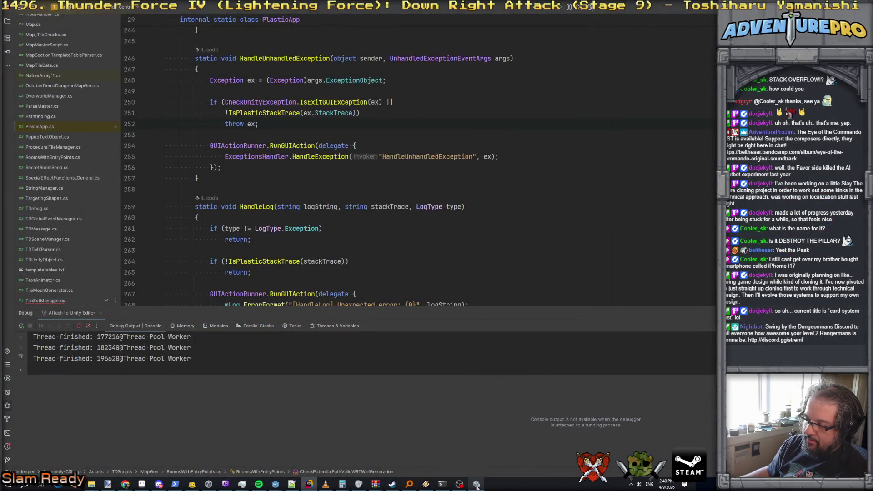
{"action": "left_click", "coordinate": [512, 210]}
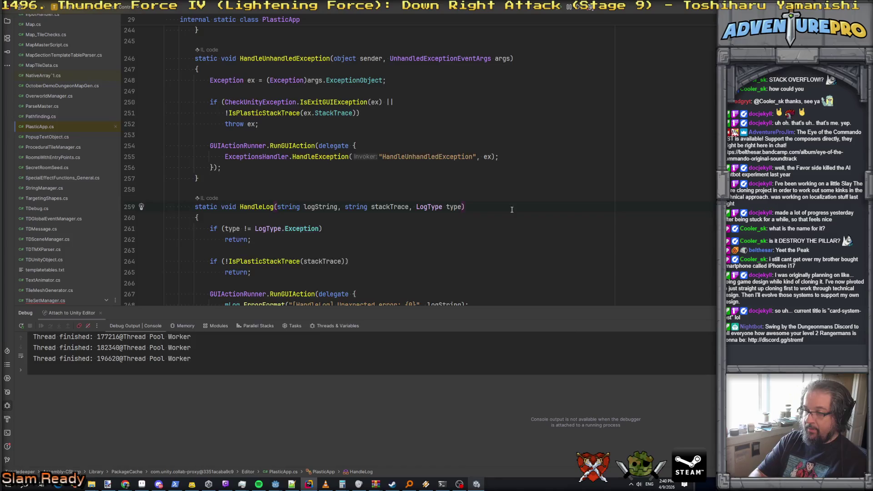
{"action": "key", "text": "ctrl+shift+Escape"}
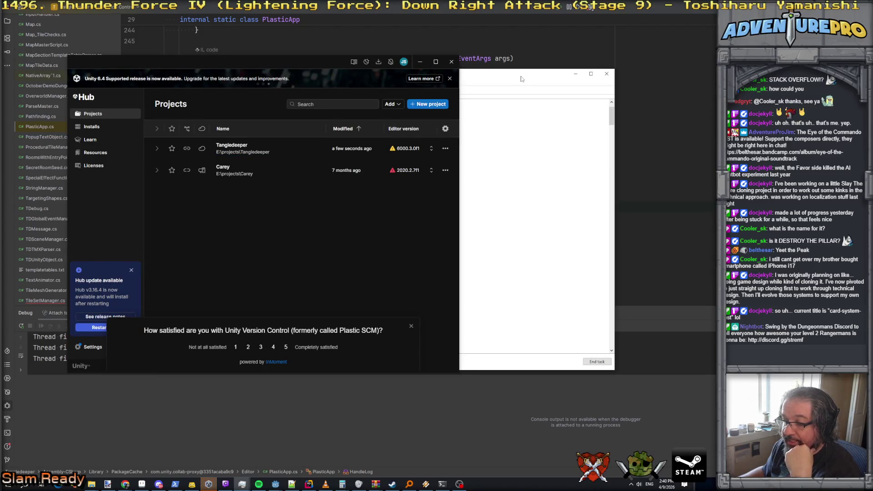
{"action": "left_click", "coordinate": [576, 73]}
Open Tangledeeper from Unity Hub, declining scene backup recovery and ignoring Safe Mode
{"action": "left_click", "coordinate": [275, 150]}
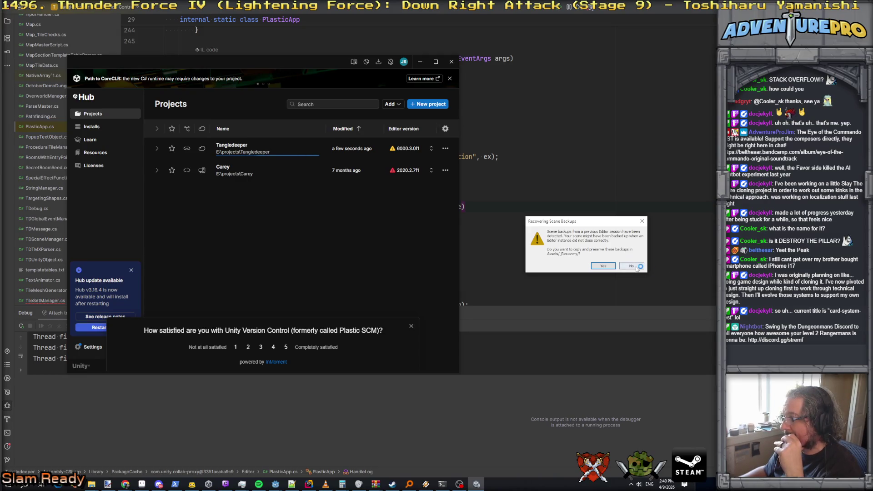
{"action": "left_click", "coordinate": [637, 267]}
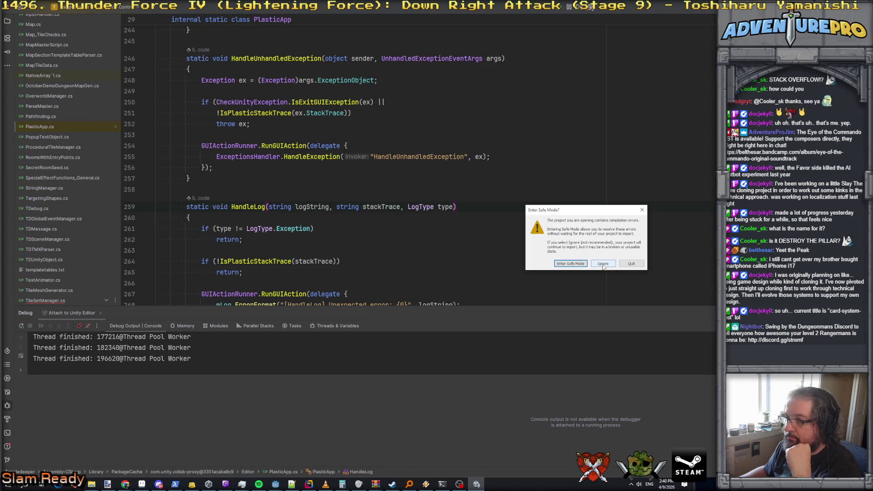
{"action": "left_click", "coordinate": [603, 266]}
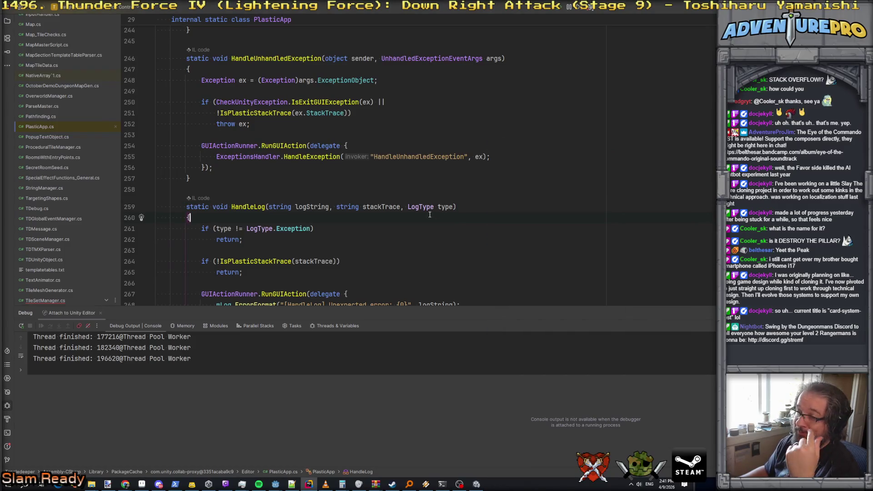
Close PlasticApp.cs and review the ground-tile check adding checkID to forbiddenTiles near line 1579
{"action": "left_click", "coordinate": [115, 127]}
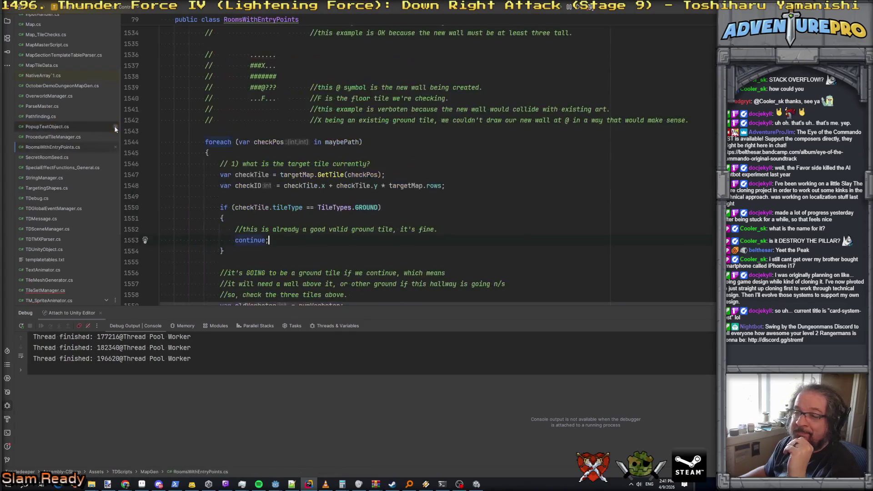
{"action": "scroll", "coordinate": [390, 176], "scroll_direction": "up", "scroll_amount": 5}
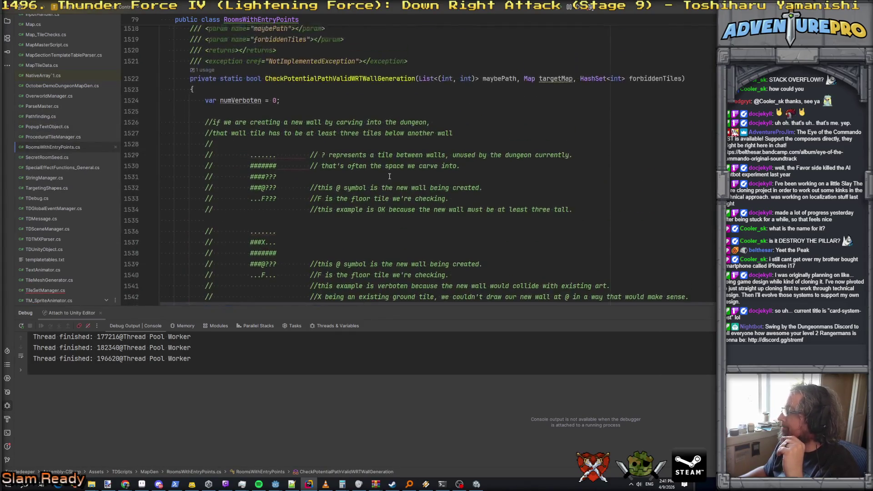
{"action": "scroll", "coordinate": [389, 176], "scroll_direction": "up", "scroll_amount": 5}
{"action": "scroll", "coordinate": [390, 176], "scroll_direction": "down", "scroll_amount": 5}
{"action": "scroll", "coordinate": [390, 176], "scroll_direction": "down", "scroll_amount": 6}
{"action": "scroll", "coordinate": [389, 176], "scroll_direction": "down", "scroll_amount": 8}
{"action": "left_click", "coordinate": [476, 485]}
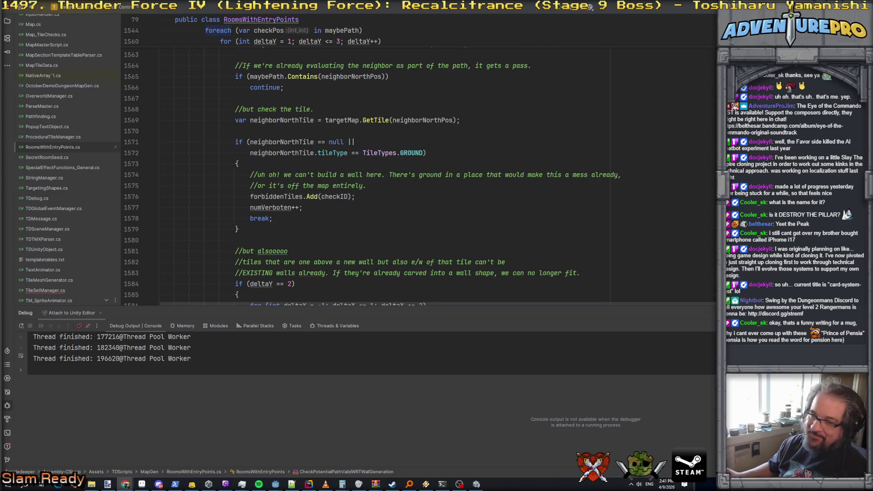
{"action": "left_click", "coordinate": [438, 227]}
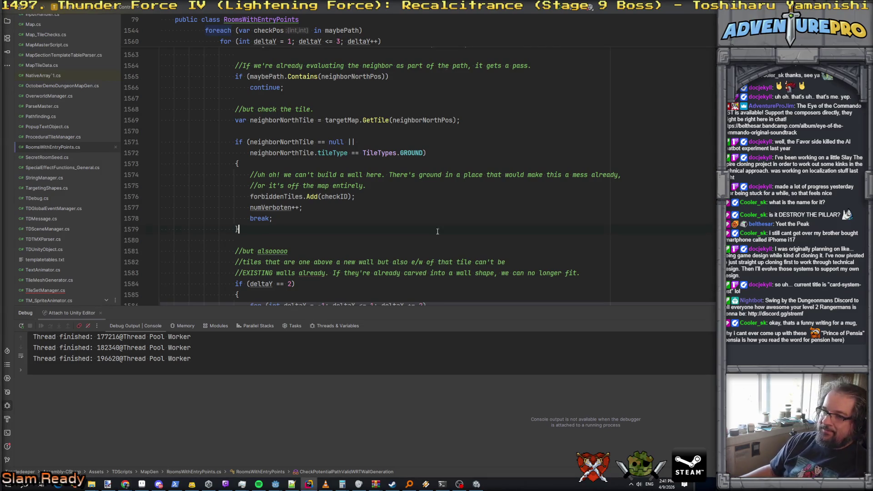
Scroll through CalculateHallwayPath's forbidden-tiles retry block, then bring the Unity editor forward
{"action": "left_click", "coordinate": [476, 484]}
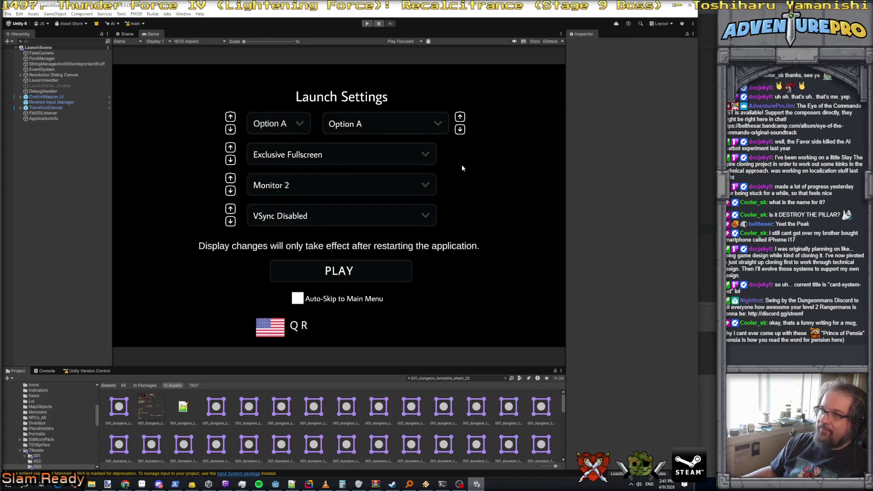
{"action": "key", "text": "alt+Tab"}
{"action": "scroll", "coordinate": [531, 201], "scroll_direction": "up", "scroll_amount": 20}
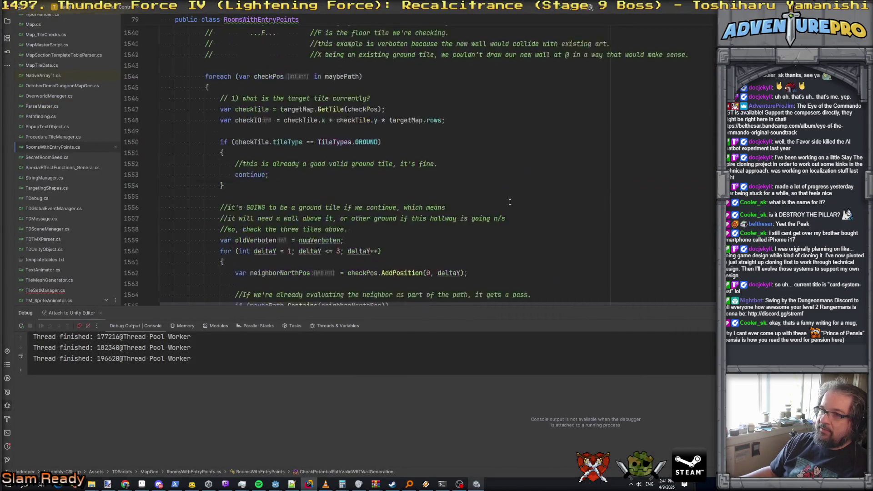
{"action": "scroll", "coordinate": [510, 202], "scroll_direction": "up", "scroll_amount": 20}
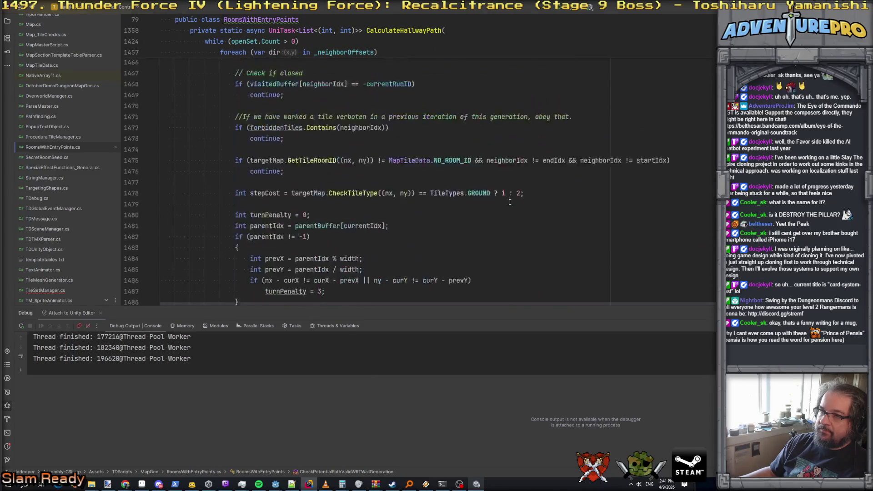
{"action": "scroll", "coordinate": [510, 201], "scroll_direction": "up", "scroll_amount": 5}
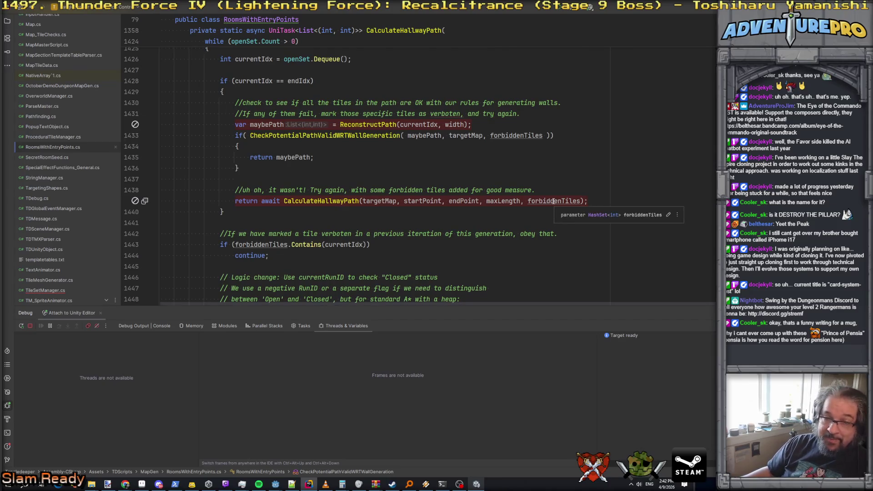
{"action": "scroll", "coordinate": [290, 188], "scroll_direction": "up", "scroll_amount": 5}
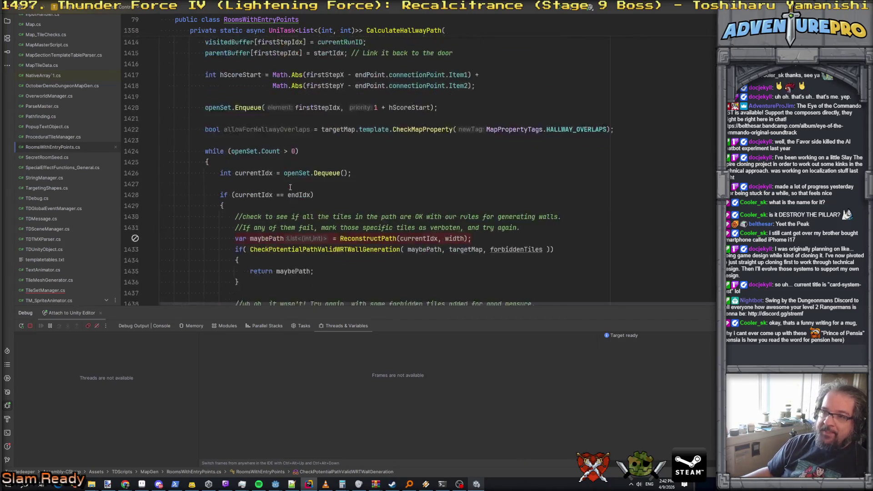
{"action": "scroll", "coordinate": [290, 188], "scroll_direction": "down", "scroll_amount": 3}
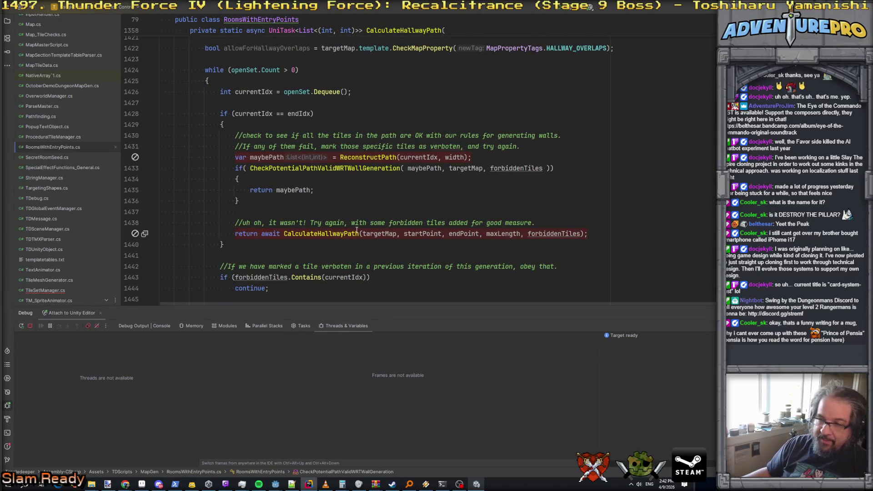
{"action": "scroll", "coordinate": [356, 230], "scroll_direction": "down", "scroll_amount": 2}
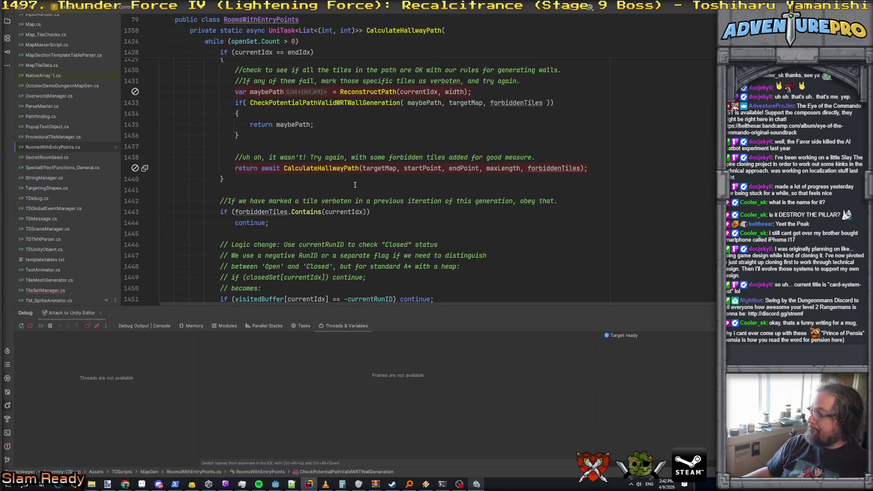
{"action": "left_click", "coordinate": [479, 484]}
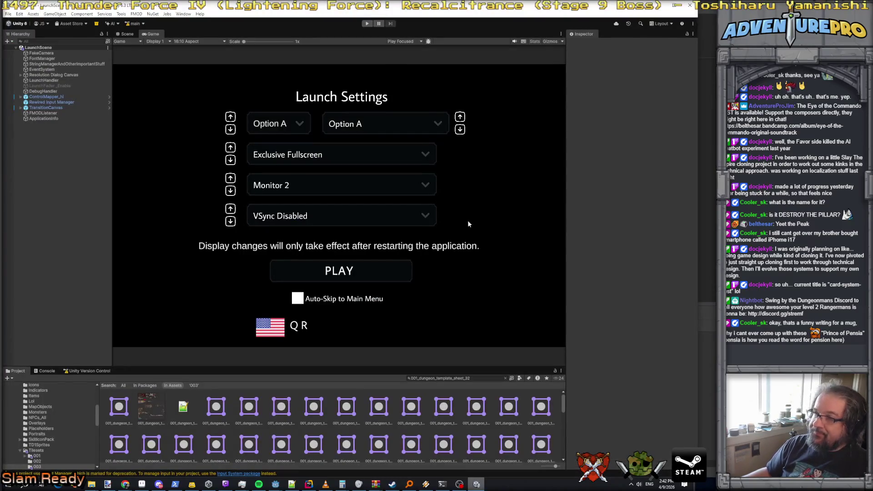
Try Play, then with warnings hidden in the Console open the compile error at TileSetManager.cs line 64
{"action": "left_click", "coordinate": [367, 23]}
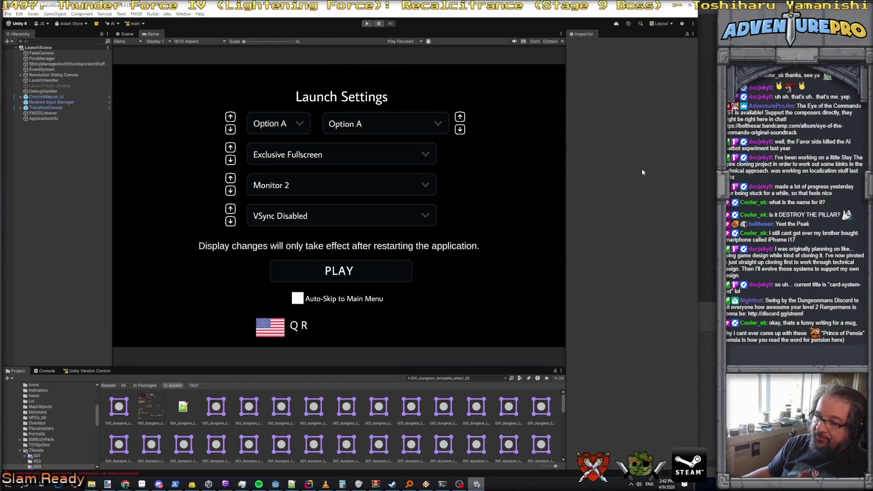
{"action": "left_click", "coordinate": [45, 370]}
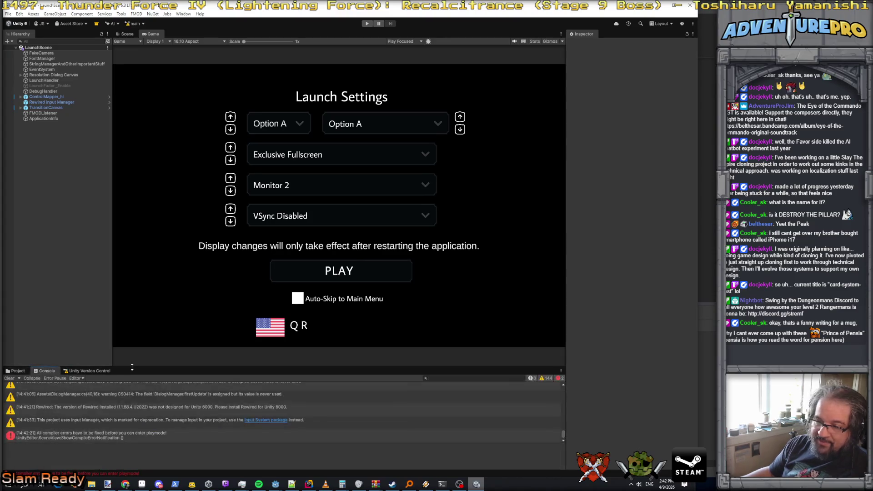
{"action": "left_click", "coordinate": [102, 436]}
{"action": "left_click_drag", "start_coordinate": [184, 367], "coordinate": [205, 234]}
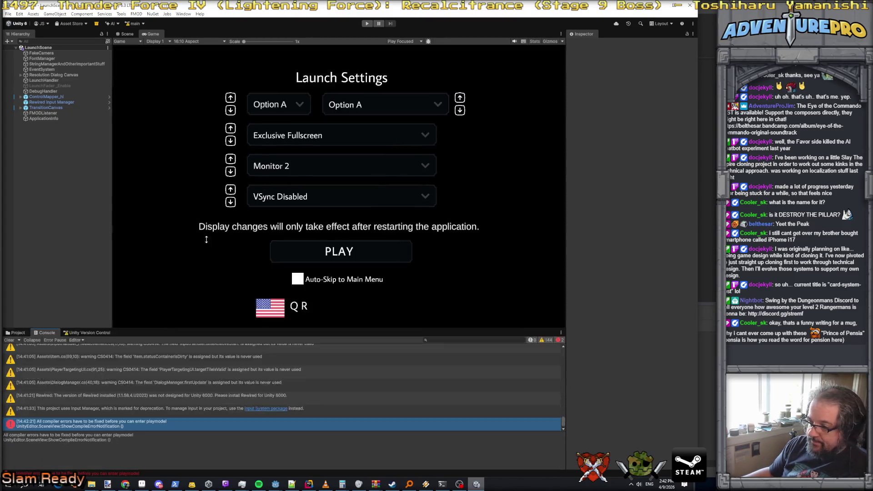
{"action": "scroll", "coordinate": [163, 322], "scroll_direction": "up", "scroll_amount": 5}
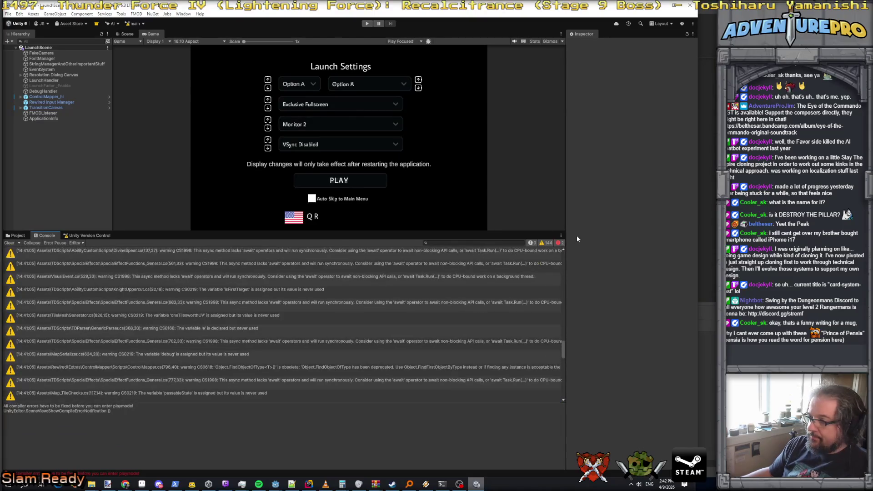
{"action": "left_click", "coordinate": [547, 243]}
{"action": "double_click", "coordinate": [157, 253]}
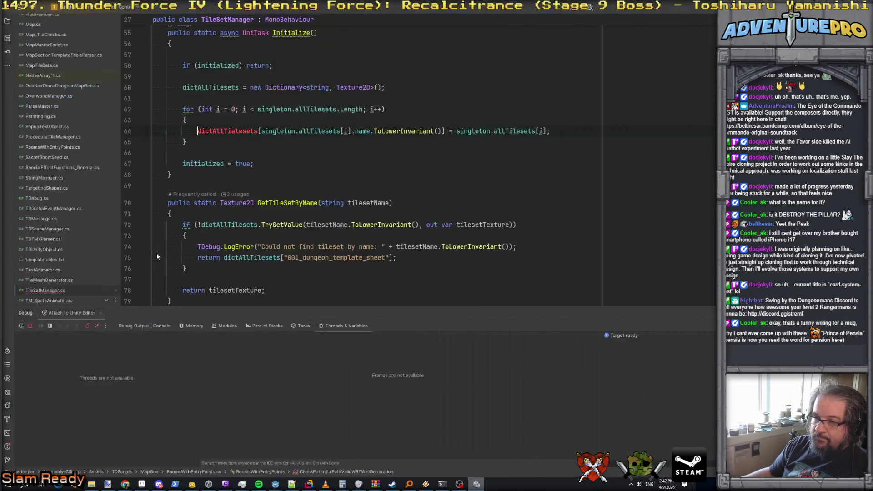
Fix dictAllTialesets to dictAllTilesets on line 64 of TileSetManager.cs and return to Unity
{"action": "key", "text": "Right"}
{"action": "key", "text": "Right"}
{"action": "key", "text": "Right"}
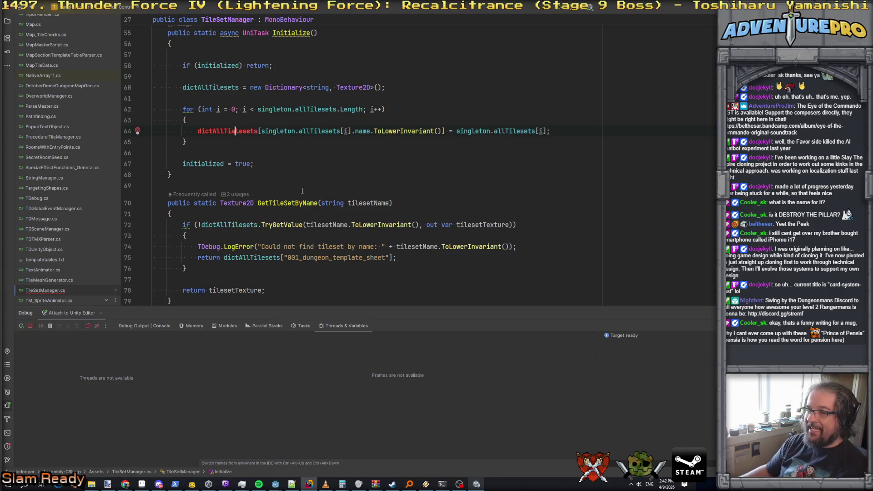
{"action": "key", "text": "BackSpace"}
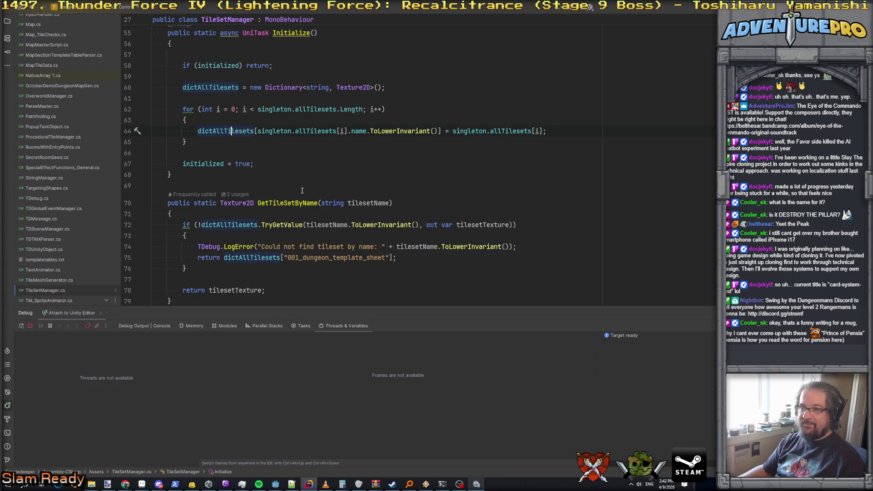
{"action": "key", "text": "alt+Tab"}
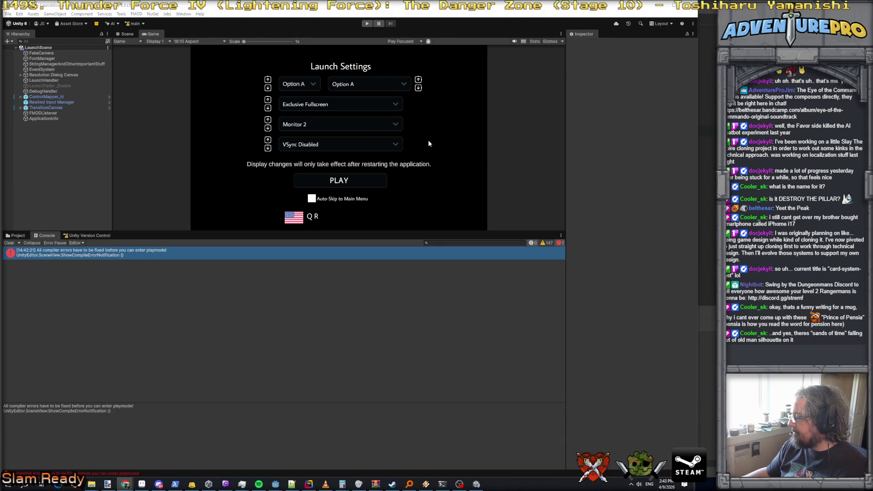
Start Play mode in Unity so Rider breaks inside CalculateHallwayPath
{"action": "left_click", "coordinate": [368, 25]}
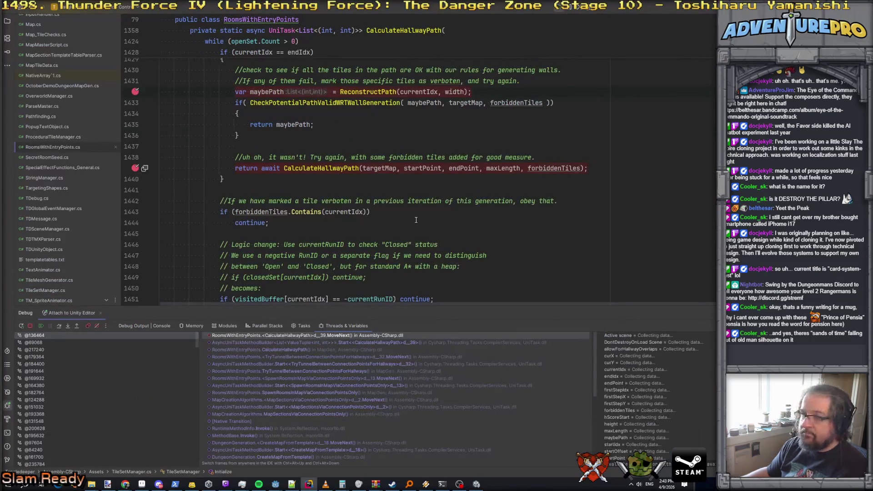
Step to the retry call and inspect the forbiddenTiles entries, including 888
{"action": "mouse_move", "coordinate": [275, 93]}
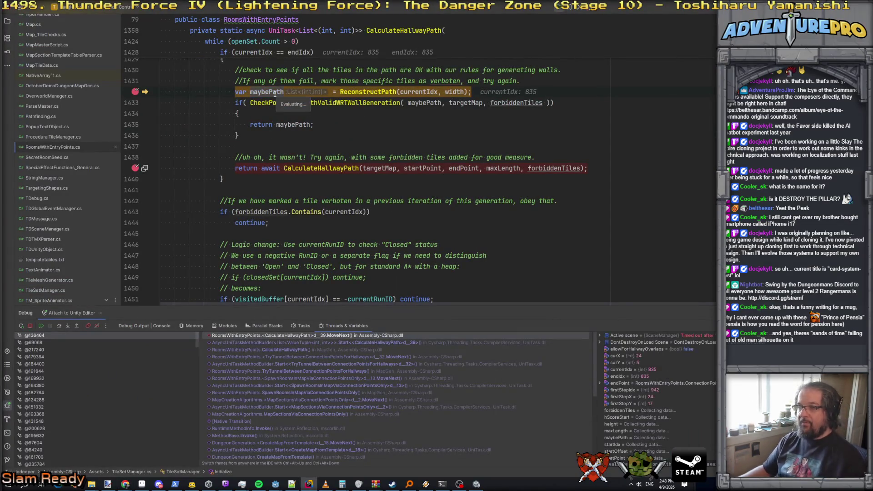
{"action": "key", "text": "F10"}
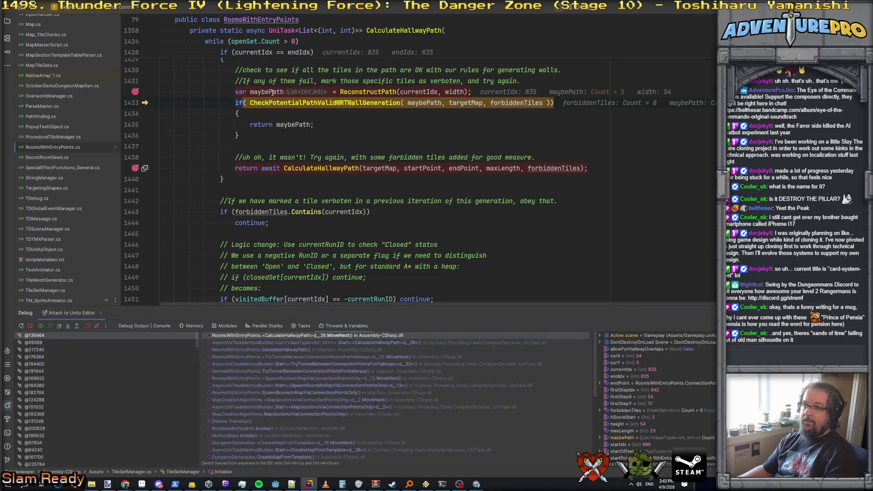
{"action": "key", "text": "F10"}
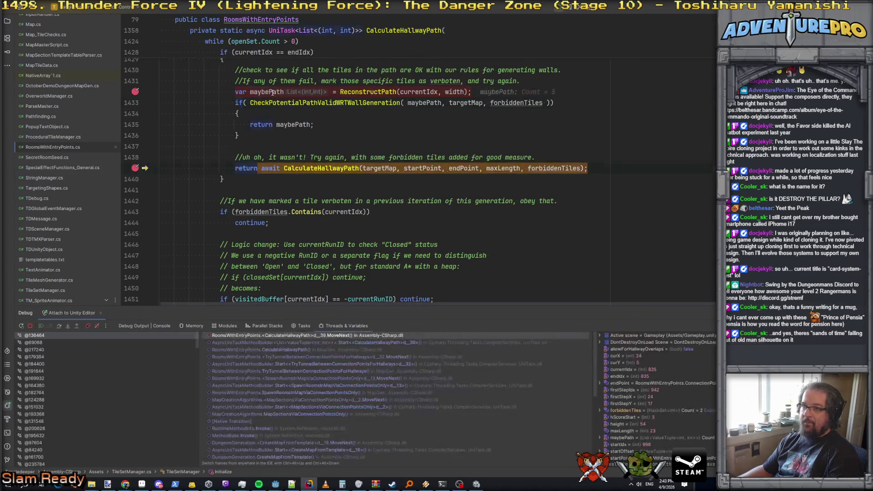
{"action": "left_click", "coordinate": [521, 117]}
{"action": "key", "text": "Down"}
{"action": "key", "text": "Down"}
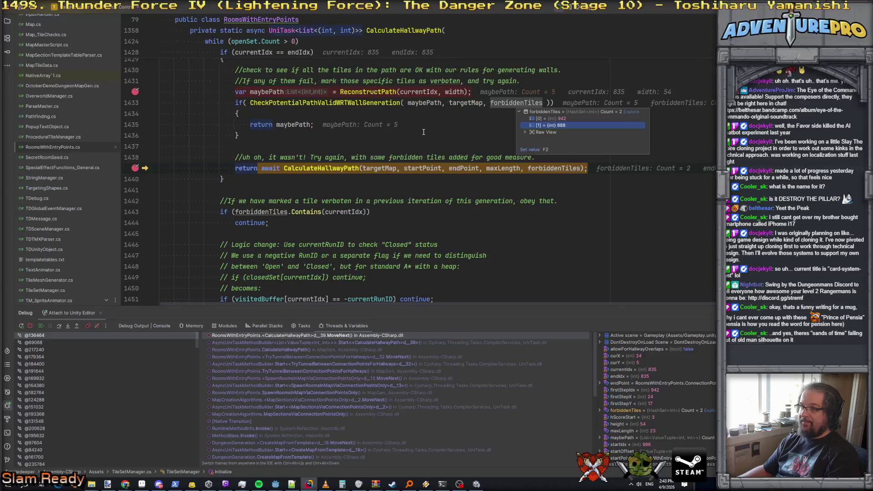
{"action": "left_click", "coordinate": [424, 132]}
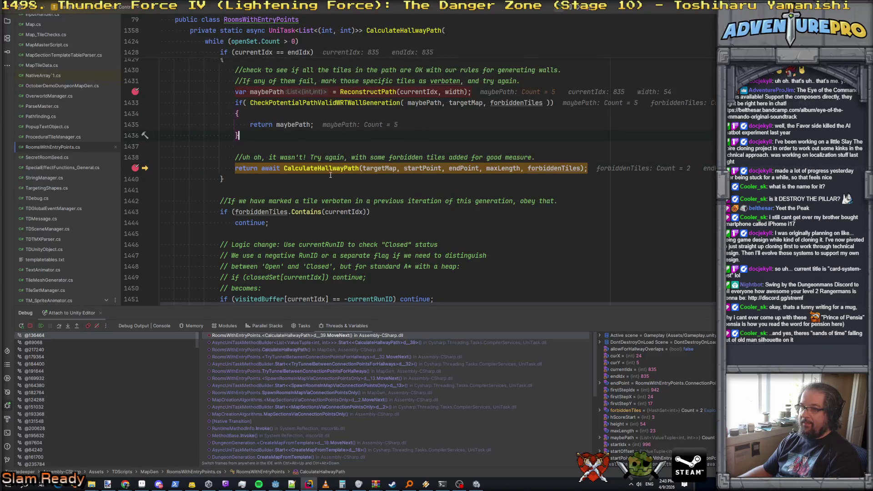
Resume to the path reconstruction breakpoint and step past the path validity check
{"action": "key", "text": "F5"}
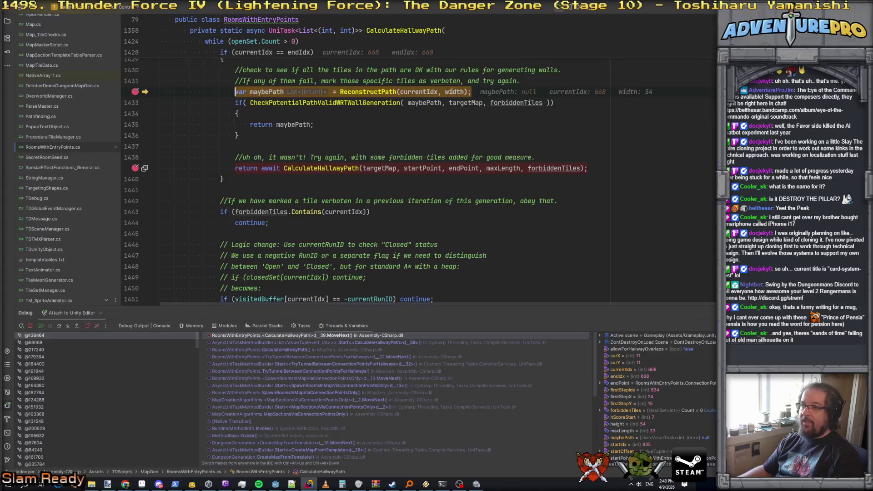
{"action": "mouse_move", "coordinate": [524, 104]}
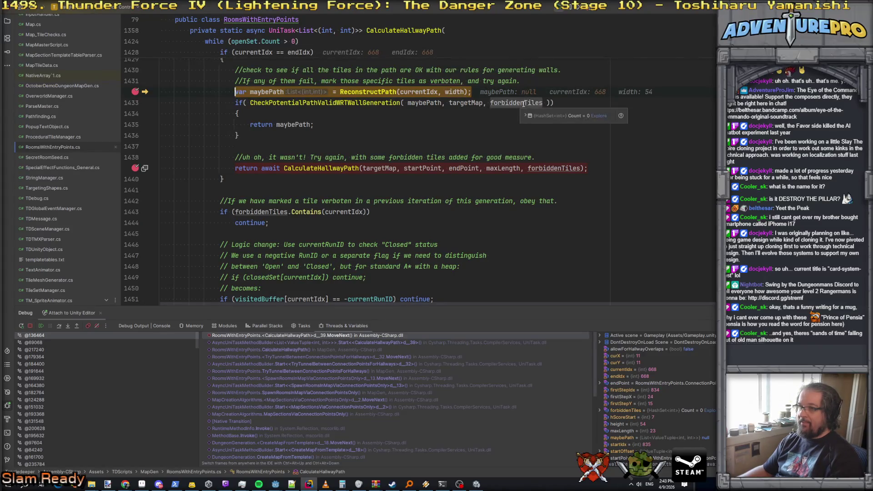
{"action": "scroll", "coordinate": [519, 136], "scroll_direction": "up", "scroll_amount": 3}
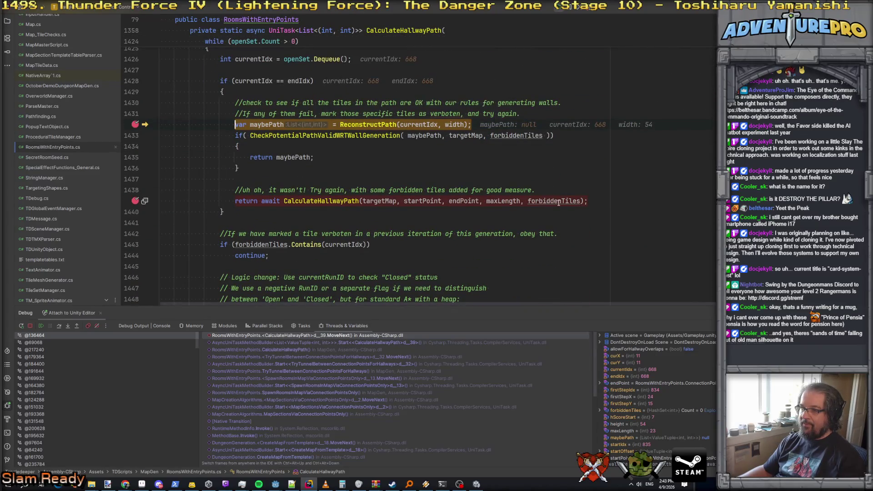
{"action": "mouse_move", "coordinate": [559, 202]}
{"action": "scroll", "coordinate": [531, 199], "scroll_direction": "up", "scroll_amount": 14}
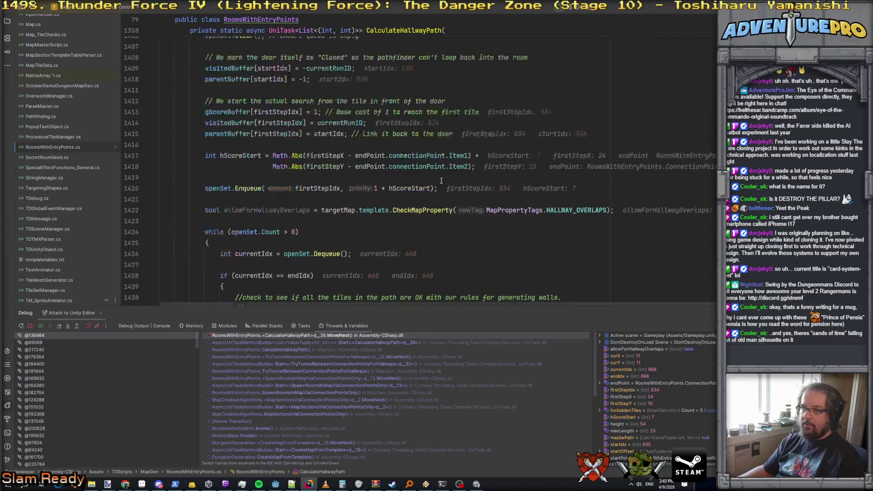
{"action": "scroll", "coordinate": [435, 180], "scroll_direction": "down", "scroll_amount": 14}
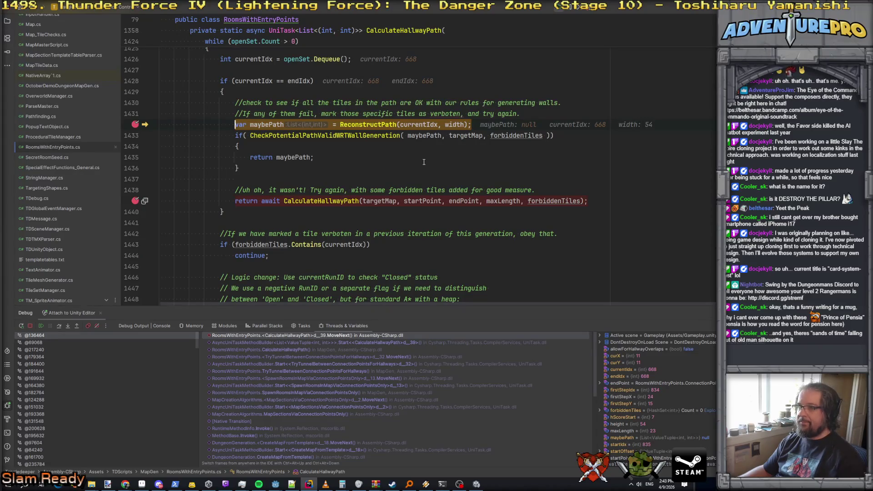
{"action": "key", "text": "F10"}
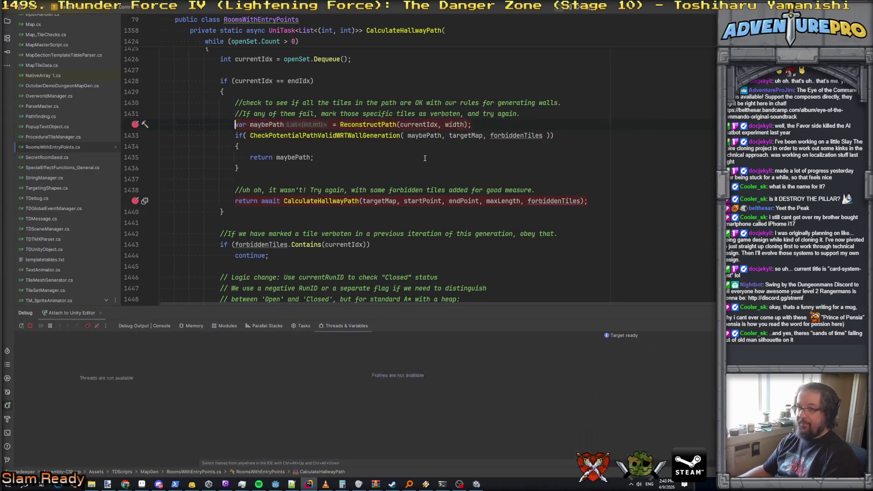
Run the next hallway attempt through to the retry call and check forbiddenTiles
{"action": "key", "text": "F10"}
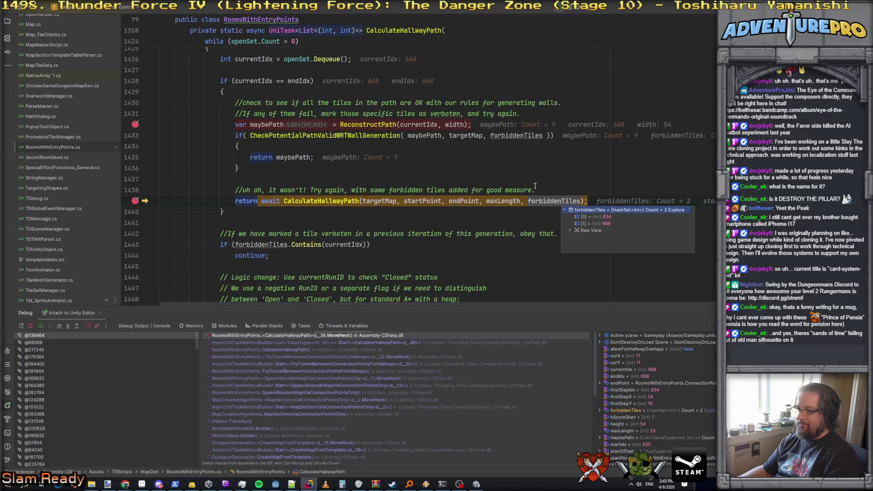
{"action": "key", "text": "F5"}
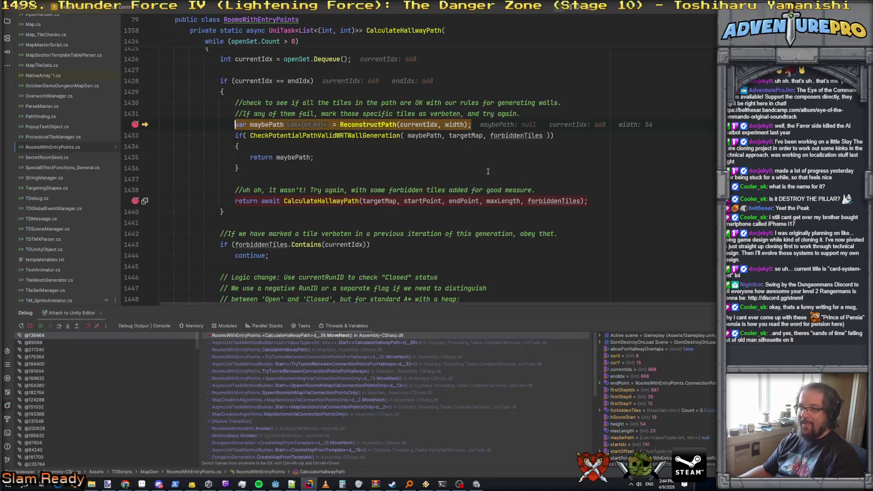
{"action": "key", "text": "F10"}
{"action": "key", "text": "F10"}
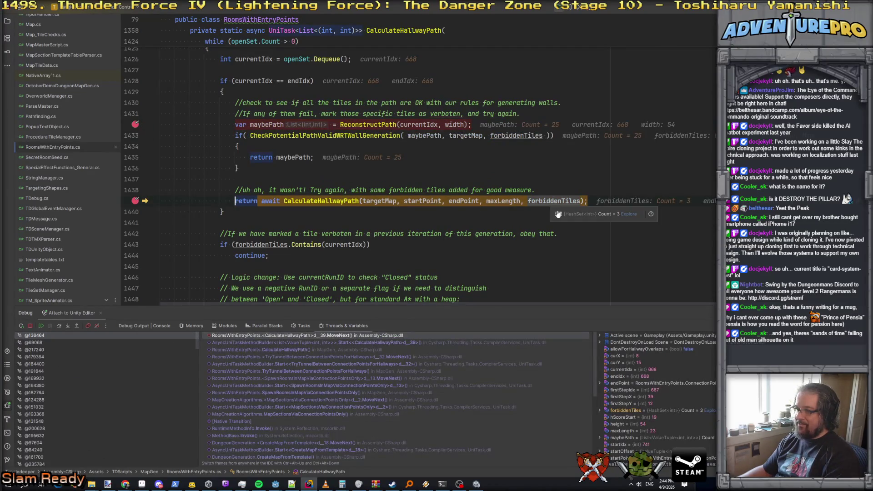
{"action": "left_click", "coordinate": [531, 198]}
Resume to the next hit and step into the retry, where forbiddenTiles holds only 2008
{"action": "key", "text": "F5"}
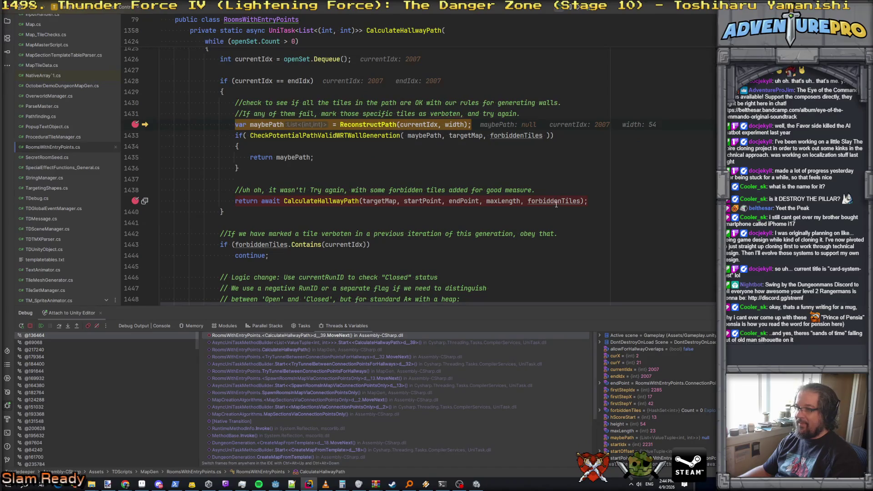
{"action": "mouse_move", "coordinate": [556, 204]}
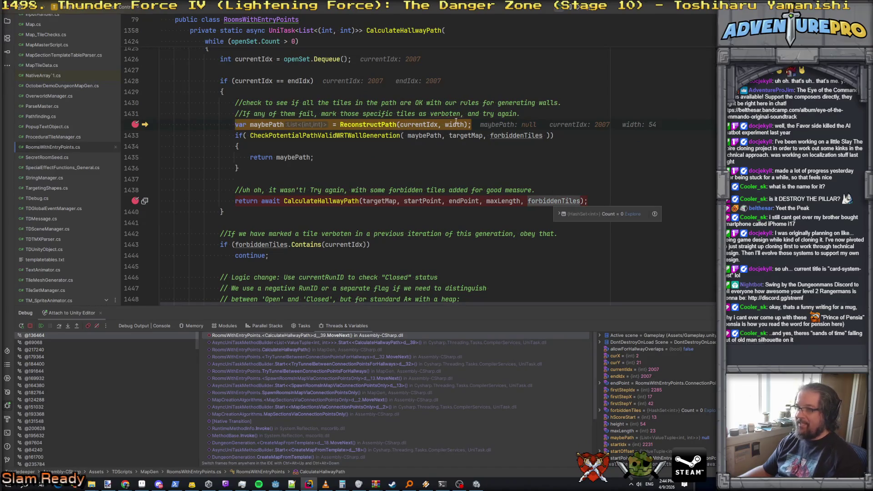
{"action": "mouse_move", "coordinate": [416, 134]}
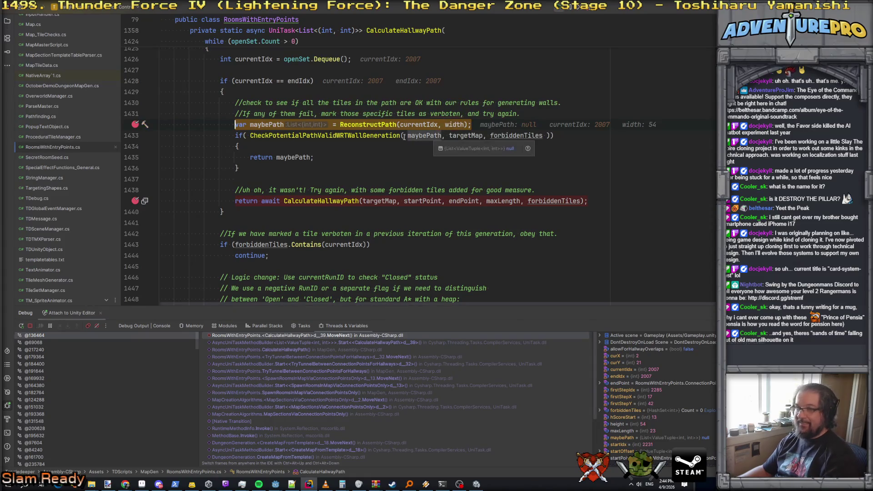
{"action": "key", "text": "F10"}
{"action": "mouse_move", "coordinate": [270, 124]}
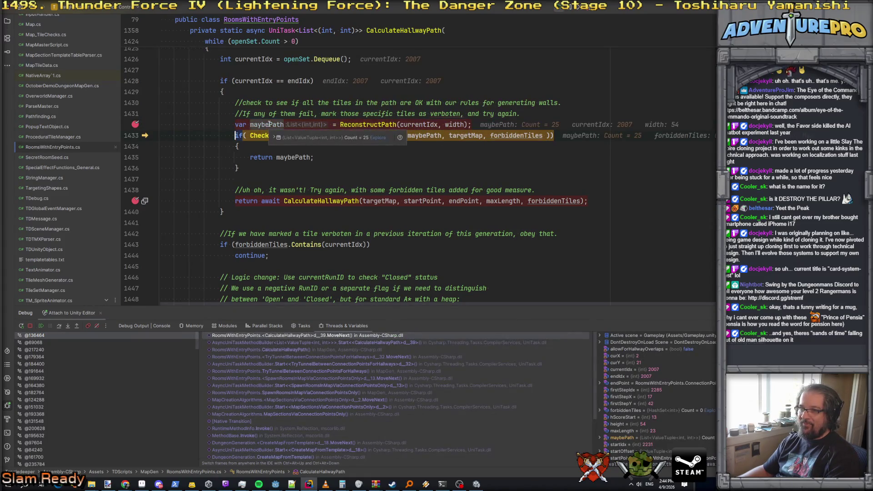
{"action": "key", "text": "F10"}
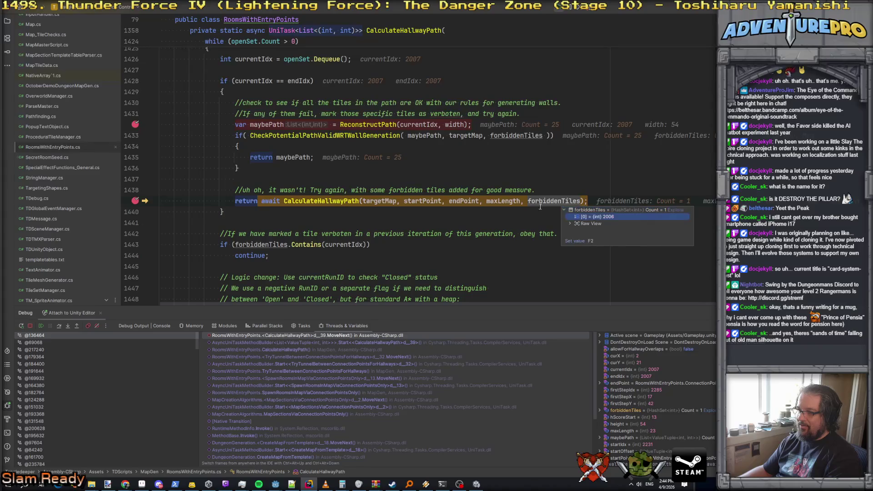
{"action": "scroll", "coordinate": [389, 169], "scroll_direction": "up", "scroll_amount": 8}
{"action": "scroll", "coordinate": [389, 170], "scroll_direction": "up", "scroll_amount": 11}
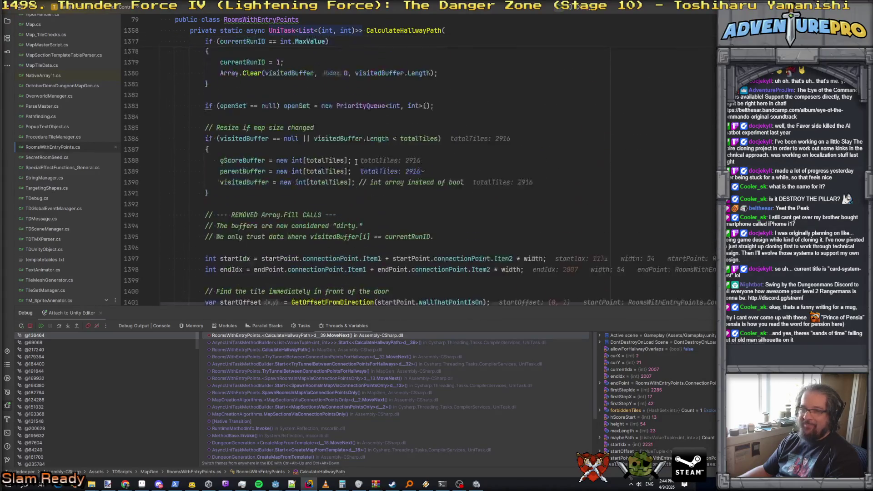
Add a breakpoint on the forbiddenTiles null check and resume until it hits
{"action": "scroll", "coordinate": [296, 158], "scroll_direction": "up", "scroll_amount": 6}
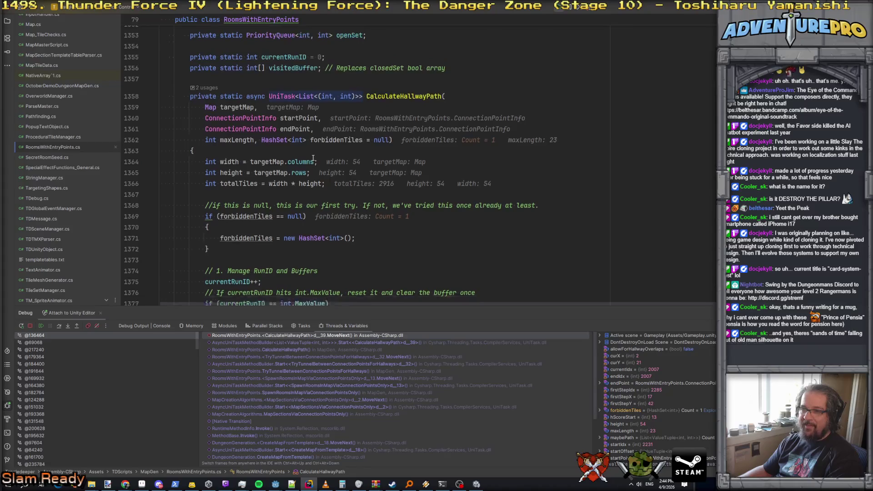
{"action": "scroll", "coordinate": [273, 158], "scroll_direction": "down", "scroll_amount": 4}
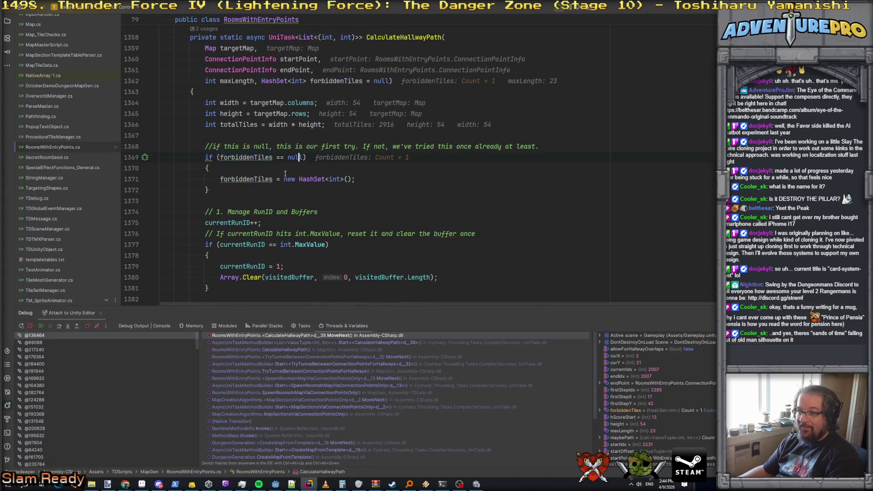
{"action": "left_click", "coordinate": [306, 179]}
{"action": "left_click", "coordinate": [326, 180]}
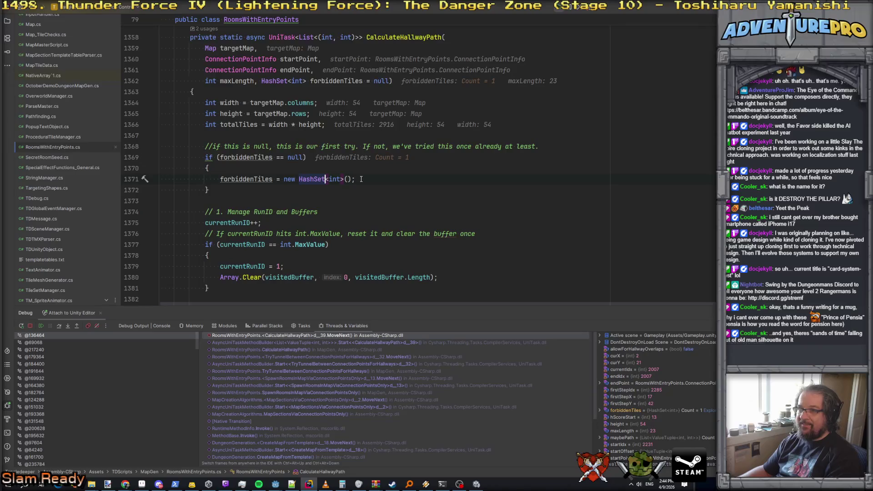
{"action": "scroll", "coordinate": [364, 164], "scroll_direction": "up", "scroll_amount": 2}
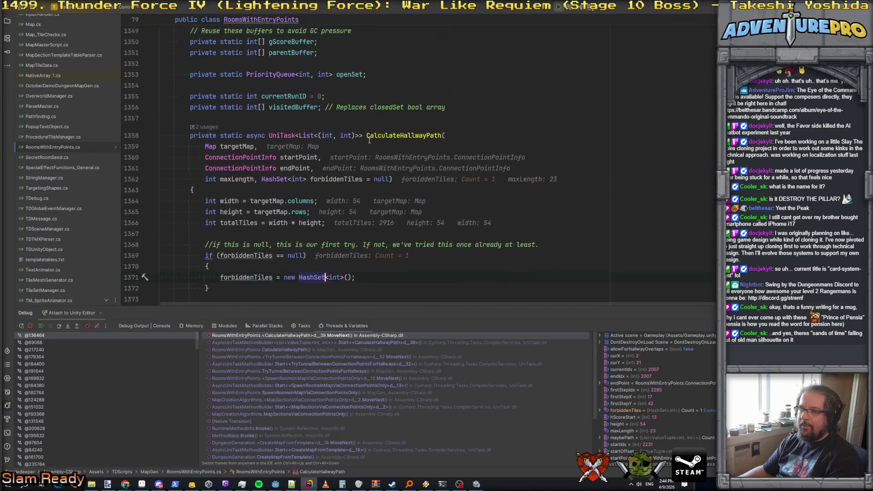
{"action": "scroll", "coordinate": [369, 140], "scroll_direction": "down", "scroll_amount": 3}
{"action": "left_click", "coordinate": [257, 124]}
{"action": "key", "text": "F9"}
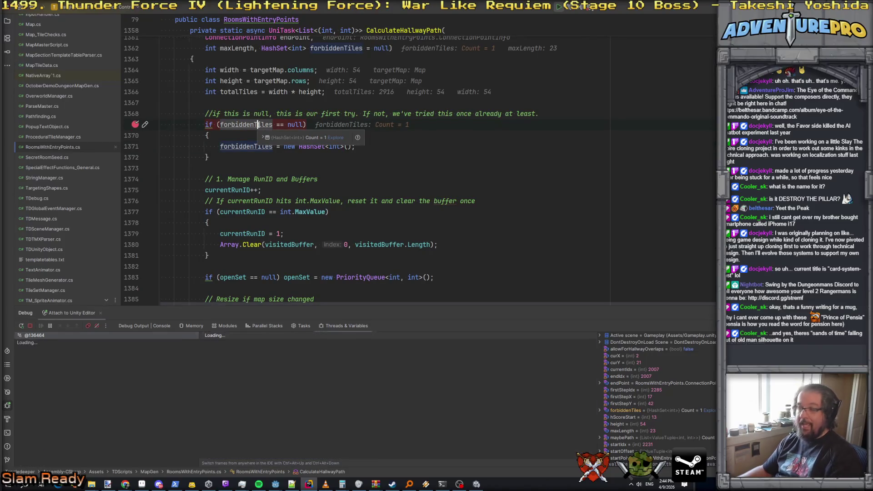
{"action": "key", "text": "F5"}
Step through the run id, buffer setup, and start and end index calculations
{"action": "mouse_move", "coordinate": [250, 125]}
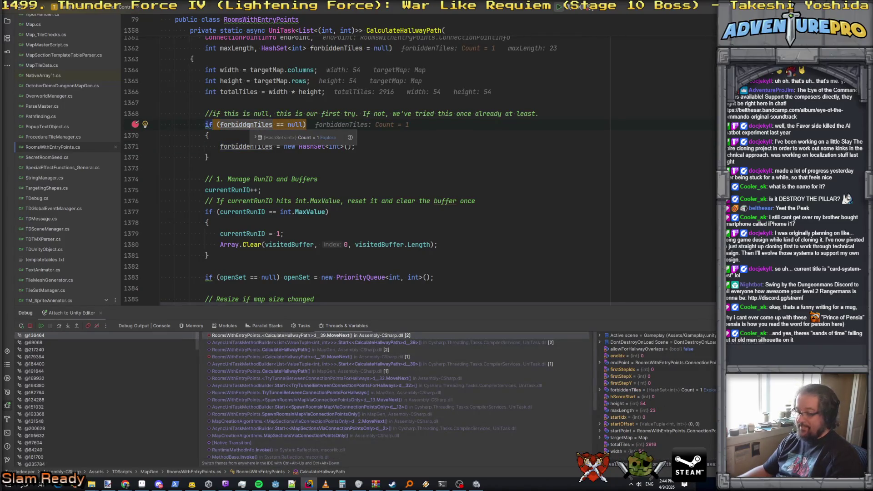
{"action": "key", "text": "F10"}
{"action": "key", "text": "F10"}
{"action": "key", "text": "F10"}
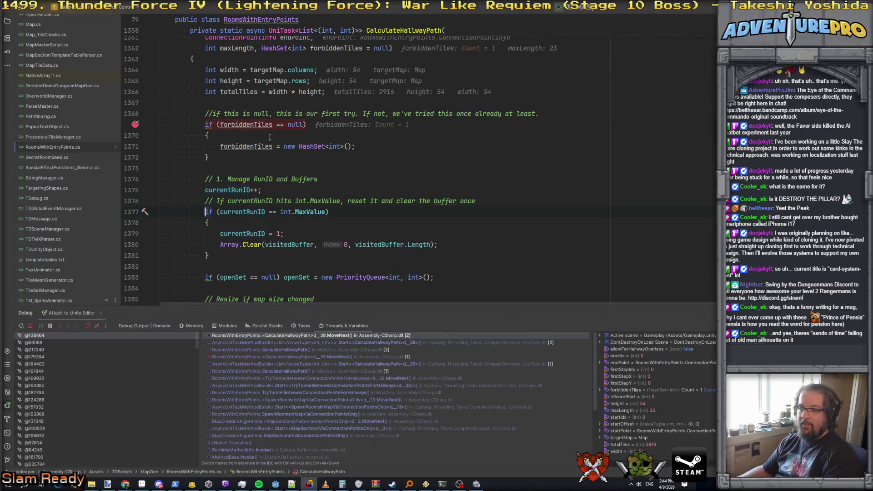
{"action": "key", "text": "F10"}
{"action": "mouse_move", "coordinate": [232, 145]}
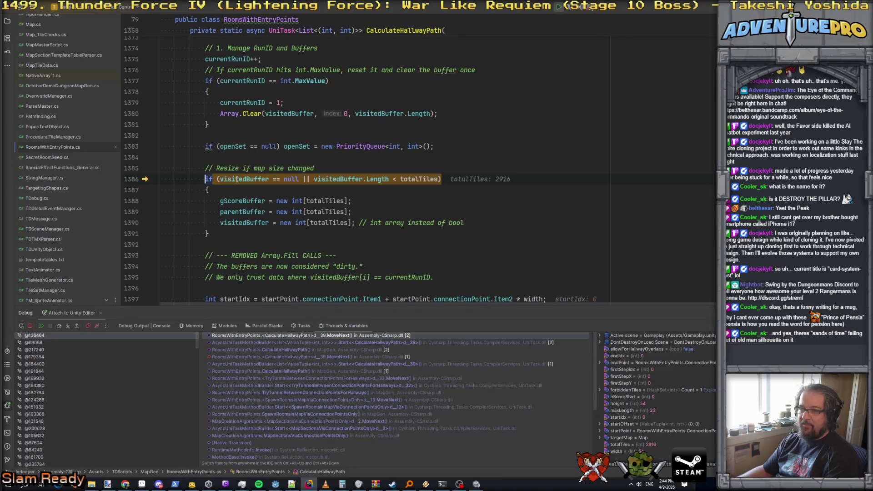
{"action": "mouse_move", "coordinate": [376, 179]}
{"action": "mouse_move", "coordinate": [417, 178]}
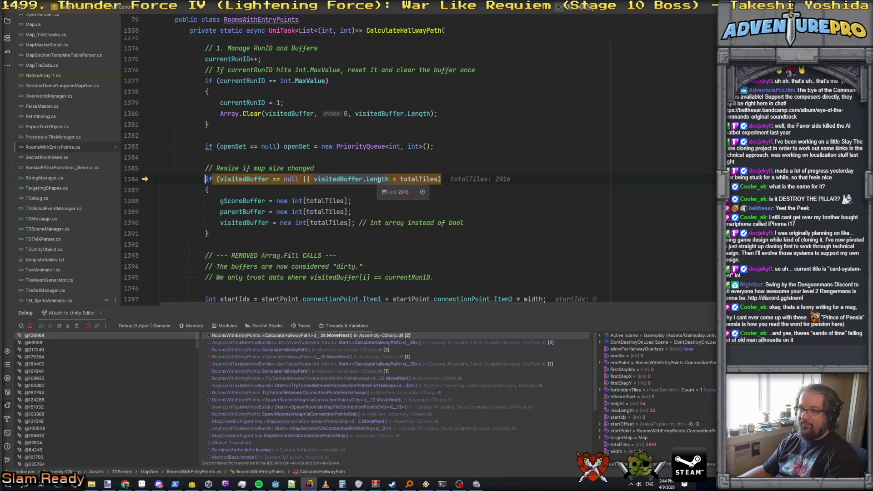
{"action": "key", "text": "F10"}
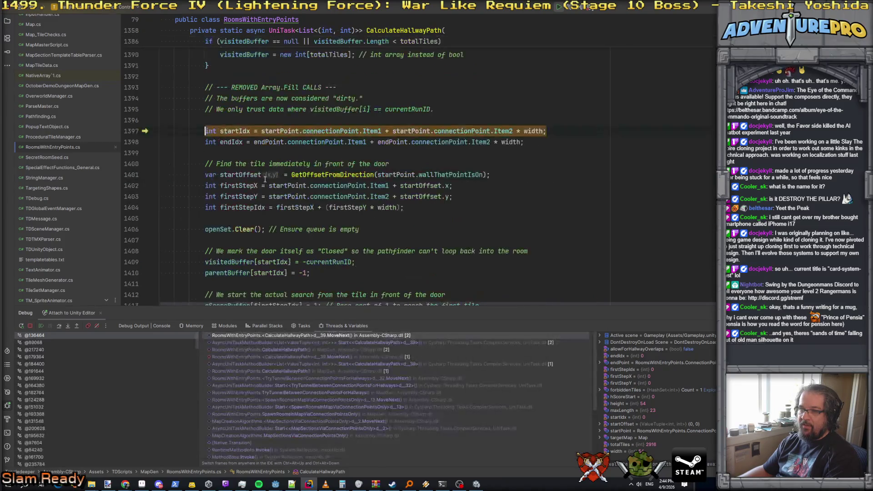
{"action": "mouse_move", "coordinate": [347, 141]}
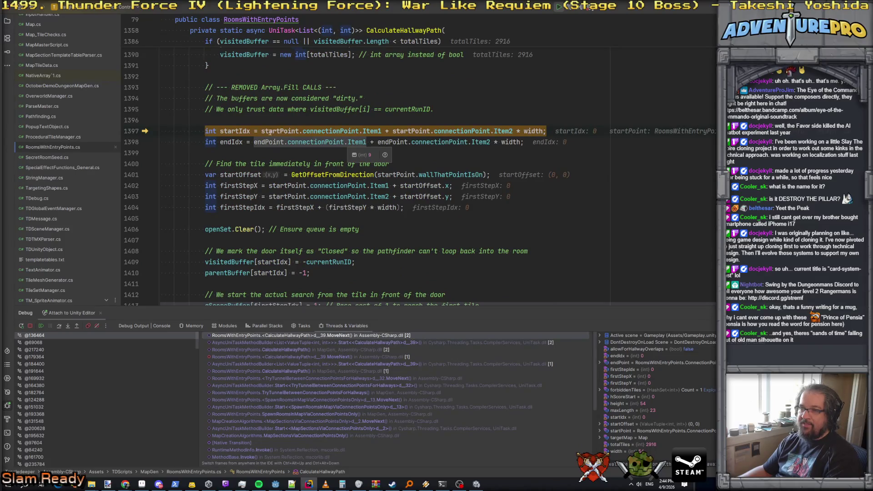
{"action": "key", "text": "F10"}
Step to clearing the open set, inspect openSet, and resume the game in Unity
{"action": "scroll", "coordinate": [283, 141], "scroll_direction": "up", "scroll_amount": 2}
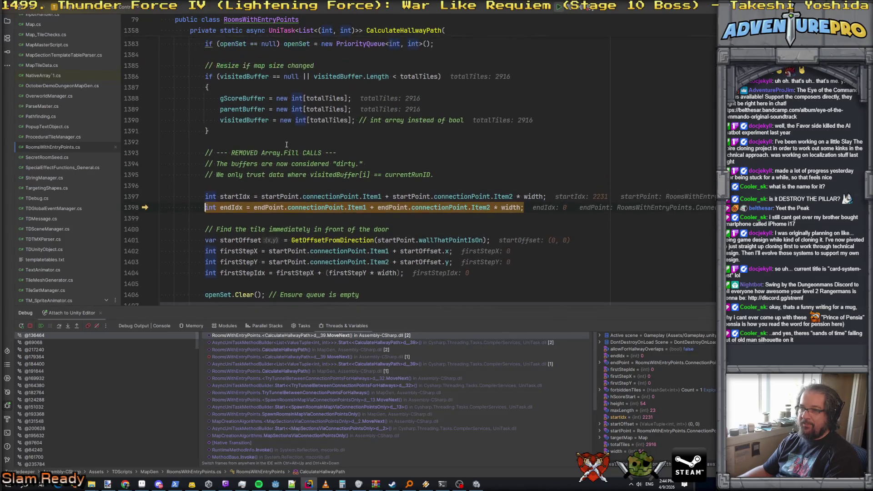
{"action": "scroll", "coordinate": [315, 168], "scroll_direction": "down", "scroll_amount": 2}
{"action": "key", "text": "F10"}
{"action": "key", "text": "F10"}
{"action": "key", "text": "F10"}
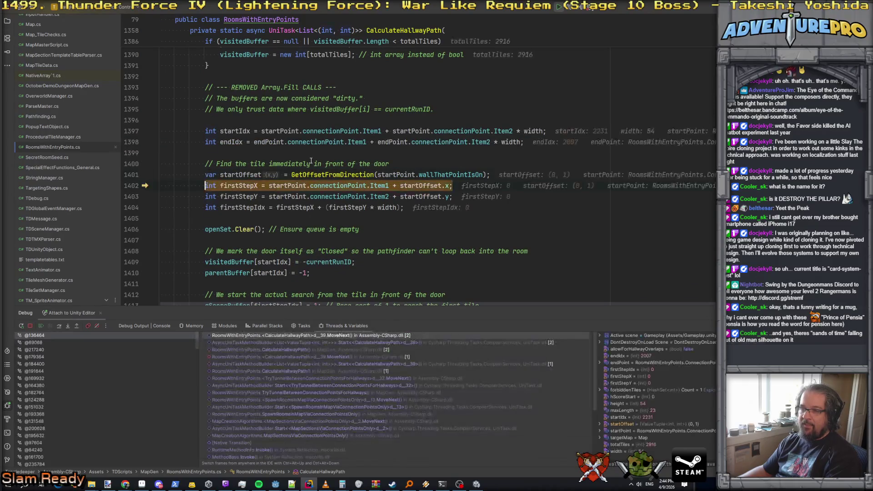
{"action": "key", "text": "F10"}
{"action": "key", "text": "F10"}
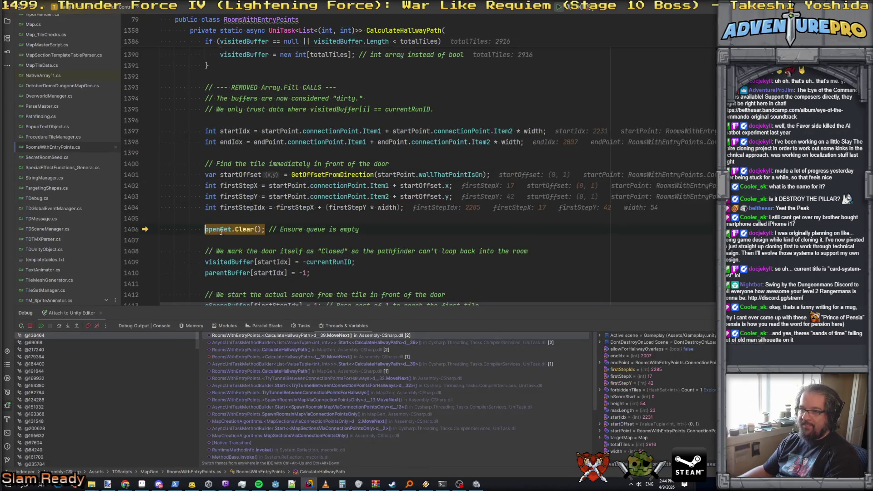
{"action": "left_click", "coordinate": [226, 239]}
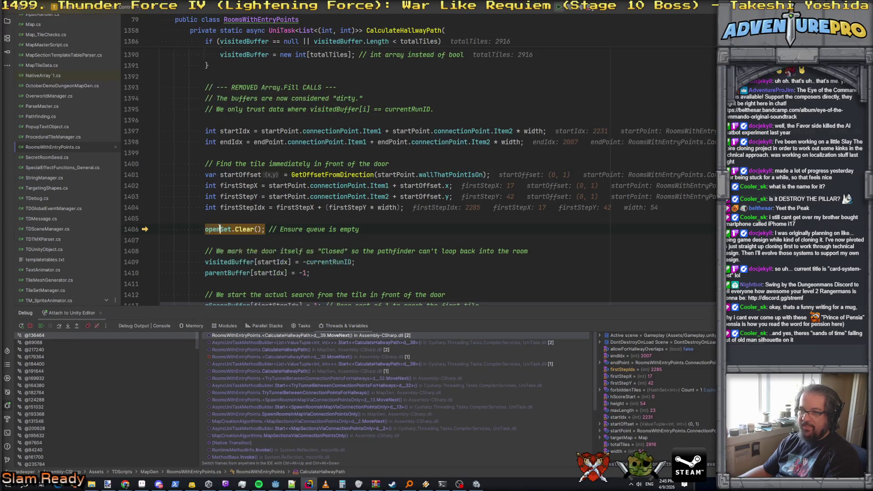
{"action": "key", "text": "F10"}
{"action": "key", "text": "F10"}
{"action": "key", "text": "F5"}
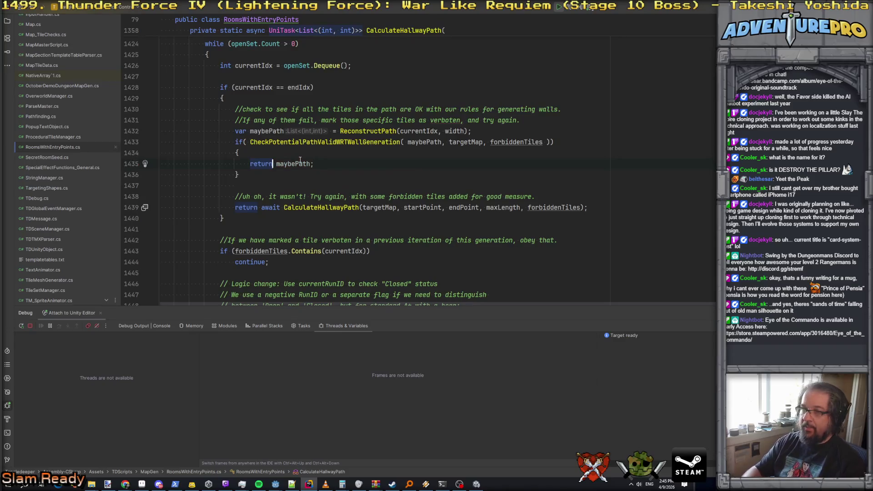
{"action": "key", "text": "F5"}
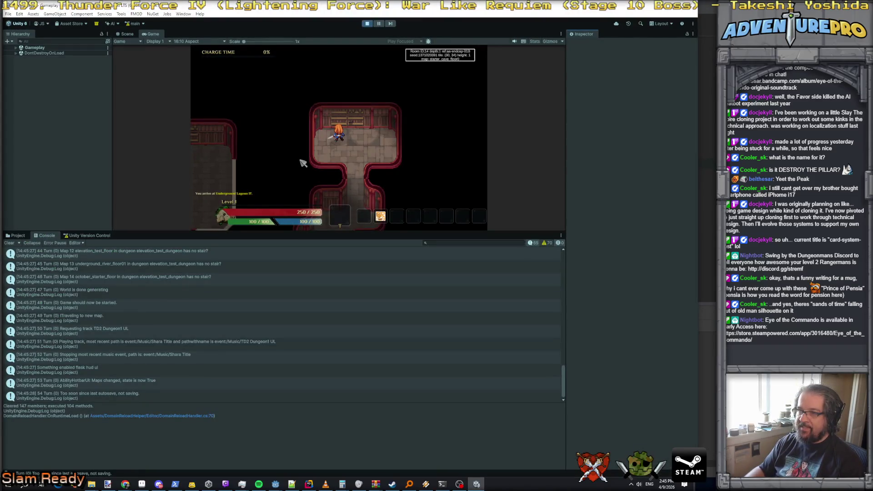
Walk into the next room and run the detonate debug-console command to kill the monsters
{"action": "key", "text": "Down"}
{"action": "key", "text": "Down"}
{"action": "key", "text": "Down"}
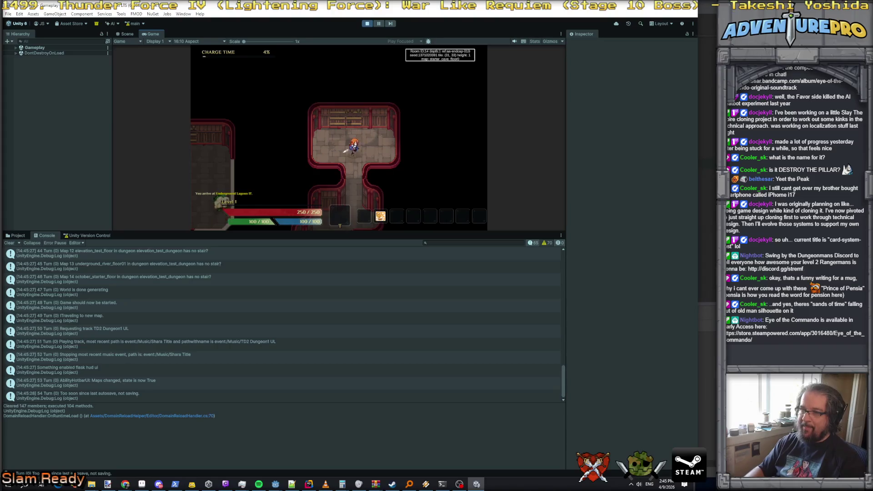
{"action": "key", "text": "grave"}
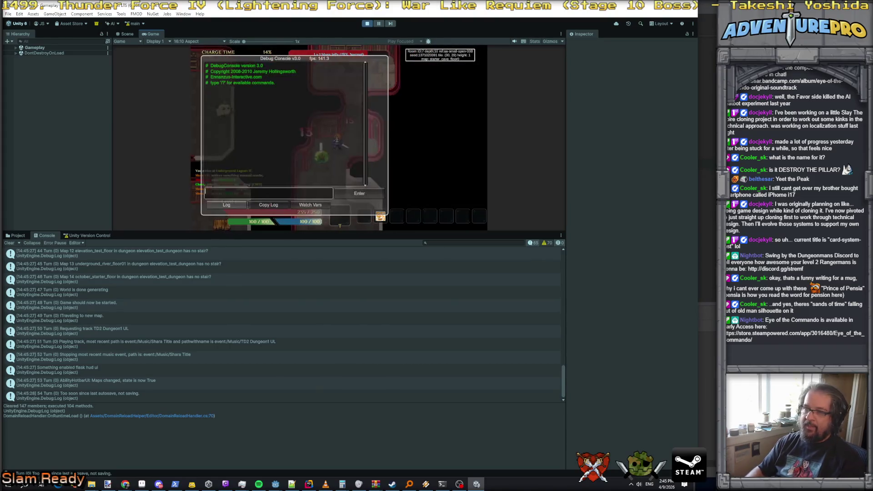
{"action": "type", "text": "detonatre"}
{"action": "key", "text": "Return"}
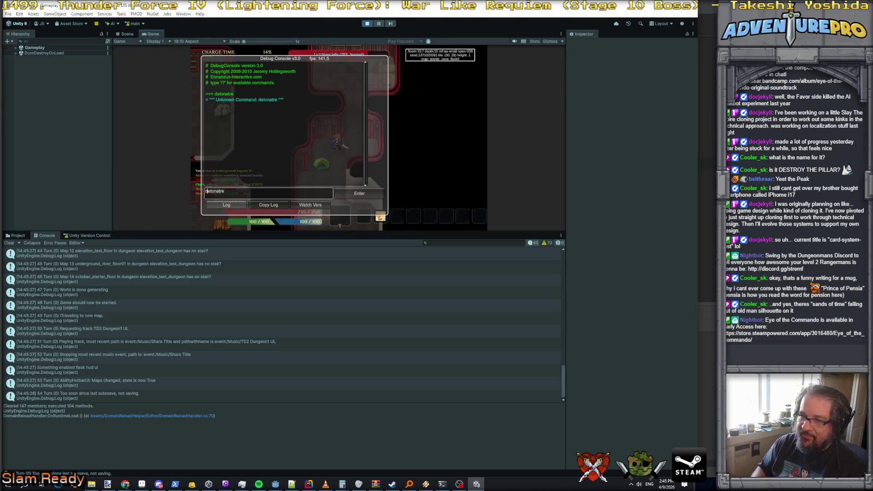
{"action": "key", "text": "BackSpace"}
{"action": "key", "text": "BackSpace"}
{"action": "key", "text": "BackSpace"}
{"action": "type", "text": "te"}
{"action": "key", "text": "Return"}
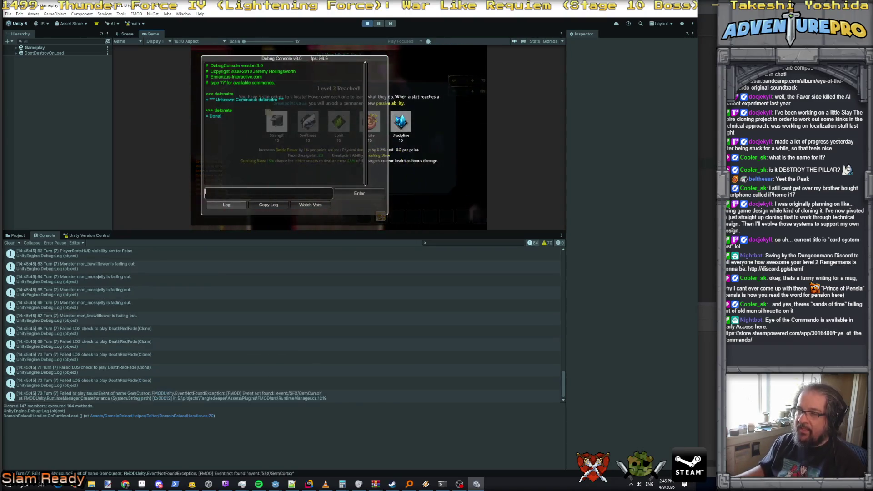
{"action": "key", "text": "grave"}
Put all stat points into Strength, pick Mark of Flow, and make the game view taller
{"action": "left_click", "coordinate": [277, 121]}
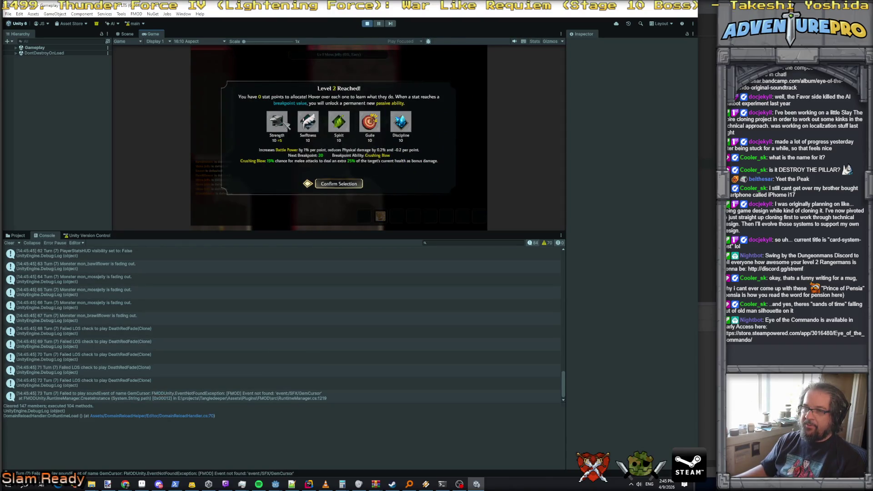
{"action": "left_click", "coordinate": [322, 186]}
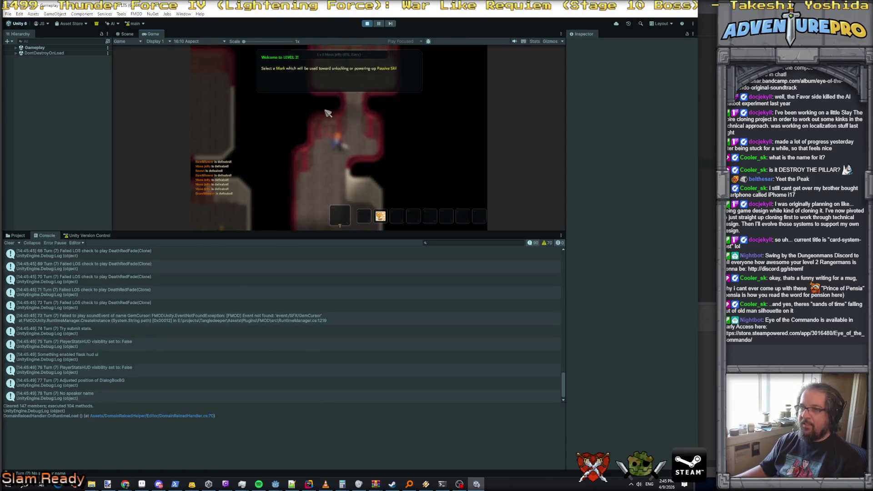
{"action": "left_click", "coordinate": [318, 120]}
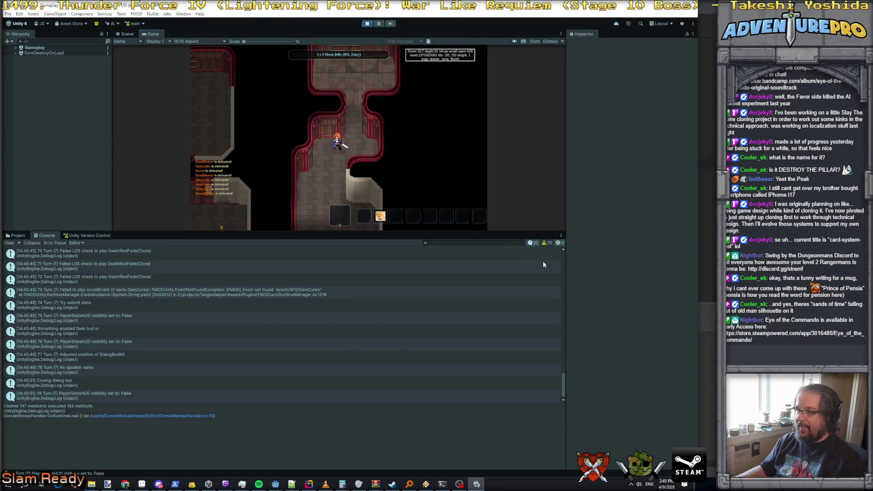
{"action": "left_click_drag", "start_coordinate": [528, 231], "coordinate": [530, 401]}
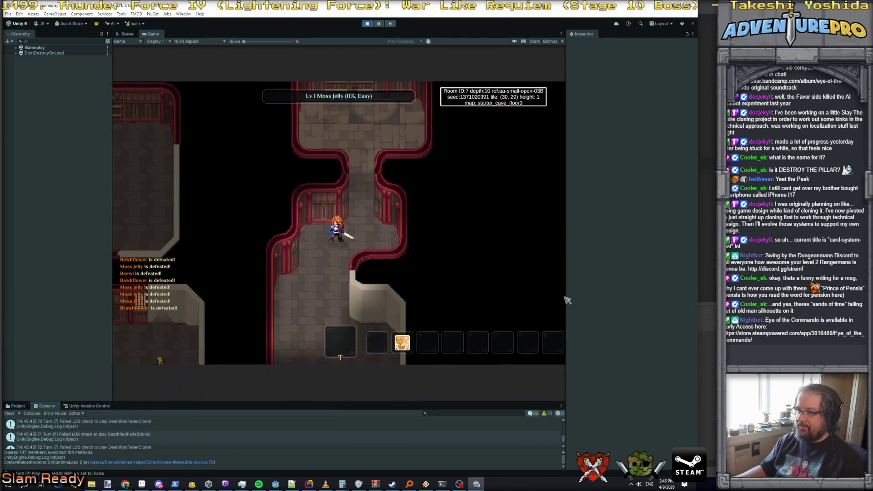
Widen the game view and reveal the full dungeon map with the debug console
{"action": "left_click_drag", "start_coordinate": [571, 294], "coordinate": [638, 294]}
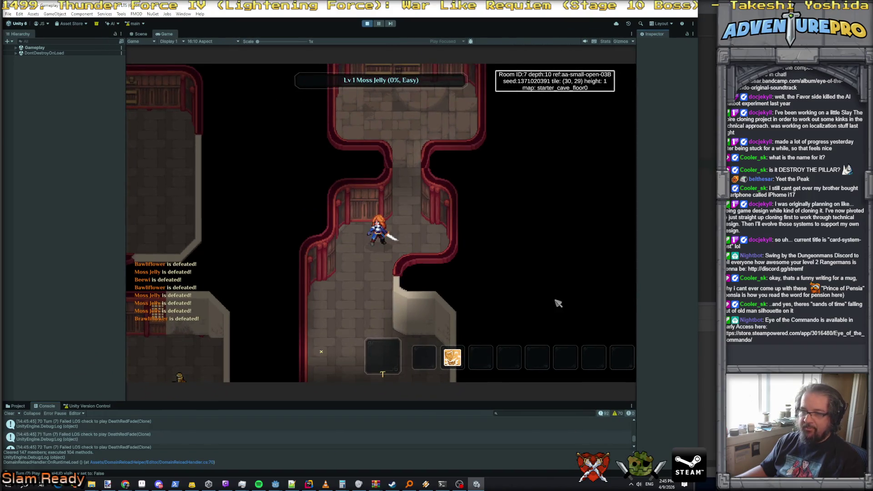
{"action": "key", "text": "grave"}
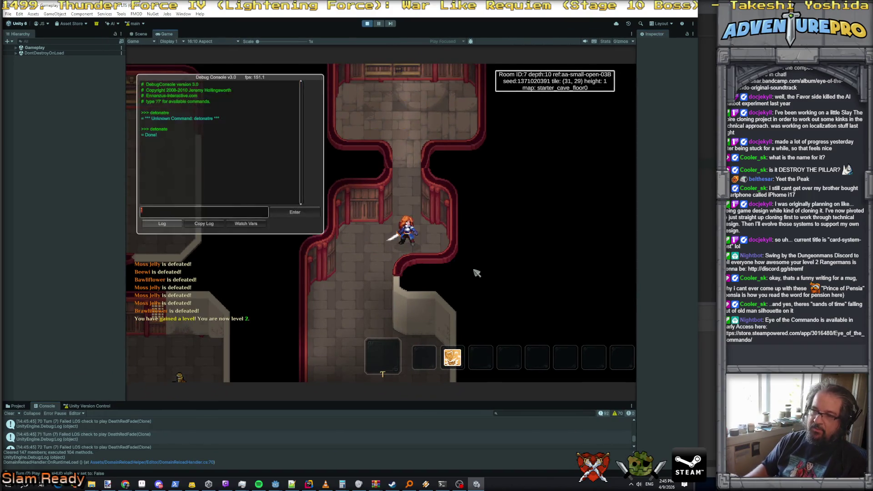
{"action": "type", "text": "reveal"}
{"action": "key", "text": "Return"}
{"action": "key", "text": "grave"}
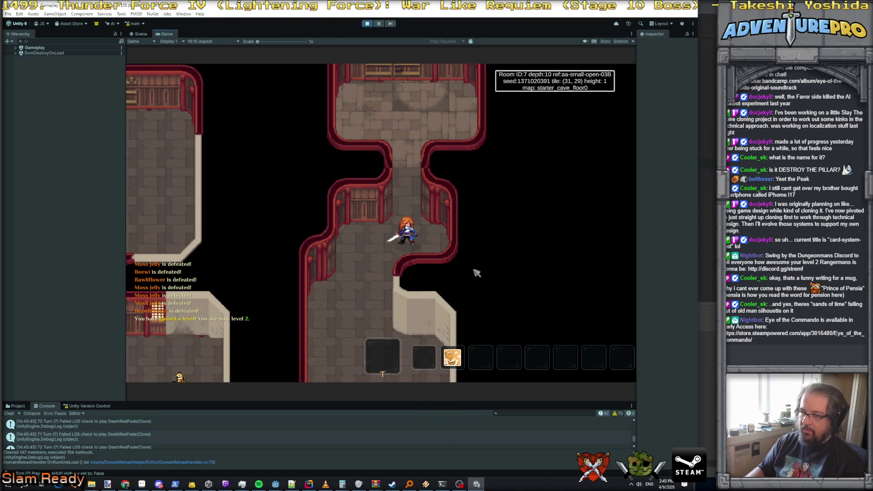
{"action": "key", "text": "m"}
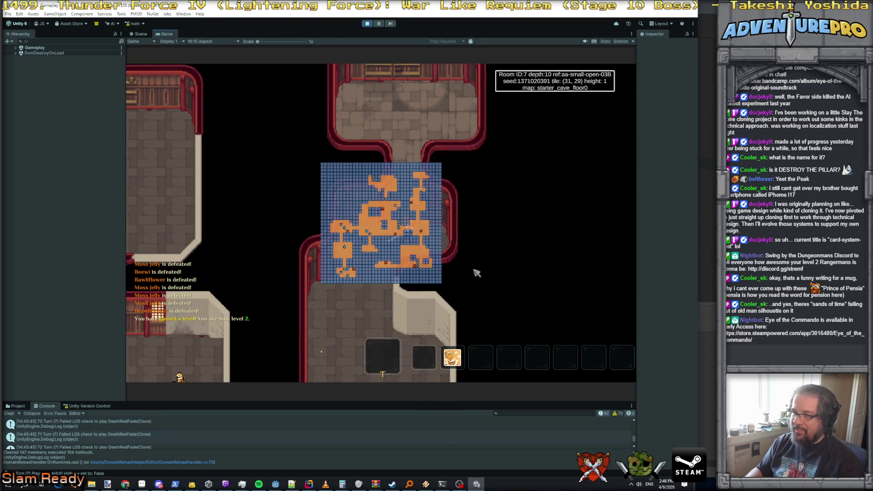
{"action": "key", "text": "m"}
Walk north through Room 6 into Room 8, then back down to the Lightning Brew
{"action": "key", "text": "Up"}
{"action": "key", "text": "Up"}
{"action": "key", "text": "Up"}
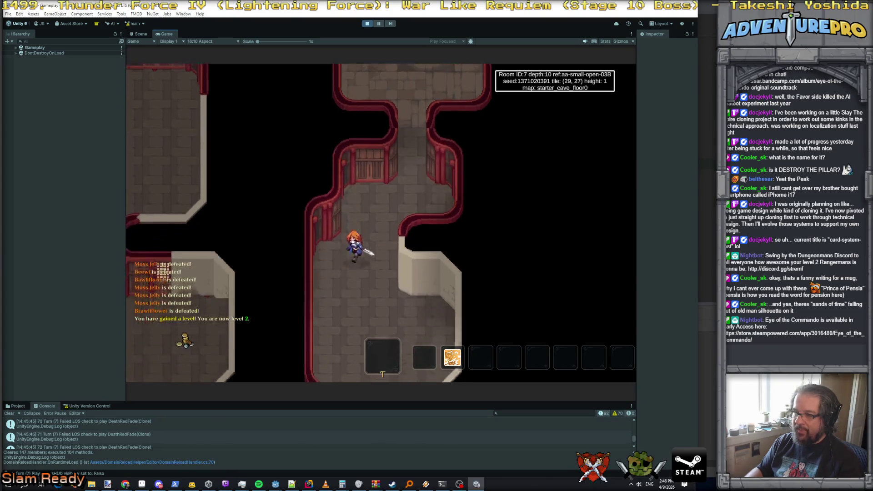
{"action": "key", "text": "Up"}
{"action": "key", "text": "Up"}
{"action": "key", "text": "Up"}
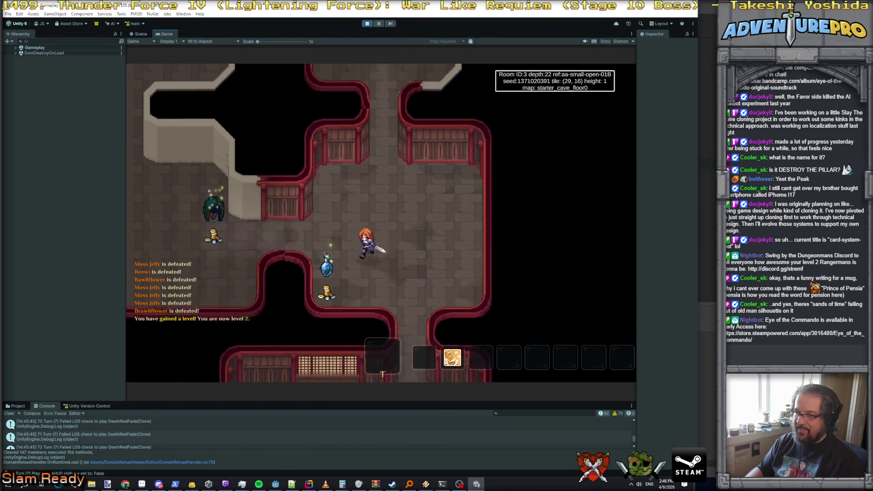
{"action": "key", "text": "Up"}
{"action": "key", "text": "Up"}
{"action": "key", "text": "Up"}
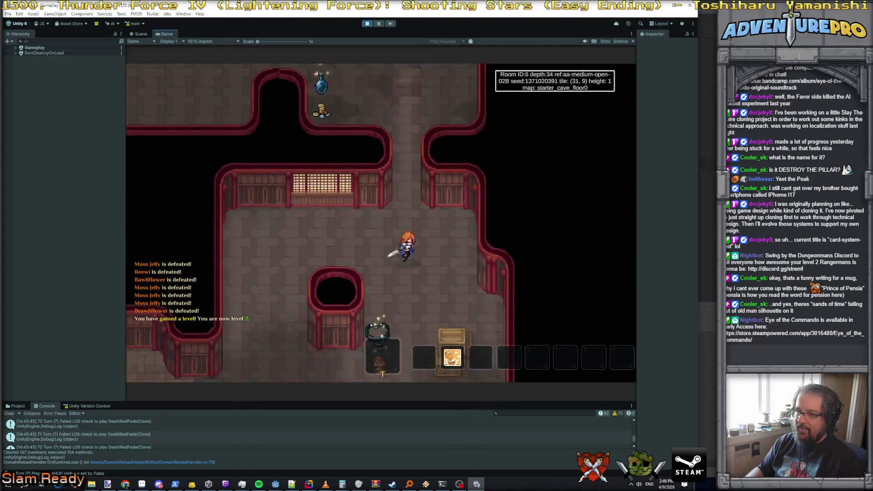
{"action": "key", "text": "Up"}
{"action": "key", "text": "Left"}
{"action": "key", "text": "Left"}
{"action": "key", "text": "Left"}
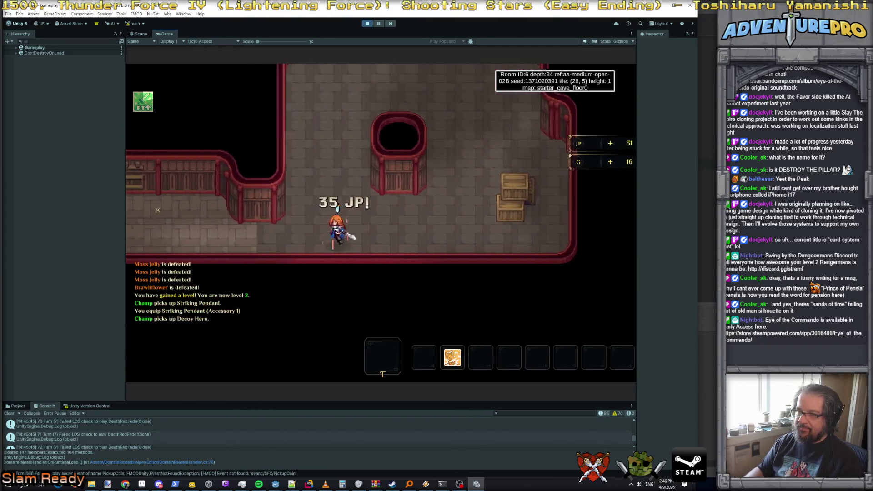
{"action": "key", "text": "Left"}
{"action": "key", "text": "Left"}
{"action": "key", "text": "Up"}
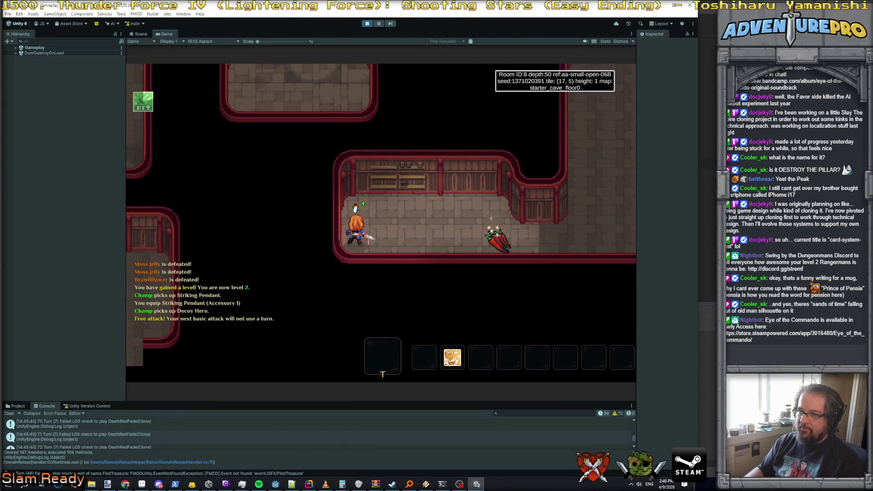
{"action": "key", "text": "Up"}
{"action": "key", "text": "Right"}
{"action": "key", "text": "Right"}
{"action": "key", "text": "Right"}
{"action": "key", "text": "Down"}
{"action": "key", "text": "Right"}
{"action": "key", "text": "Right"}
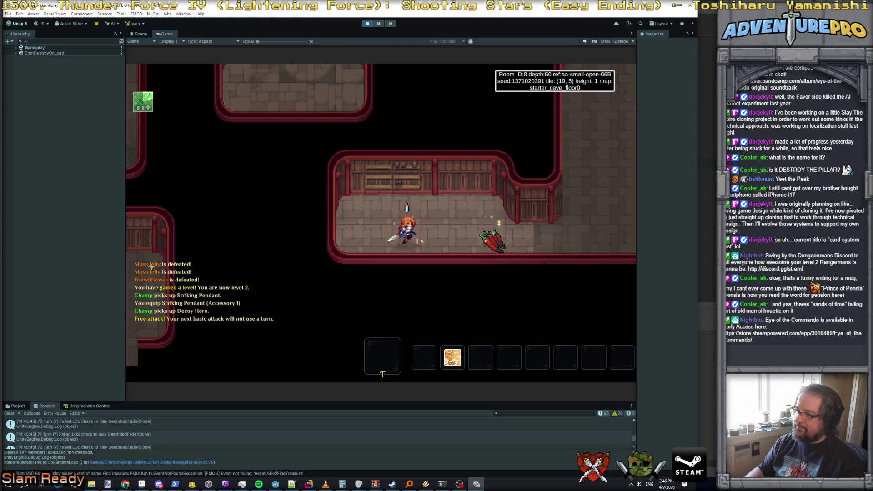
Walk up the hallway through Rooms 3 and 1 into Room 5, collecting its potions
{"action": "key", "text": "Up"}
{"action": "key", "text": "Up"}
{"action": "key", "text": "Up"}
{"action": "key", "text": "Right"}
{"action": "key", "text": "Right"}
{"action": "key", "text": "Right"}
{"action": "key", "text": "Right"}
{"action": "key", "text": "Up"}
{"action": "key", "text": "Right"}
{"action": "key", "text": "Right"}
{"action": "key", "text": "Up"}
{"action": "key", "text": "Up"}
{"action": "key", "text": "Up"}
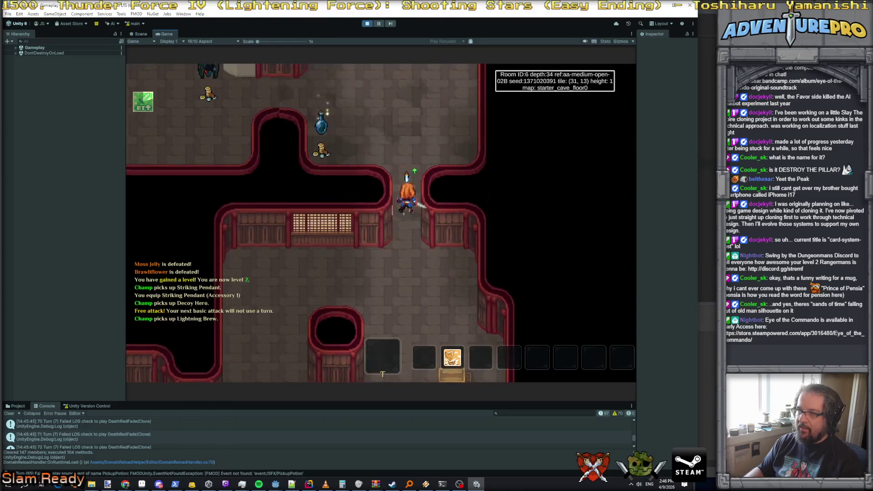
{"action": "key", "text": "Left"}
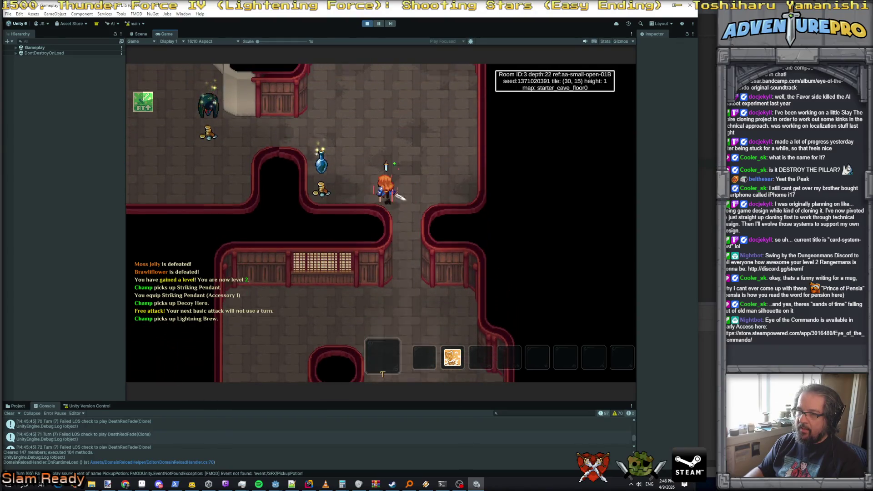
{"action": "key", "text": "Left"}
{"action": "key", "text": "Left"}
{"action": "key", "text": "Left"}
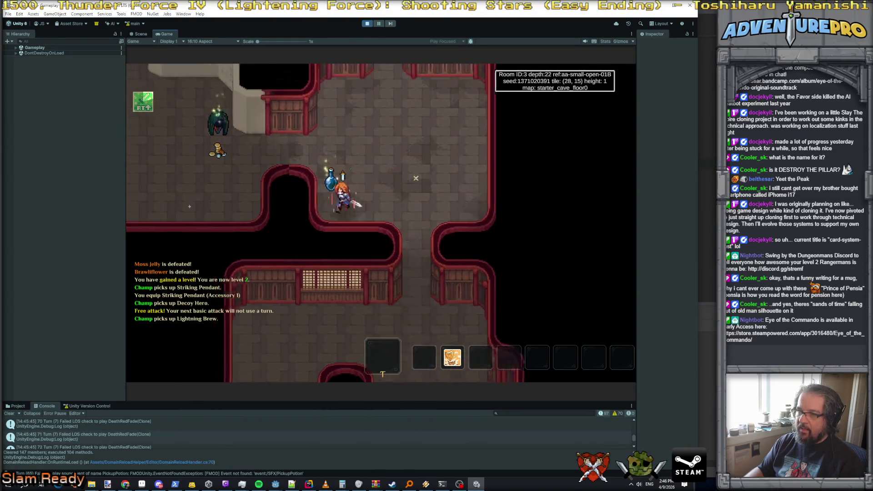
{"action": "key", "text": "Left"}
{"action": "key", "text": "Left"}
{"action": "key", "text": "Left"}
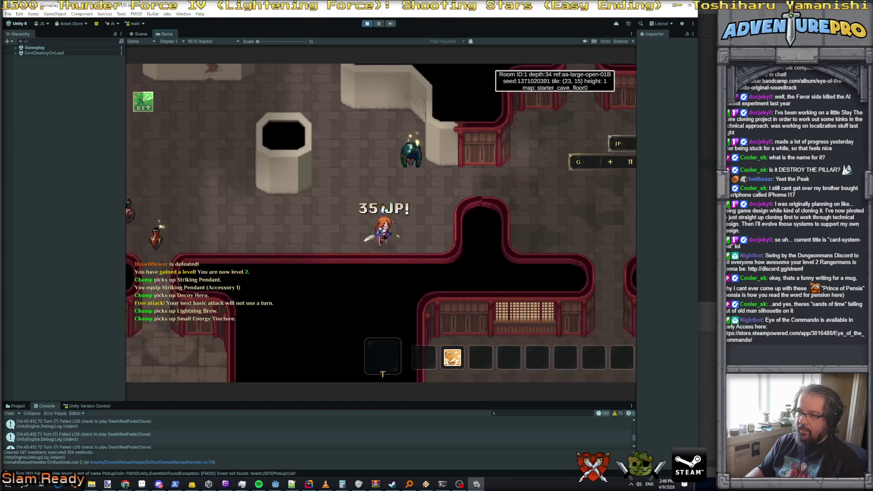
{"action": "key", "text": "Left"}
{"action": "key", "text": "Left"}
{"action": "key", "text": "Left"}
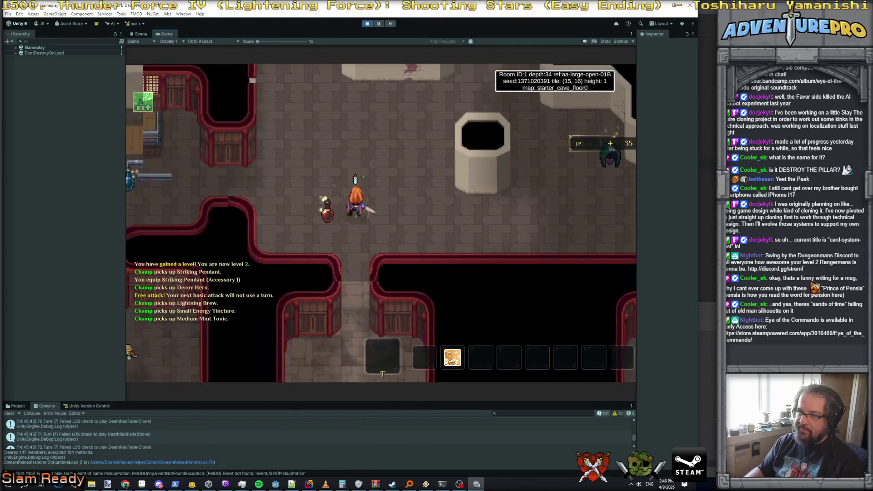
{"action": "key", "text": "Up"}
{"action": "key", "text": "Up"}
{"action": "key", "text": "Down"}
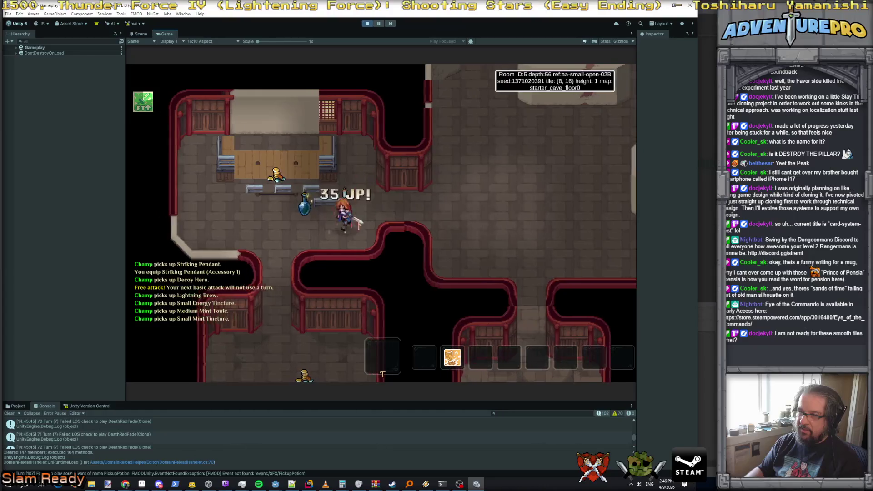
{"action": "key", "text": "Left"}
{"action": "key", "text": "Left"}
{"action": "key", "text": "Left"}
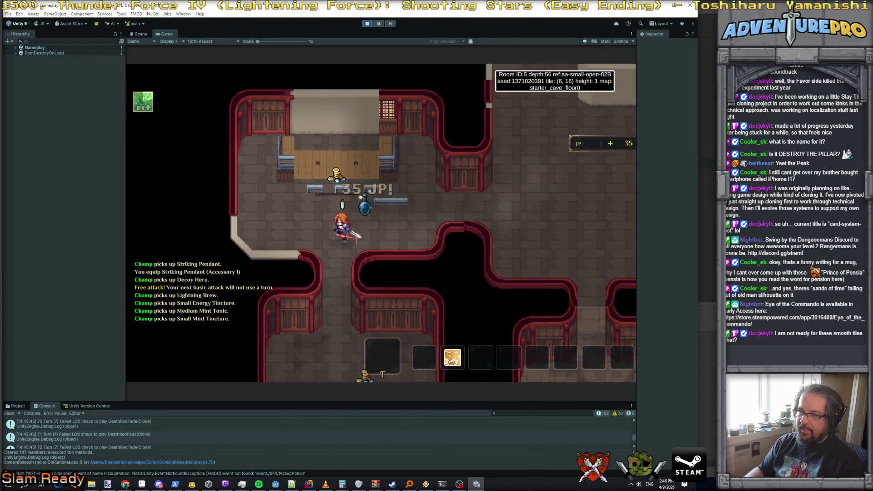
{"action": "key", "text": "Down"}
{"action": "key", "text": "Down"}
{"action": "key", "text": "Down"}
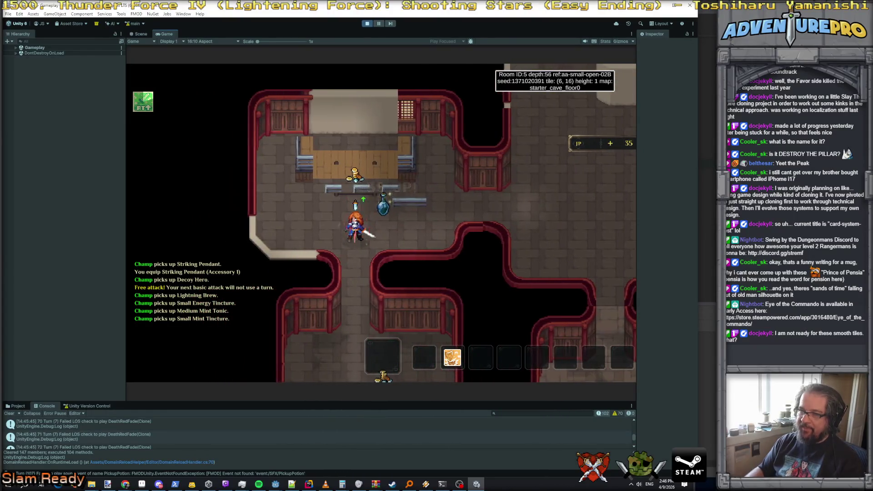
{"action": "key", "text": "Right"}
{"action": "key", "text": "Right"}
Grab the Medium Mint Tonic in Room 18, walk into Room 4, then stop the game
{"action": "key", "text": "Down"}
{"action": "key", "text": "Down"}
{"action": "key", "text": "Down"}
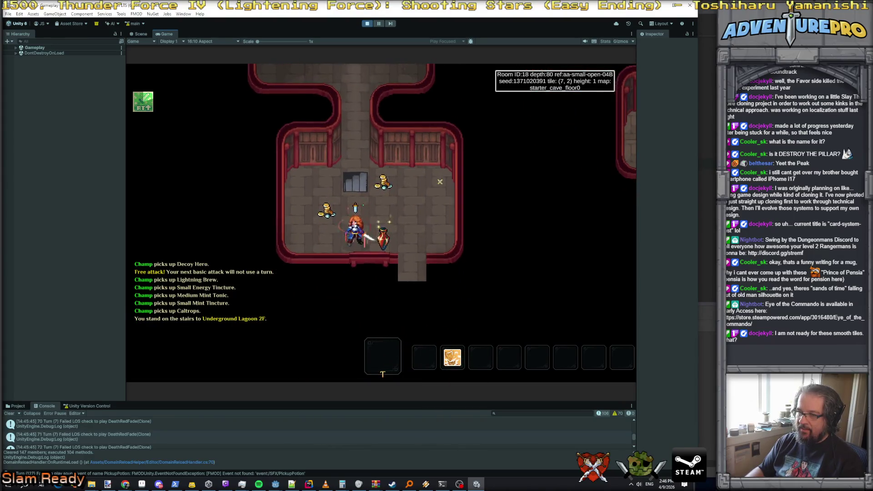
{"action": "key", "text": "Down"}
{"action": "key", "text": "Left"}
{"action": "key", "text": "Right"}
{"action": "key", "text": "Right"}
{"action": "key", "text": "Right"}
{"action": "key", "text": "Down"}
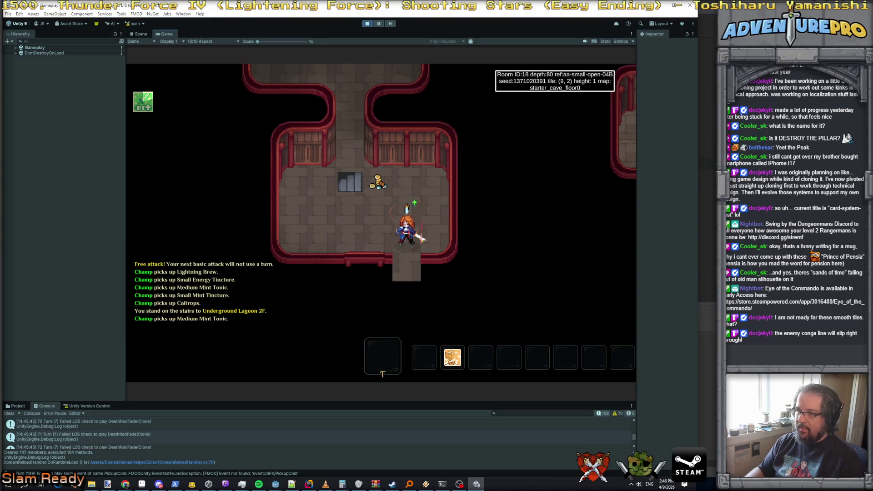
{"action": "key", "text": "Left"}
{"action": "key", "text": "Up"}
{"action": "key", "text": "Up"}
{"action": "key", "text": "Up"}
{"action": "key", "text": "Up"}
{"action": "key", "text": "Up"}
{"action": "key", "text": "Up"}
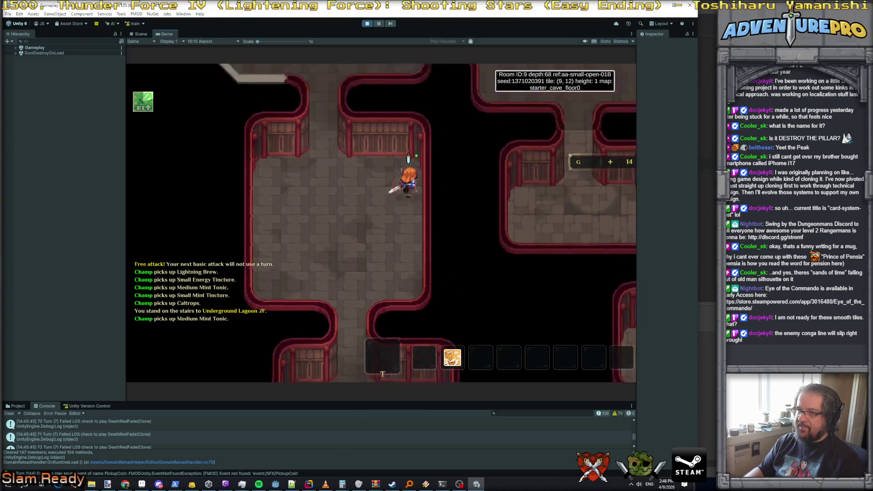
{"action": "key", "text": "Right"}
{"action": "key", "text": "Right"}
{"action": "key", "text": "Right"}
{"action": "key", "text": "Down"}
{"action": "key", "text": "Down"}
{"action": "key", "text": "Down"}
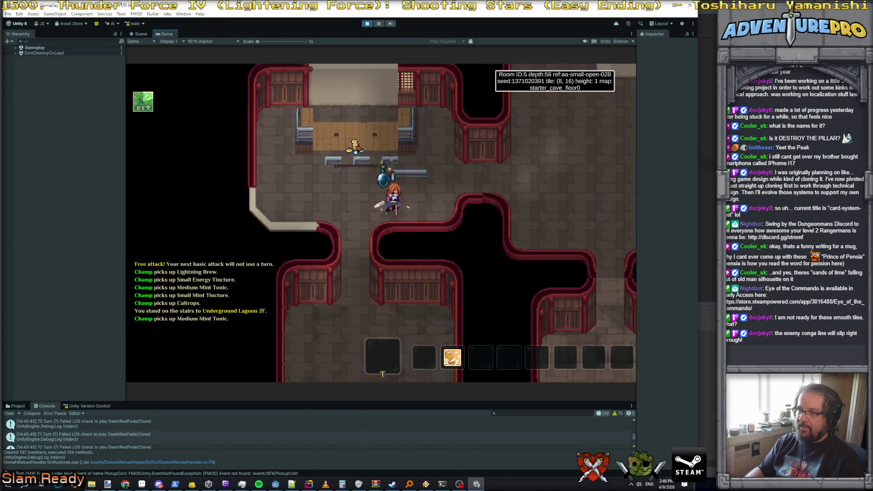
{"action": "key", "text": "Down"}
{"action": "key", "text": "Down"}
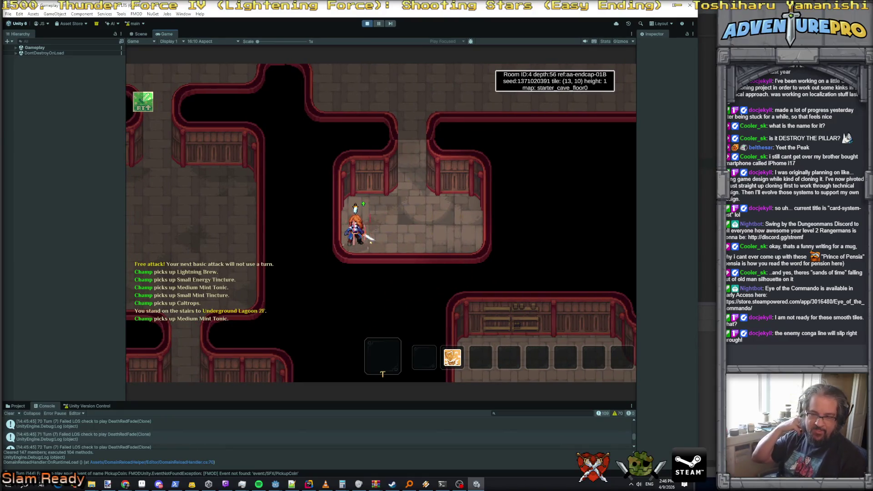
{"action": "left_click", "coordinate": [367, 24]}
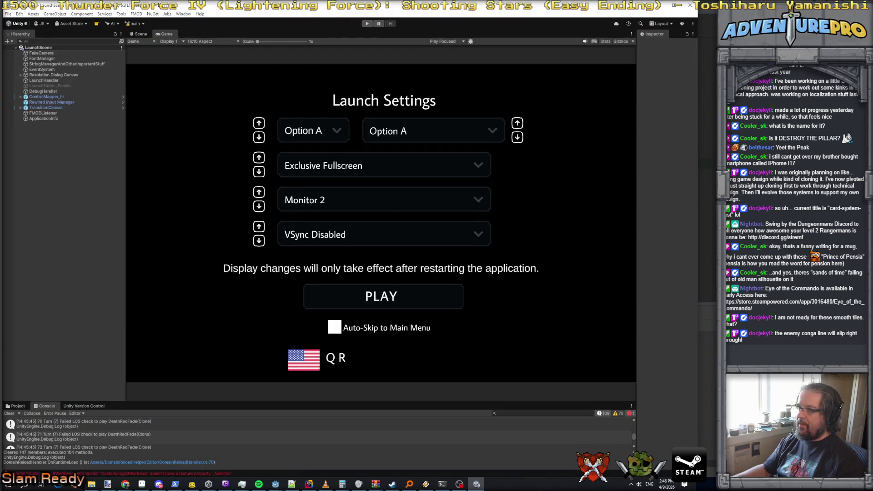
{"action": "key", "text": "alt+Tab"}
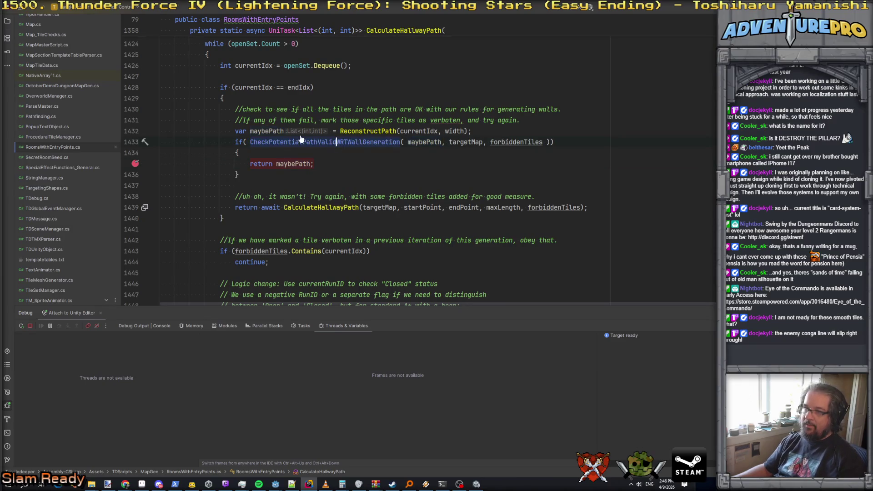
Read the CheckPotentialPathValidWRTWallGeneration definition, go back to its CalculateHallwayPath call, then switch to Unity
{"action": "left_click", "coordinate": [338, 142], "text": "ctrl"}
{"action": "scroll", "coordinate": [250, 162], "scroll_direction": "down", "scroll_amount": 15}
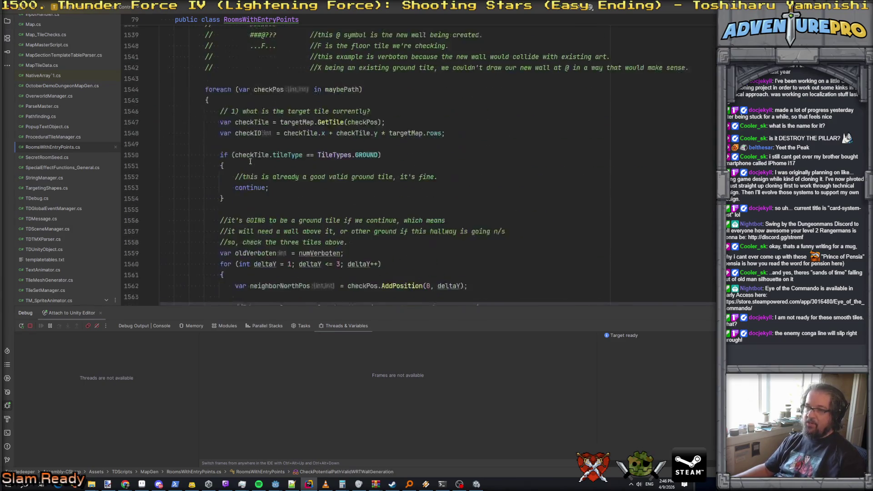
{"action": "scroll", "coordinate": [250, 162], "scroll_direction": "up", "scroll_amount": 5}
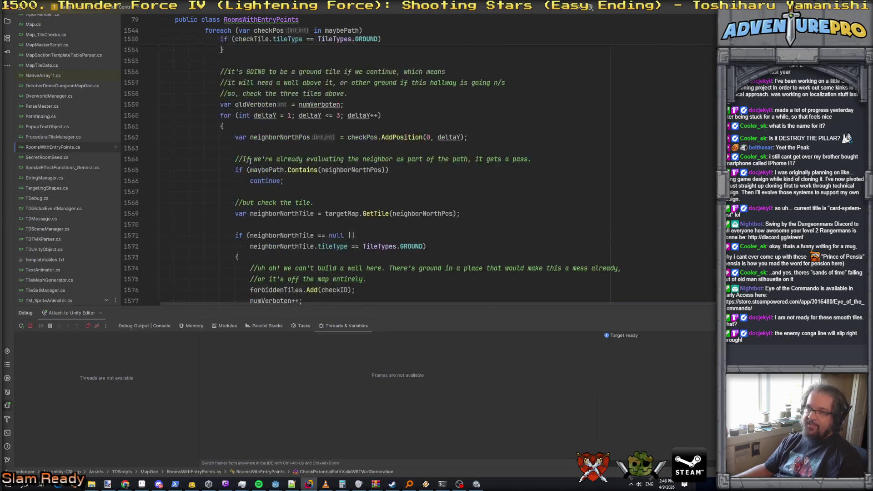
{"action": "key", "text": "ctrl+minus"}
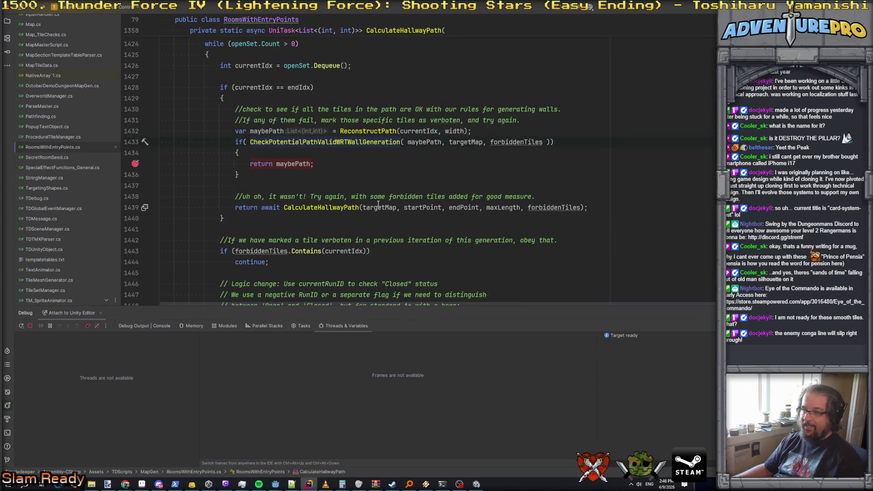
{"action": "left_click", "coordinate": [476, 484]}
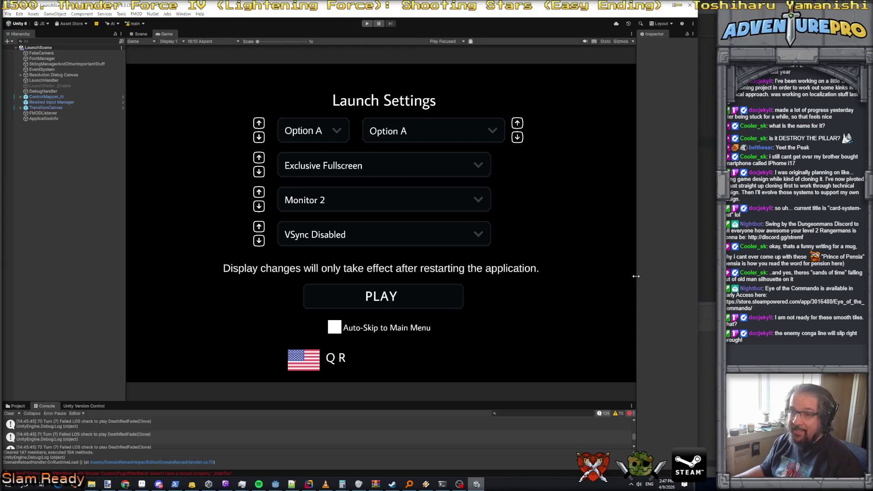
Select DebugHandler, widen the Inspector, edit Random Map Seed under Map Gen Debug, then open the notes
{"action": "left_click", "coordinate": [50, 92]}
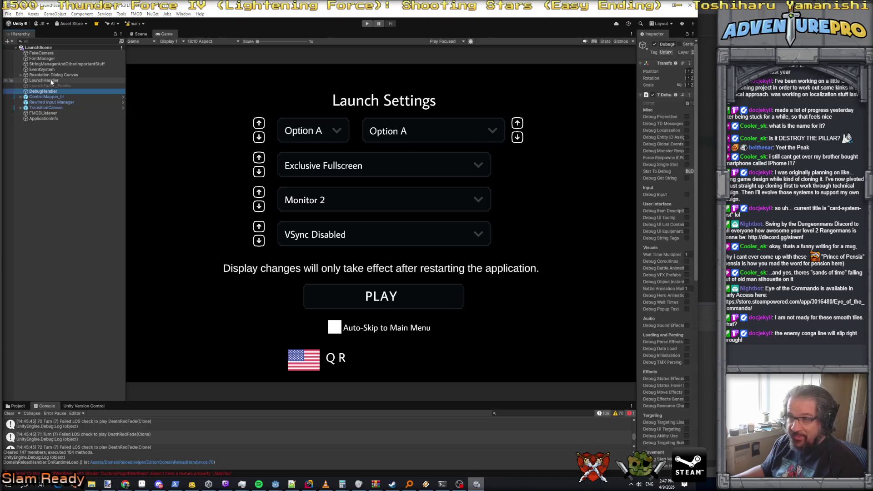
{"action": "left_click_drag", "start_coordinate": [636, 259], "coordinate": [472, 259]}
{"action": "scroll", "coordinate": [598, 315], "scroll_direction": "down", "scroll_amount": 8}
{"action": "scroll", "coordinate": [598, 313], "scroll_direction": "down", "scroll_amount": 5}
{"action": "left_click", "coordinate": [595, 298]}
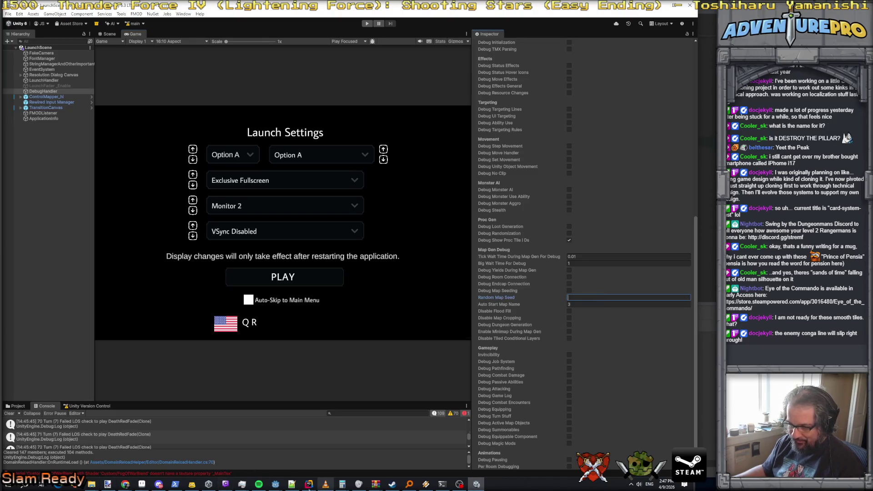
{"action": "left_click", "coordinate": [292, 484]}
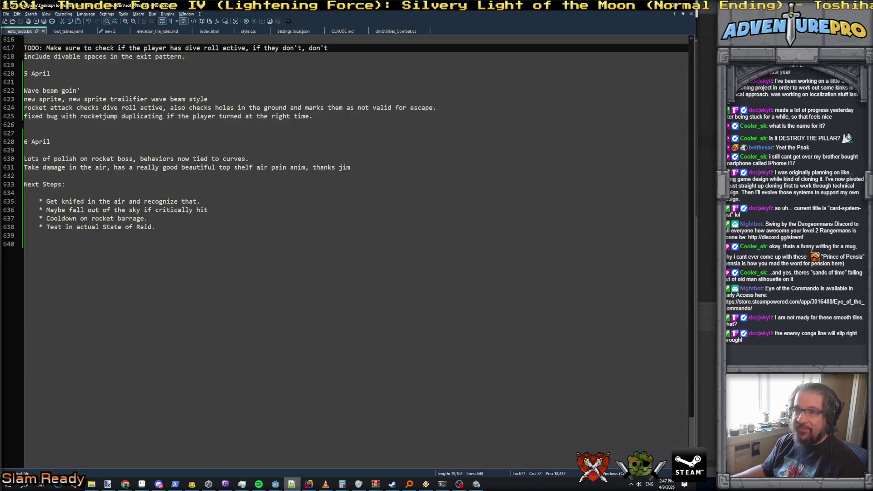
Un-maximize the Notepad++ notes window and drag it to the right edge of the screen
{"action": "mouse_move", "coordinate": [138, 6]}
{"action": "left_mouse_down"}
{"action": "mouse_move", "coordinate": [583, 47]}
{"action": "mouse_move", "coordinate": [691, 94]}
{"action": "mouse_move", "coordinate": [840, 6]}
{"action": "left_mouse_up"}
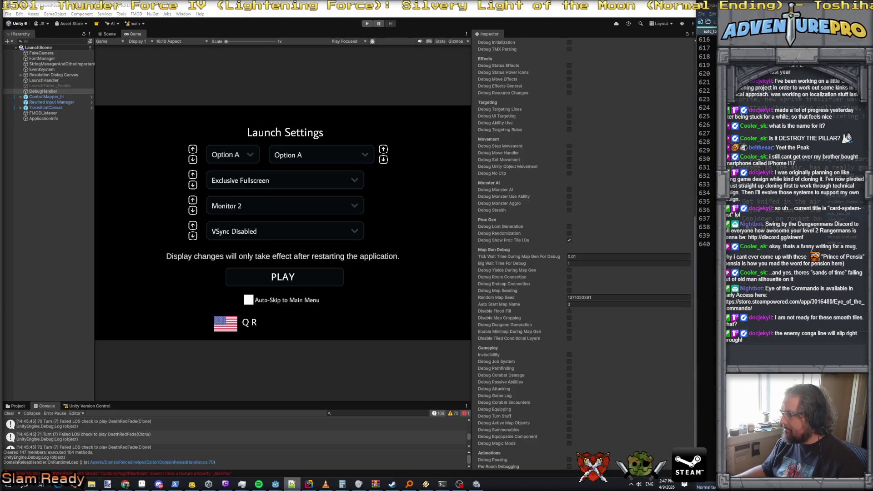
Open a blank Notepad++ note, set Unity's Random Map Seed to -1, and start the game
{"action": "key", "text": "ctrl+Tab"}
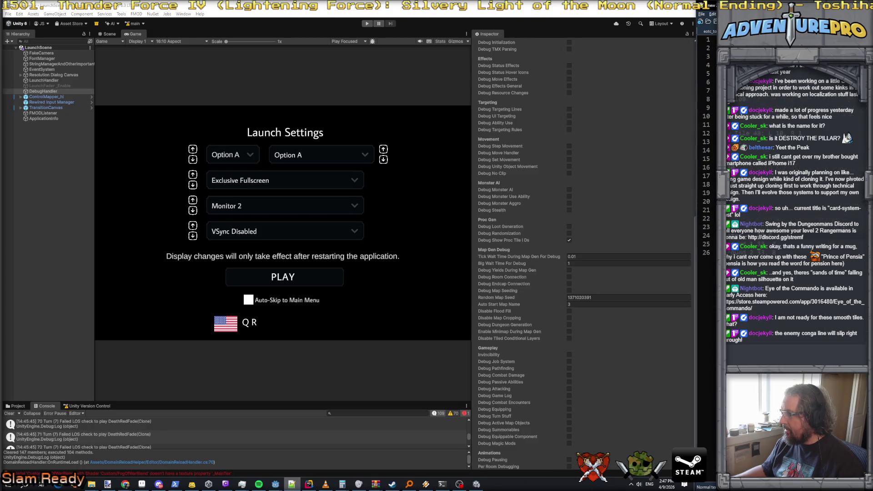
{"action": "key", "text": "ctrl+n"}
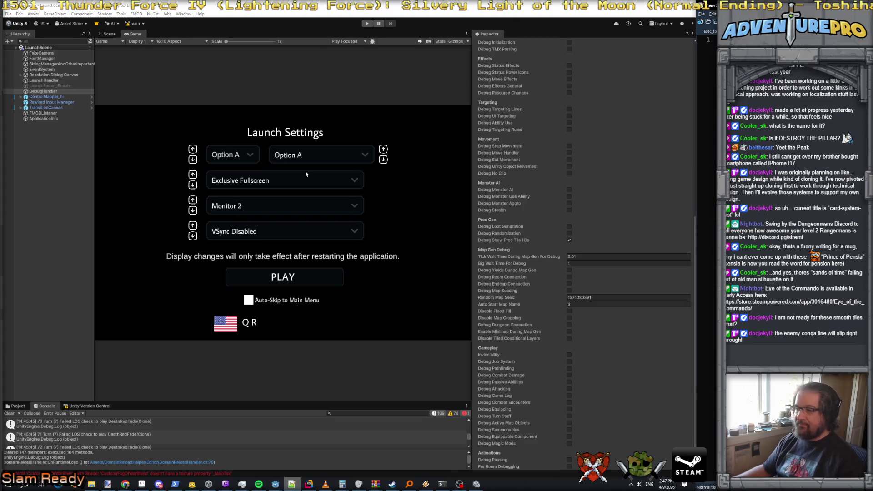
{"action": "left_click", "coordinate": [365, 25]}
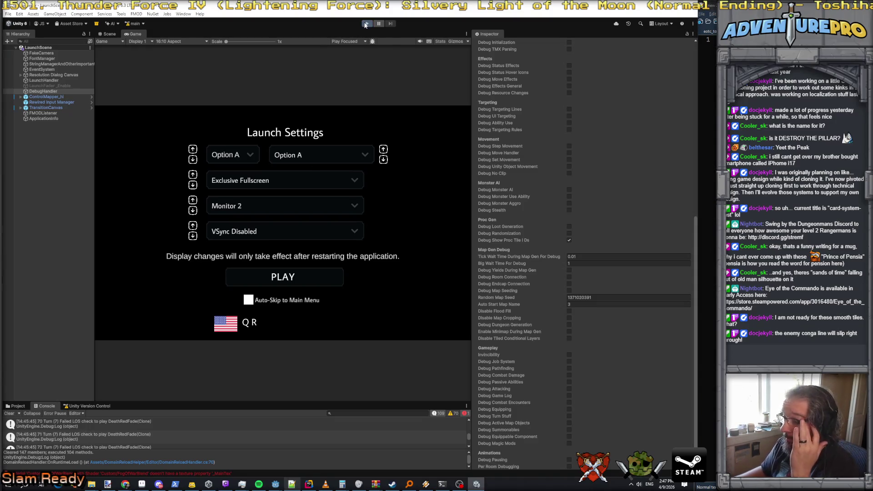
{"action": "left_click", "coordinate": [602, 298]}
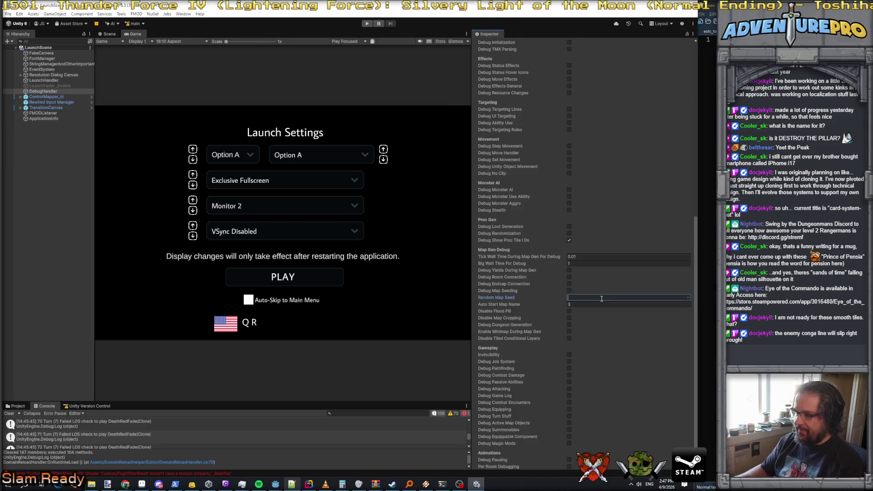
{"action": "left_click", "coordinate": [595, 298]}
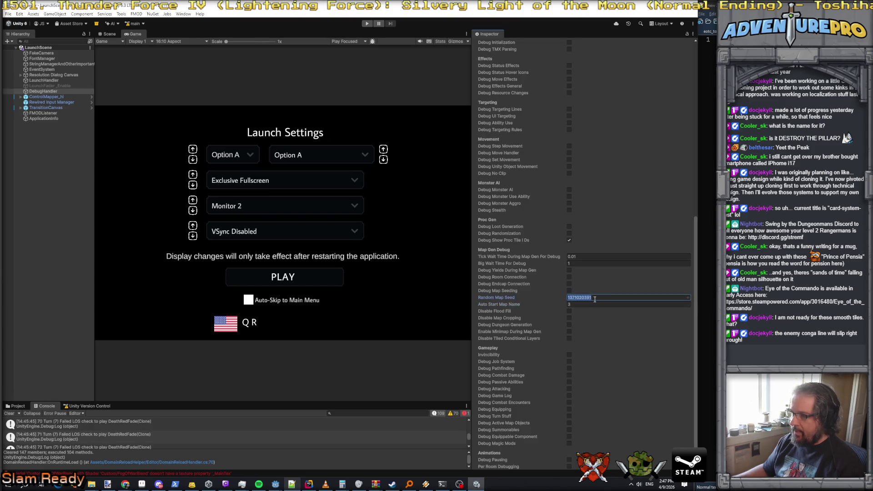
{"action": "double_click", "coordinate": [585, 297]}
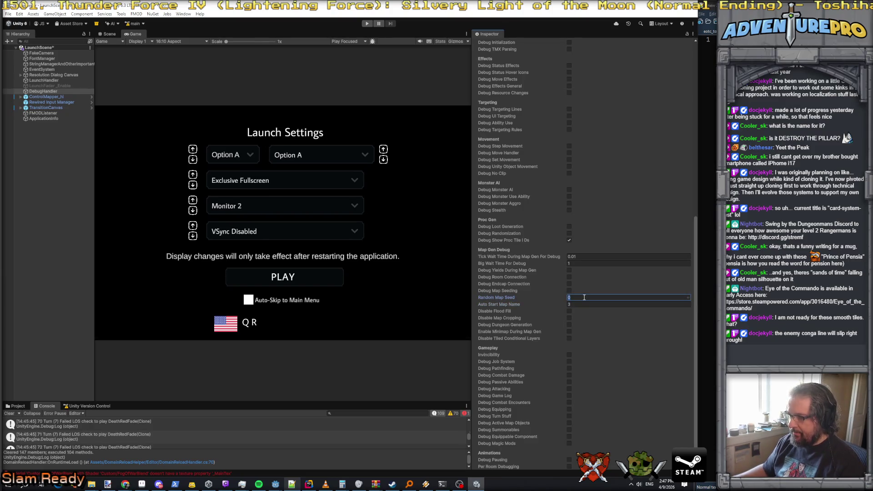
{"action": "type", "text": "-1"}
{"action": "left_click", "coordinate": [583, 306]}
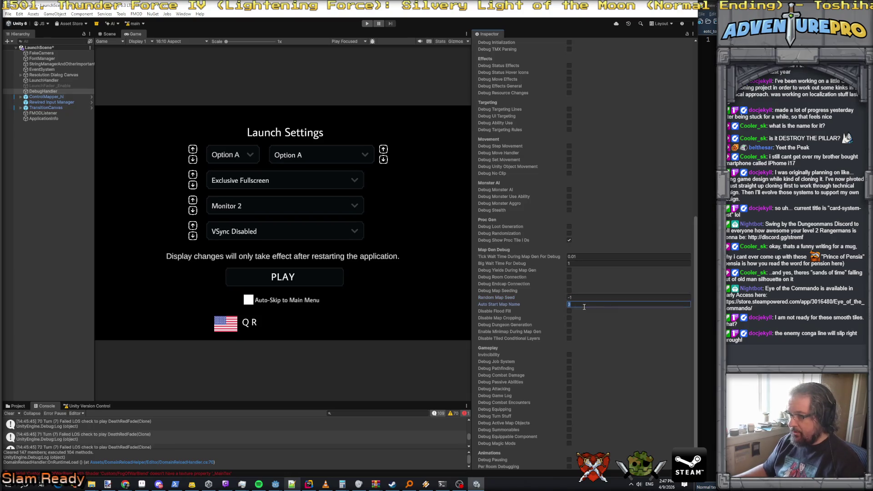
{"action": "left_click", "coordinate": [367, 23]}
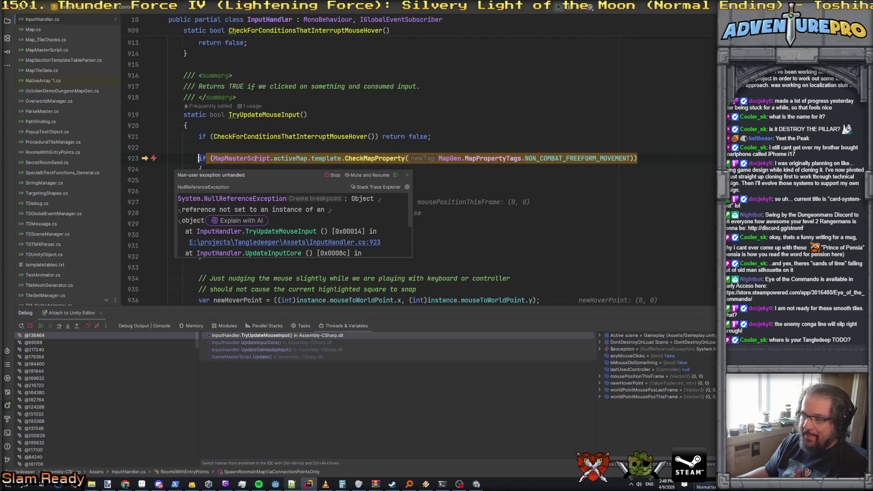
Check that activeMap is null at line 923, resume past the exception twice, and return to Unity
{"action": "mouse_move", "coordinate": [299, 155]}
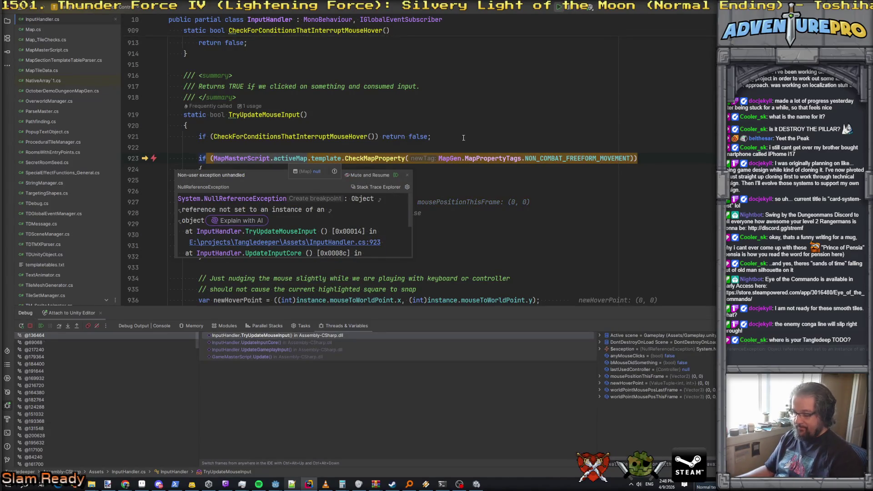
{"action": "key", "text": "F5"}
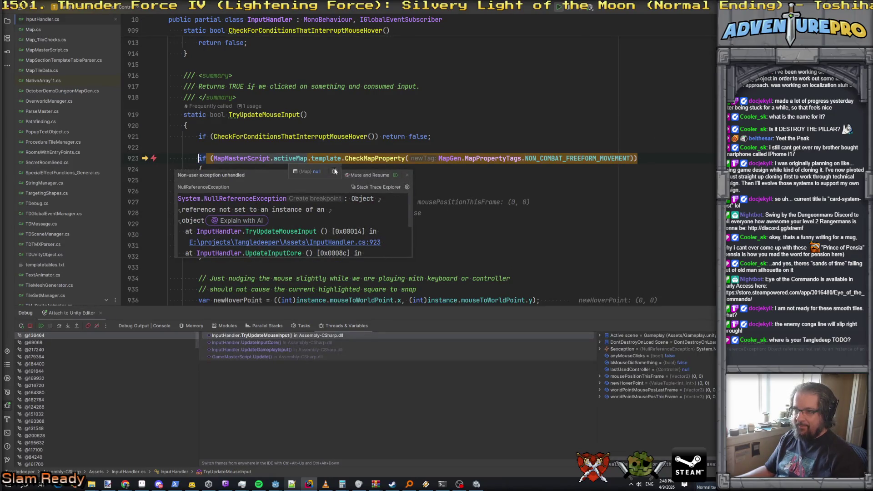
{"action": "key", "text": "F5"}
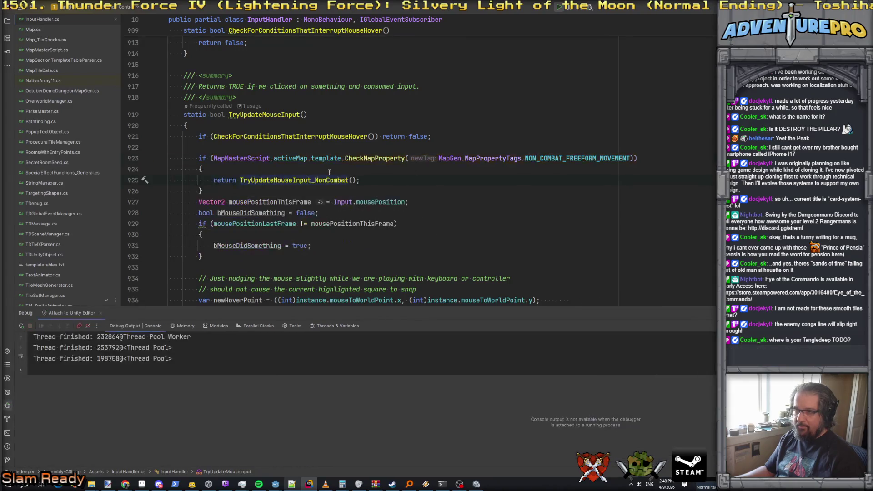
{"action": "key", "text": "alt+Tab"}
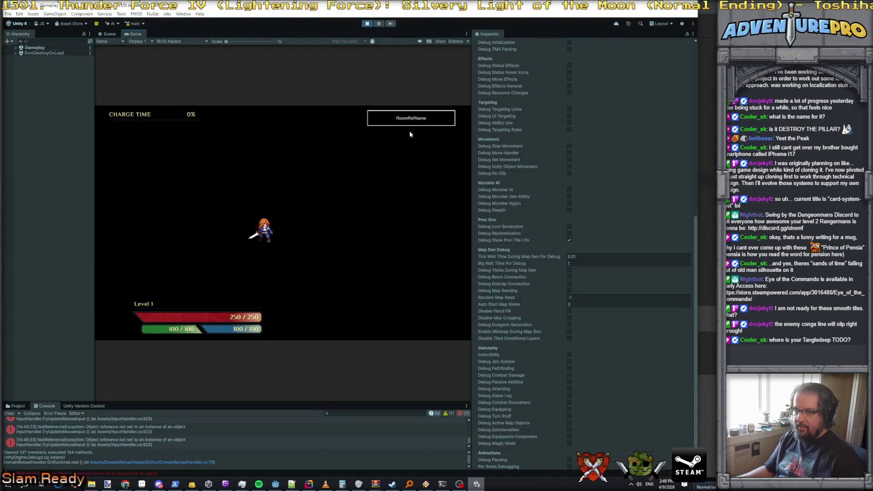
Stop the game, set Random Map Seed to 0, run it briefly, stop again and switch to Rider
{"action": "left_click", "coordinate": [367, 23]}
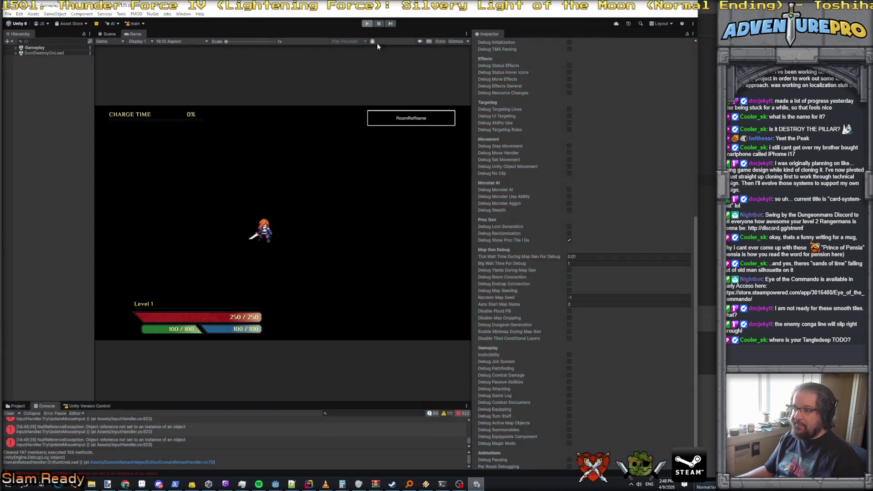
{"action": "type", "text": "0"}
{"action": "left_click", "coordinate": [582, 299]}
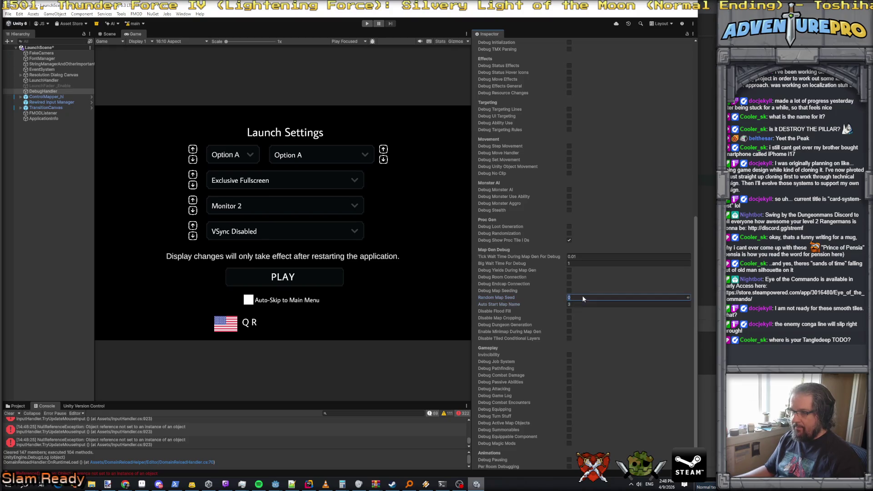
{"action": "left_click", "coordinate": [368, 24]}
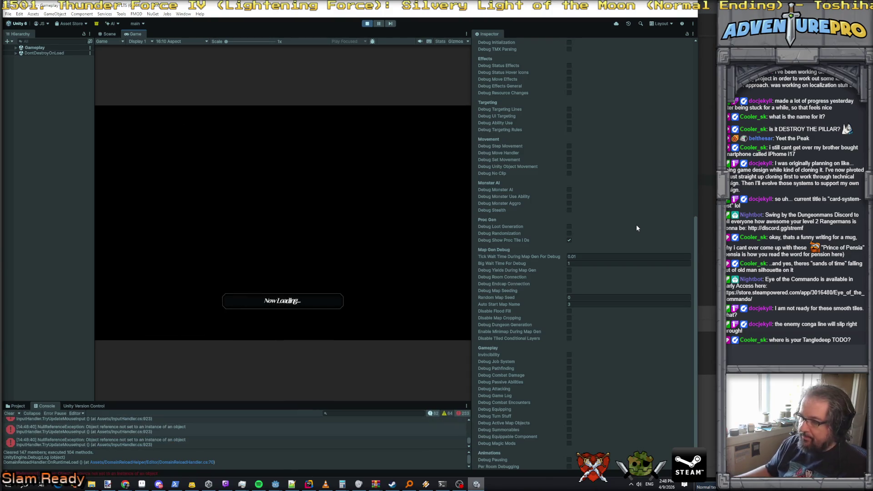
{"action": "left_click", "coordinate": [369, 26]}
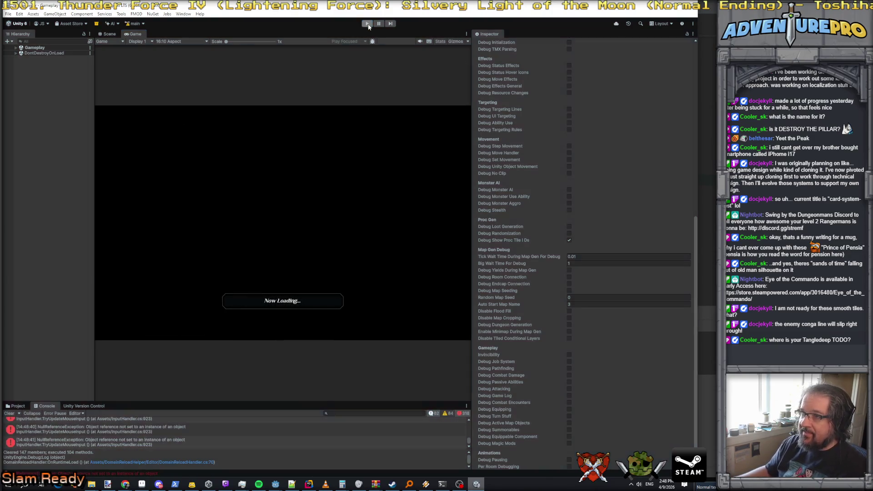
{"action": "left_click", "coordinate": [585, 305]}
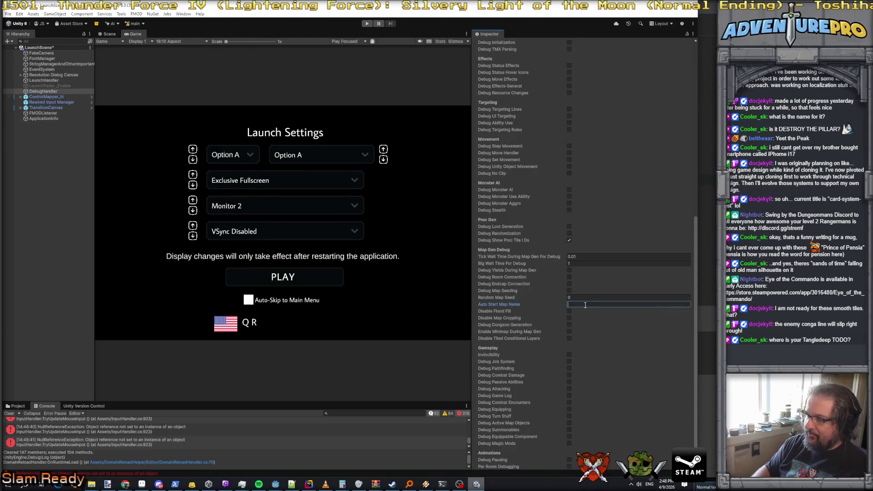
{"action": "key", "text": "alt+Tab"}
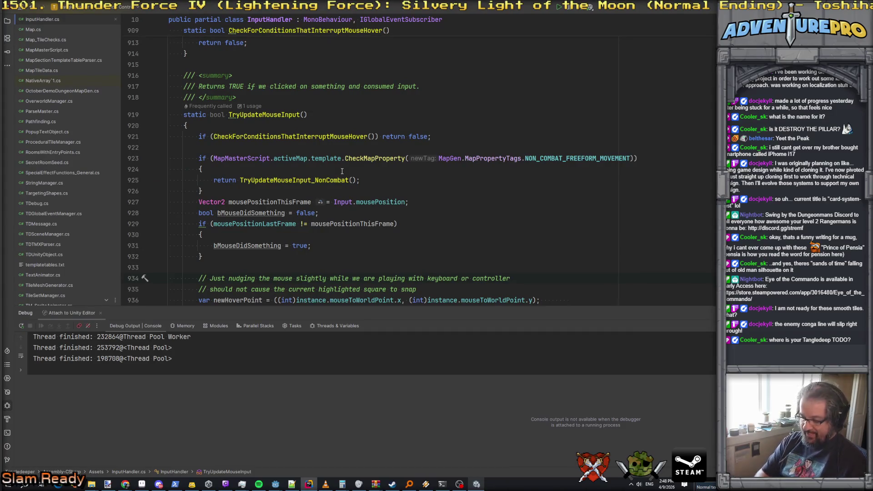
Search all project files for '_floor0' and select the starter_cave_floor0 template name in floortemplates.txt
{"action": "key", "text": "ctrl+shift+f"}
{"action": "type", "text": "_floor0"}
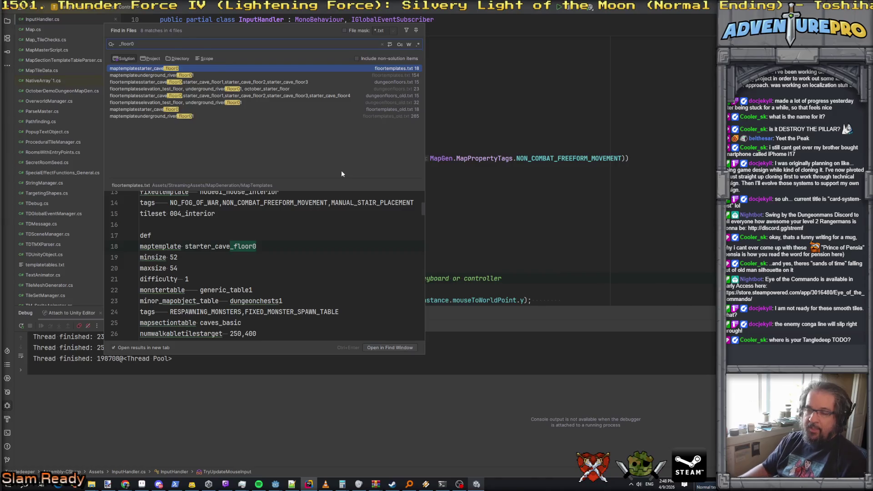
{"action": "double_click", "coordinate": [210, 238]}
{"action": "double_click", "coordinate": [219, 243]}
Select starter_cave_floor2 further down the preview and focus Unity's Auto Start Map Name field
{"action": "scroll", "coordinate": [220, 244], "scroll_direction": "down", "scroll_amount": 8}
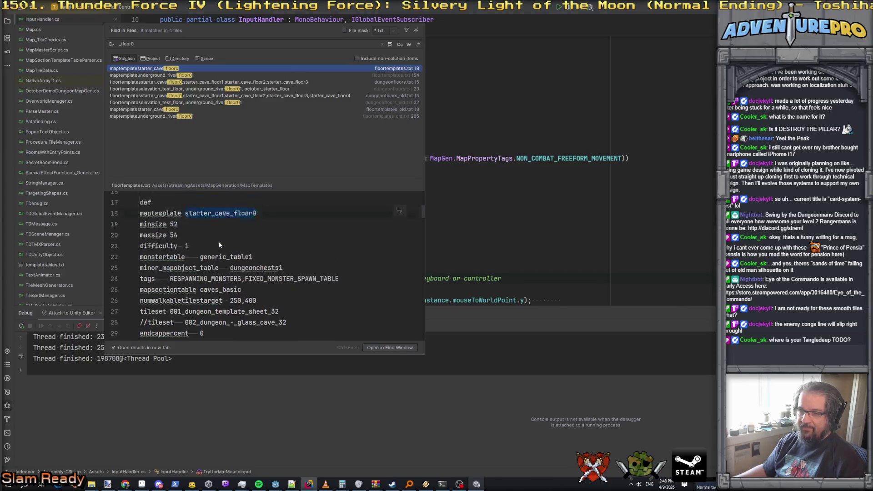
{"action": "scroll", "coordinate": [219, 245], "scroll_direction": "down", "scroll_amount": 2}
{"action": "double_click", "coordinate": [226, 224]}
{"action": "key", "text": "ctrl+c"}
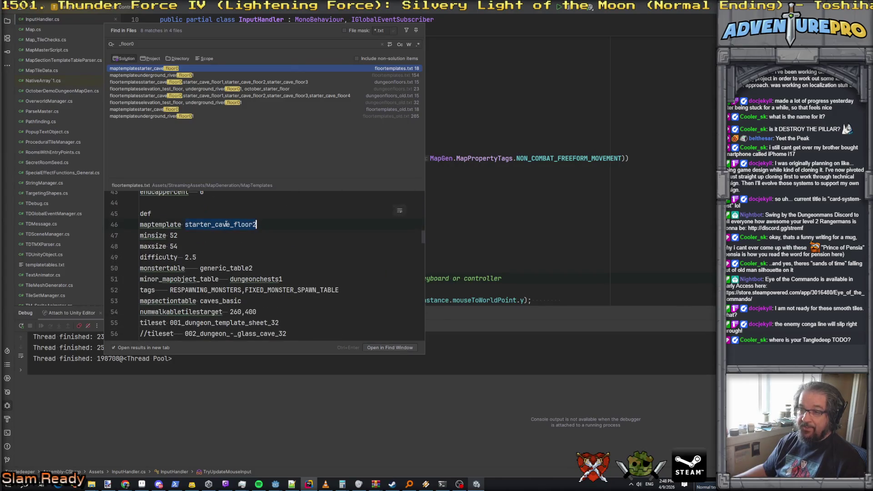
{"action": "key", "text": "alt+Tab"}
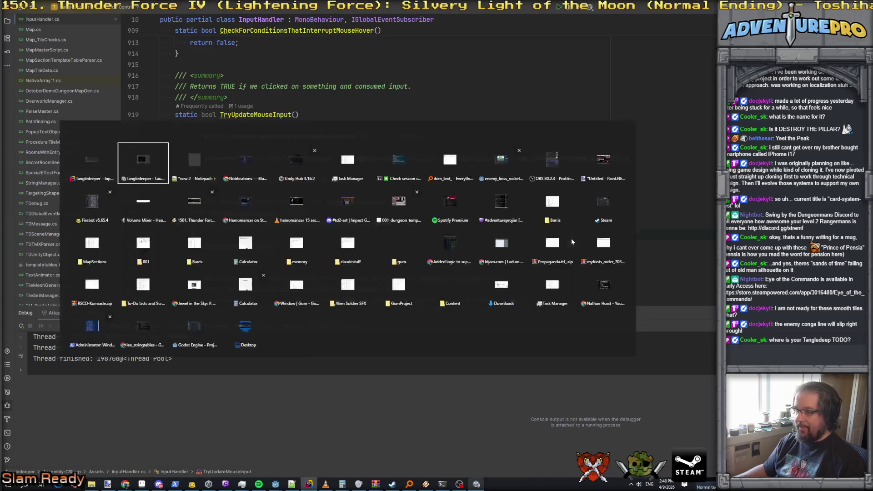
{"action": "left_click", "coordinate": [588, 304]}
Set Auto Start Map Name to starter_cave_floor2, play, and run 'detonate' to defeat the enemies
{"action": "key", "text": "ctrl+v"}
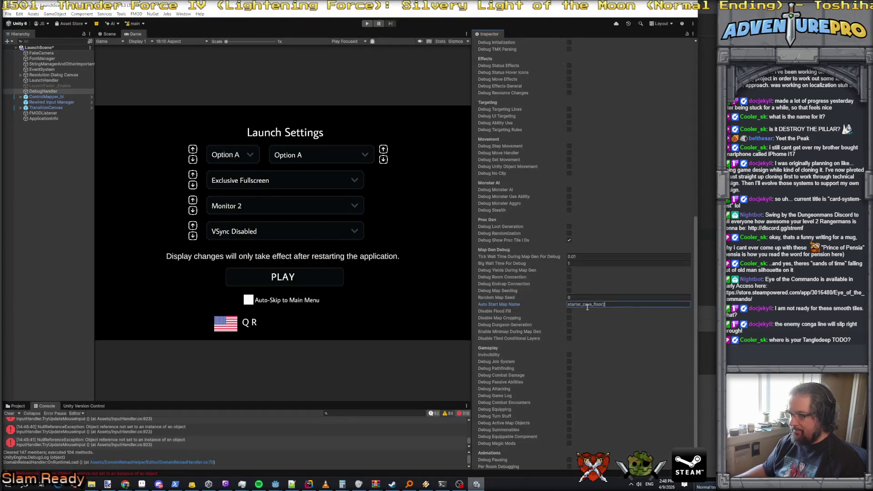
{"action": "left_click", "coordinate": [368, 24]}
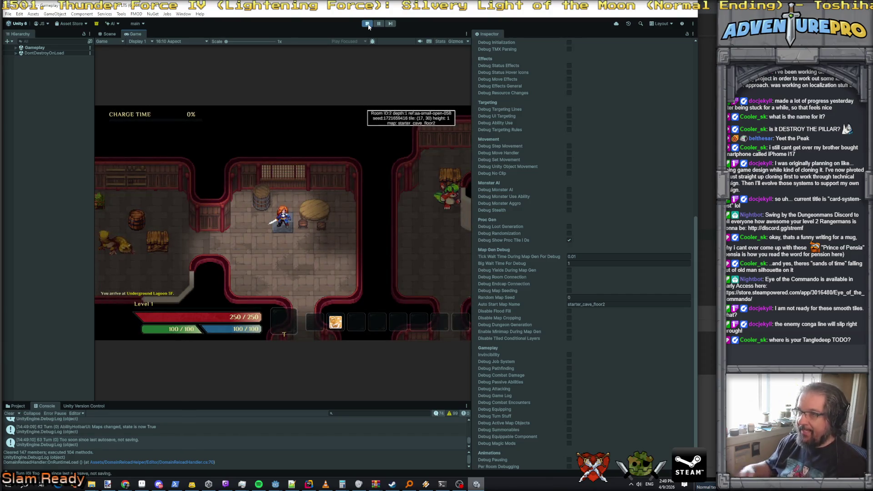
{"action": "key", "text": "grave"}
{"action": "type", "text": "detonate"}
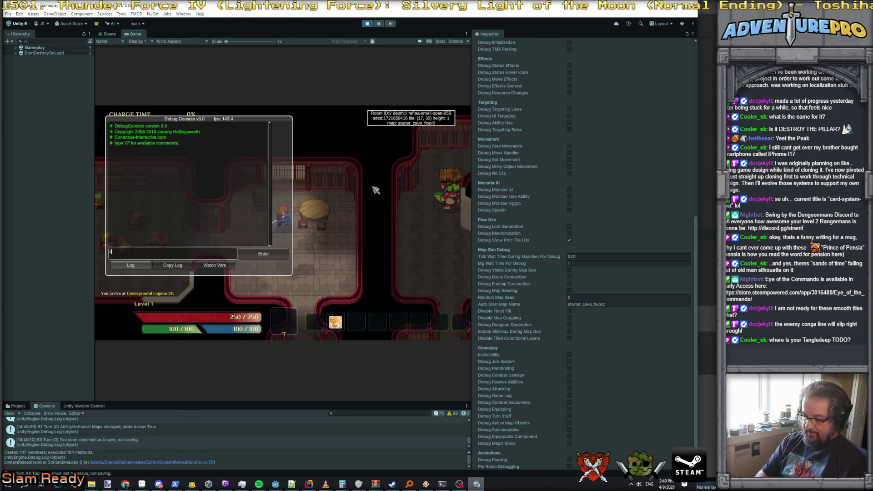
{"action": "key", "text": "Return"}
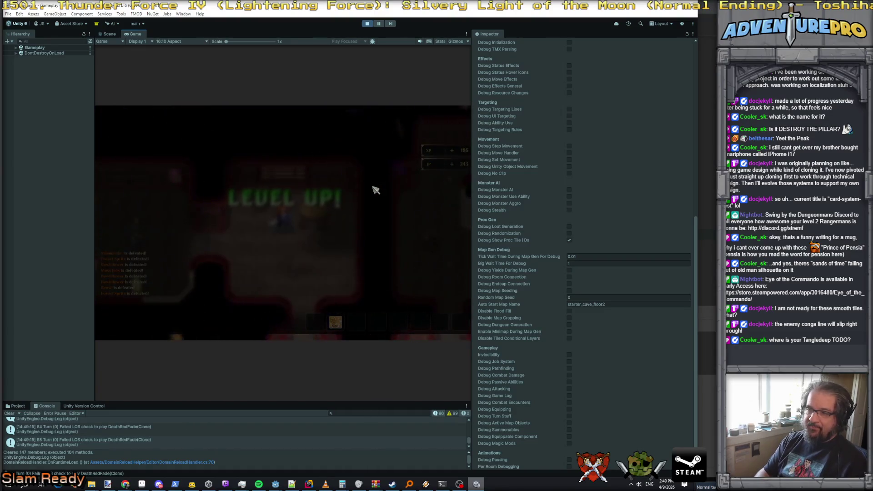
Close the debug console, widen the Game view over the Inspector, and stop playing
{"action": "key", "text": "grave"}
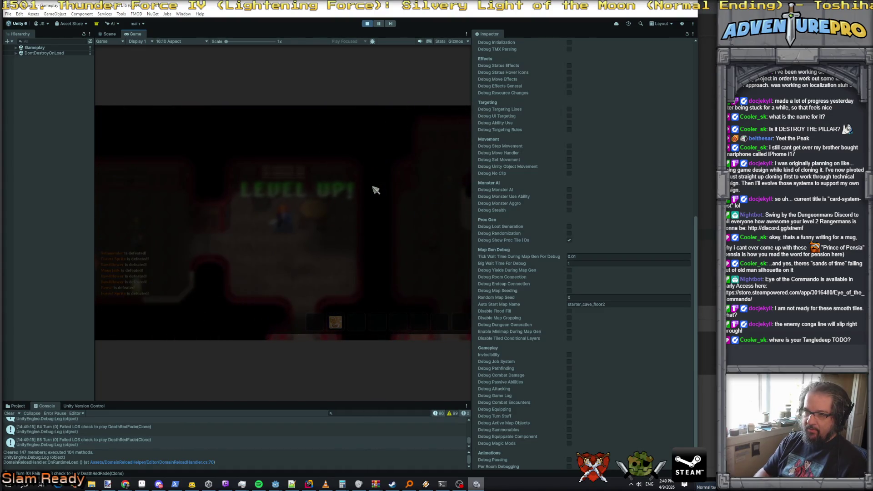
{"action": "left_click_drag", "start_coordinate": [472, 227], "coordinate": [549, 230]}
{"action": "left_click", "coordinate": [365, 25]}
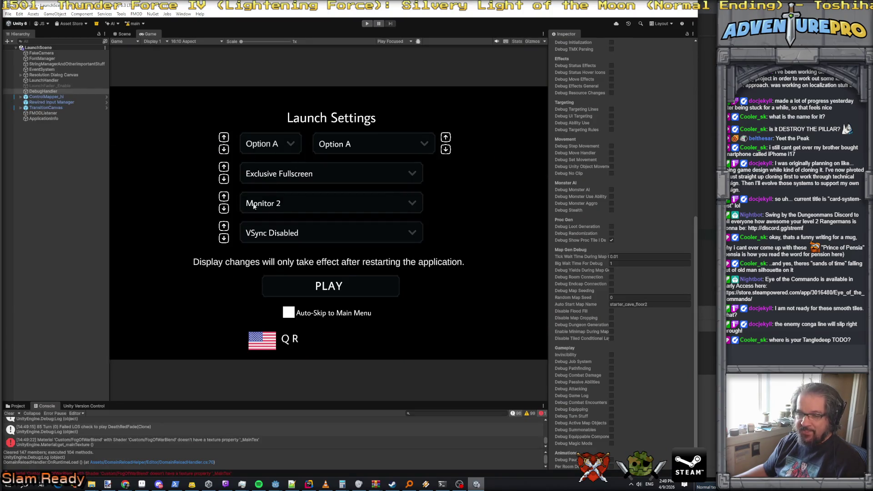
Start playing, run 'detonate' to clear the enemies, and walk over to pick up potions
{"action": "left_click", "coordinate": [368, 25]}
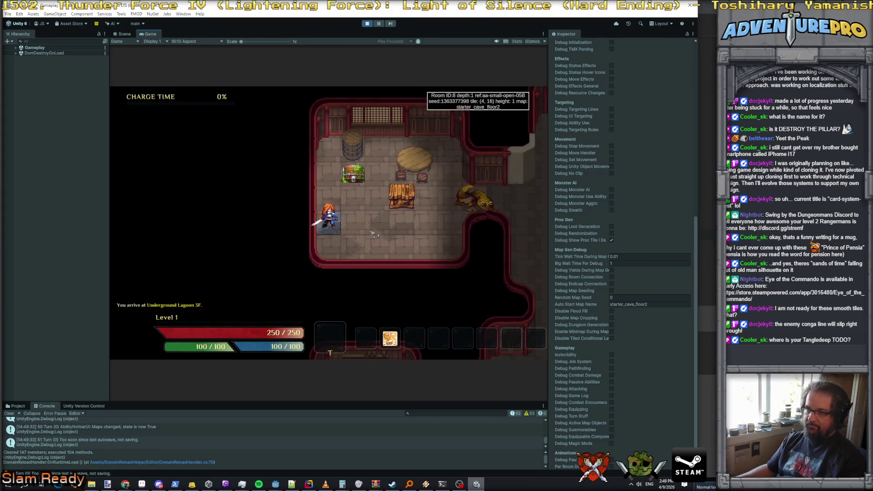
{"action": "key", "text": "grave"}
{"action": "type", "text": "detonate"}
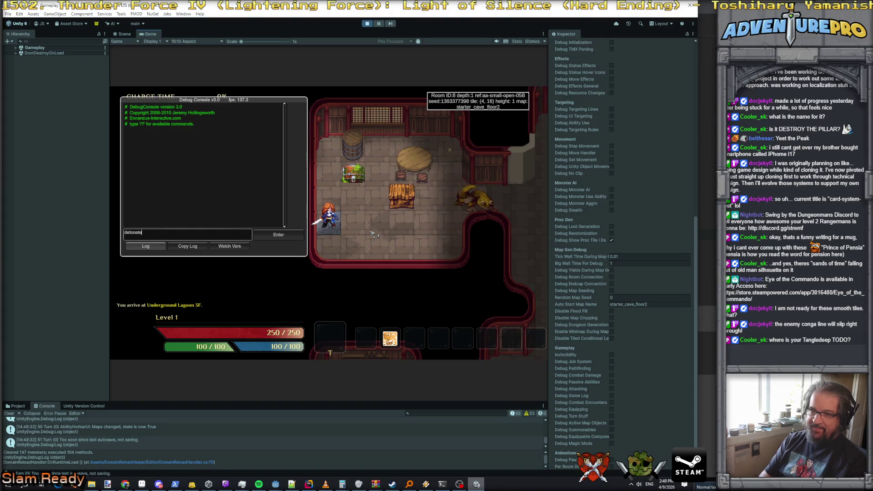
{"action": "key", "text": "Return"}
{"action": "key", "text": "grave"}
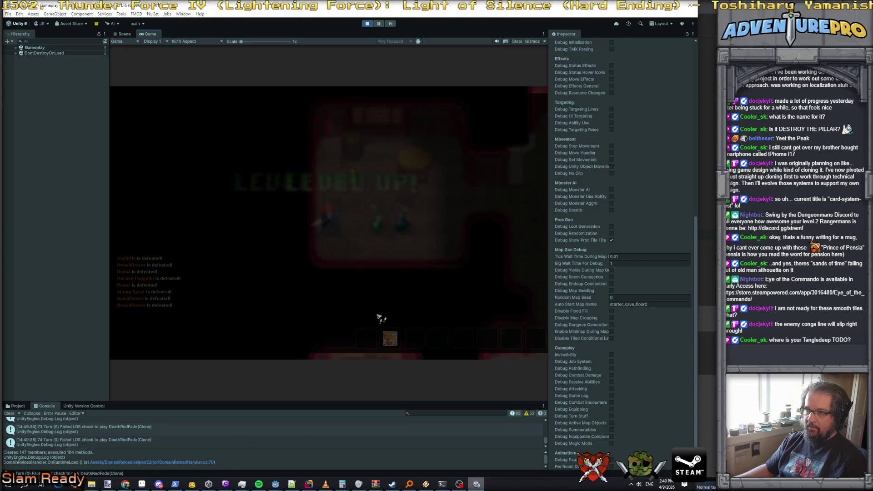
{"action": "key", "text": "grave"}
{"action": "key", "text": "grave"}
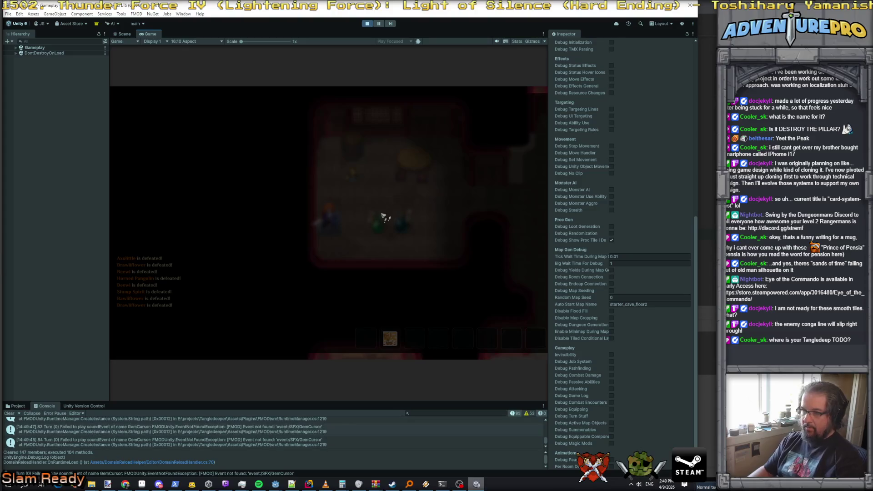
{"action": "left_click", "coordinate": [384, 216]}
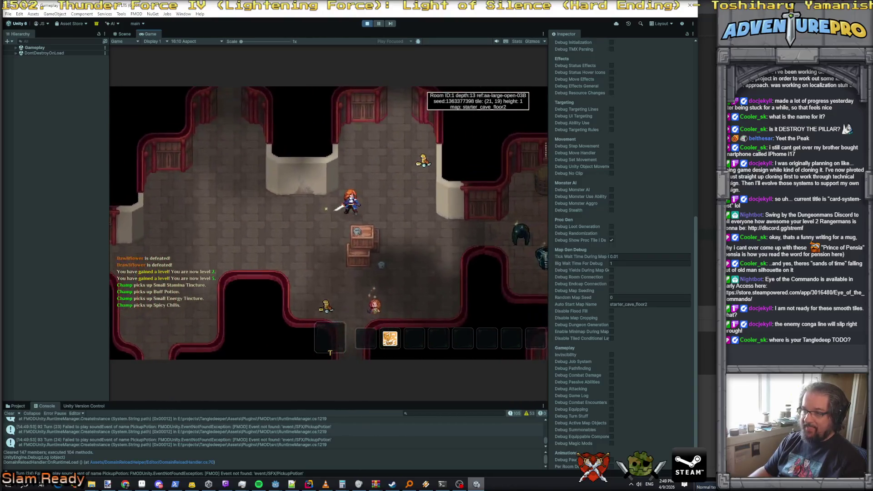
Run the 'reveal' debug command to uncover the whole map
{"action": "key", "text": "grave"}
{"action": "type", "text": "reveal"}
{"action": "key", "text": "Return"}
{"action": "key", "text": "grave"}
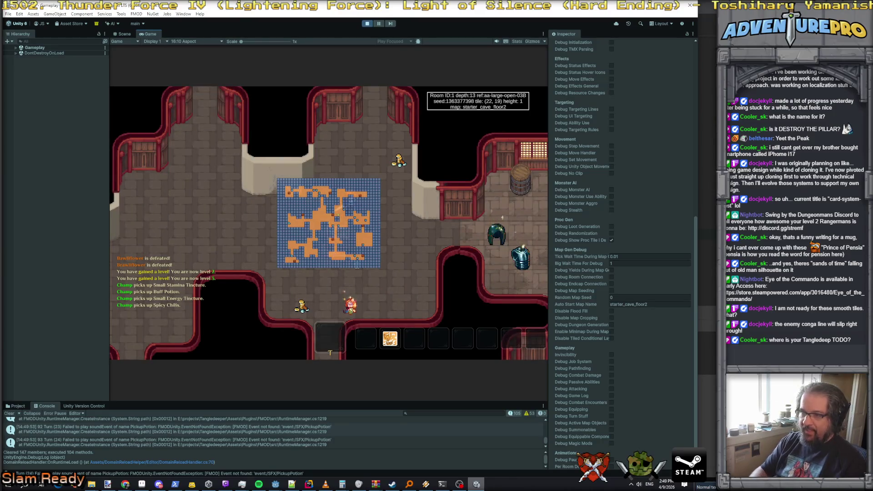
Walk through the corridor into Rooms 13, 16 and 17 collecting gold, then stop playing
{"action": "key", "text": "Down"}
{"action": "key", "text": "Down"}
{"action": "key", "text": "Down"}
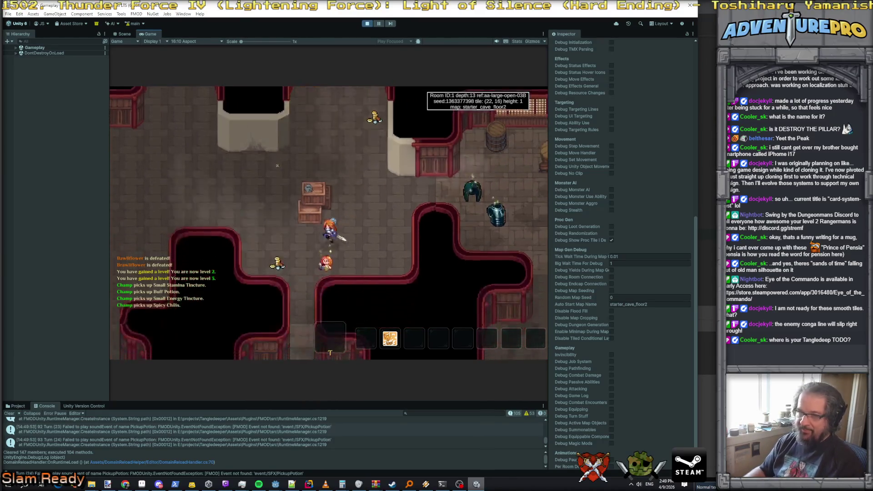
{"action": "key", "text": "Down"}
{"action": "key", "text": "Down"}
{"action": "key", "text": "Down"}
{"action": "key", "text": "Left"}
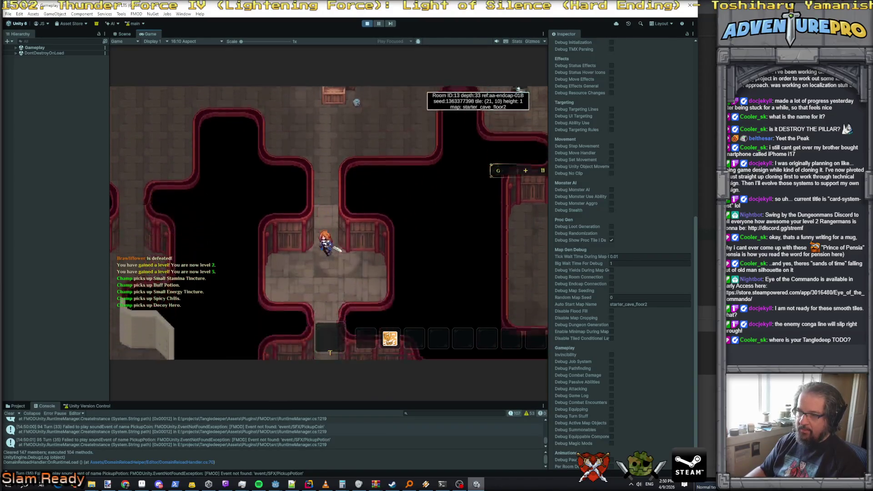
{"action": "key", "text": "Down"}
{"action": "key", "text": "Down"}
{"action": "key", "text": "Down"}
{"action": "key", "text": "Right"}
{"action": "key", "text": "Right"}
{"action": "key", "text": "Right"}
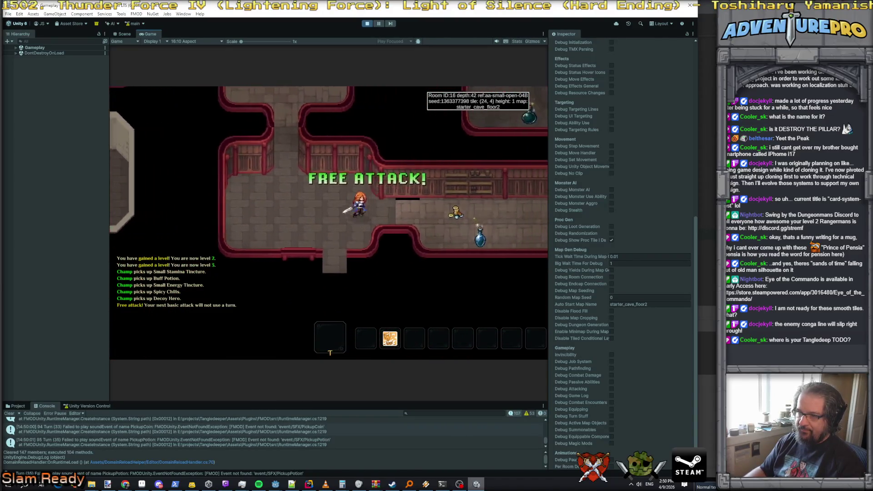
{"action": "key", "text": "Right"}
{"action": "key", "text": "Right"}
{"action": "key", "text": "Right"}
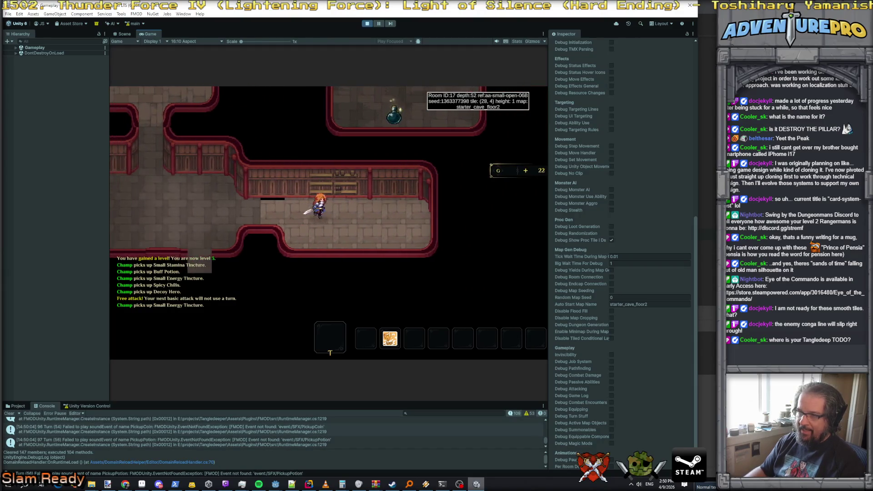
{"action": "key", "text": "Left"}
{"action": "key", "text": "Left"}
{"action": "key", "text": "Left"}
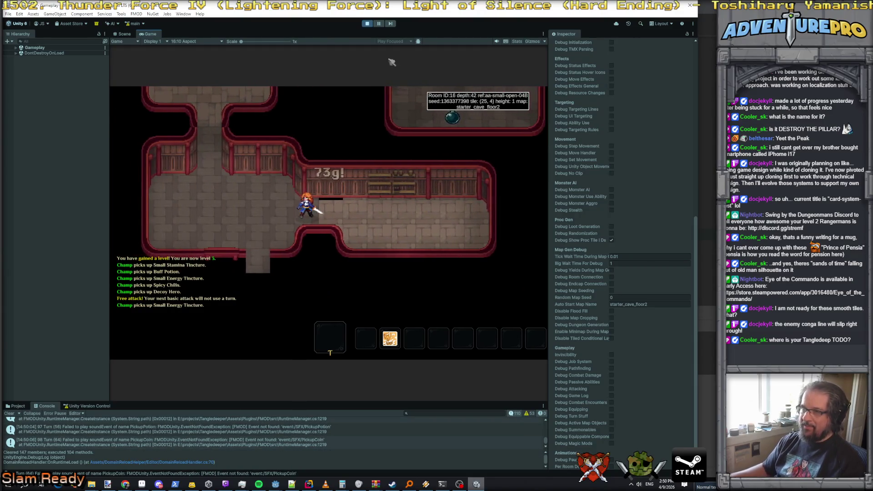
{"action": "left_click", "coordinate": [372, 24]}
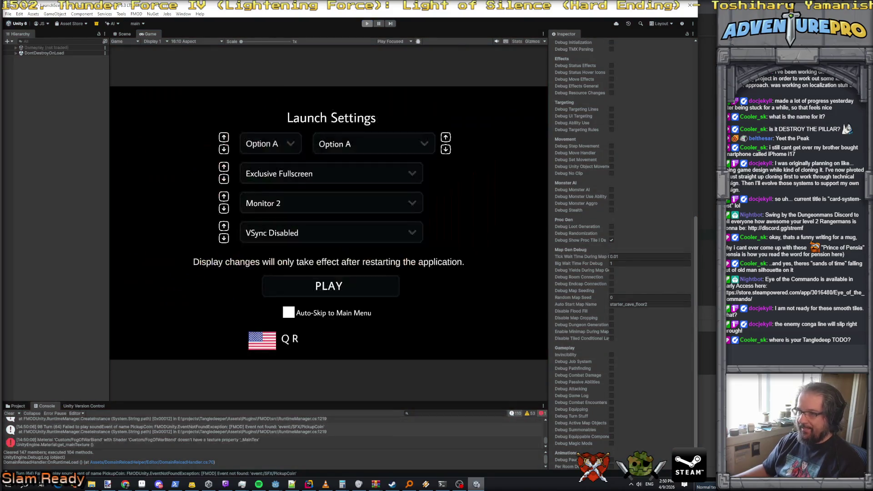
Switch to Rider and jump back to CalculateHallwayPath's return maybePath check in RoomsWithEntryPoints.cs
{"action": "key", "text": "alt+Tab"}
{"action": "key", "text": "Down"}
{"action": "key", "text": "Down"}
{"action": "key", "text": "Down"}
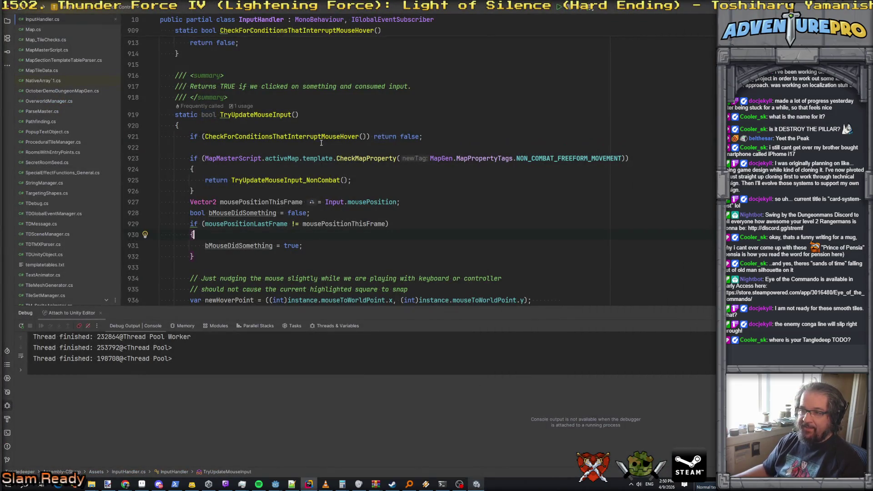
{"action": "key", "text": "ctrl+alt+Left"}
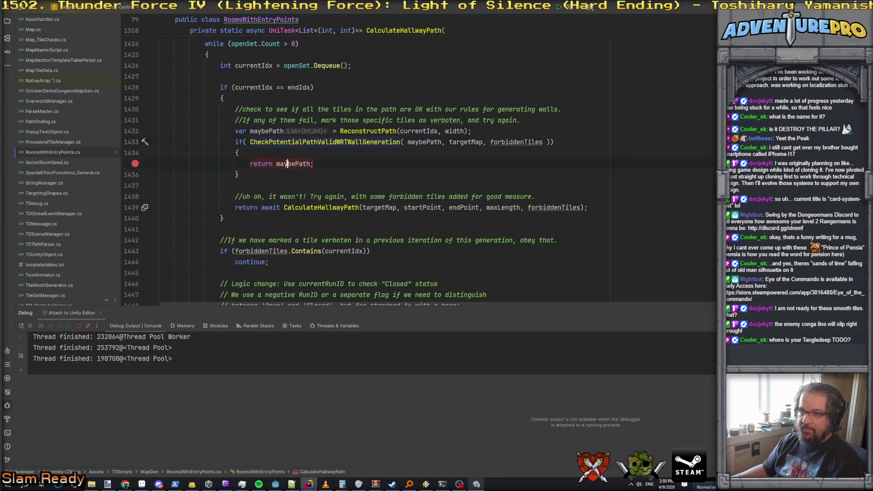
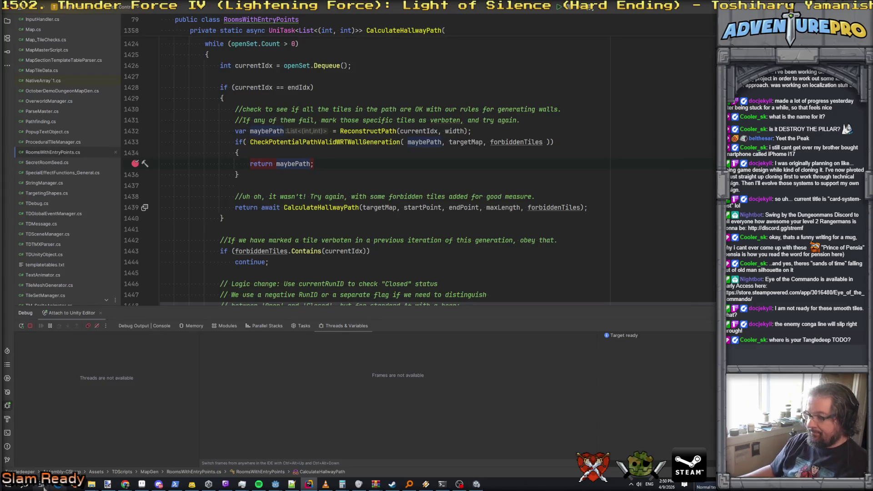
Play-test in Unity, walking the character through the starter cave and smashing a barrel
{"action": "left_click", "coordinate": [476, 484]}
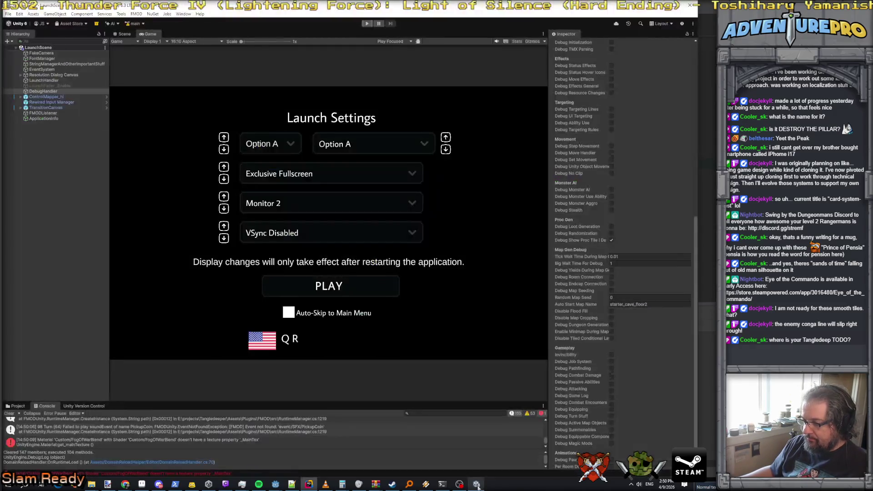
{"action": "left_click", "coordinate": [368, 24]}
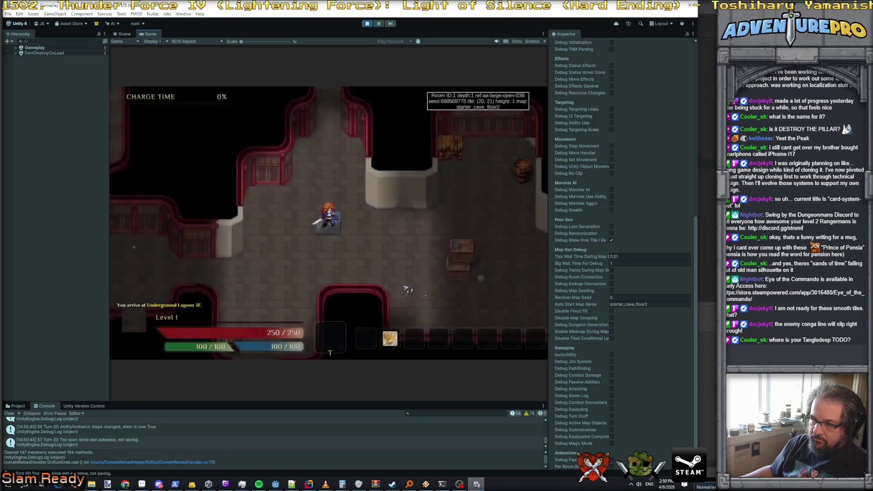
{"action": "left_click", "coordinate": [266, 291]}
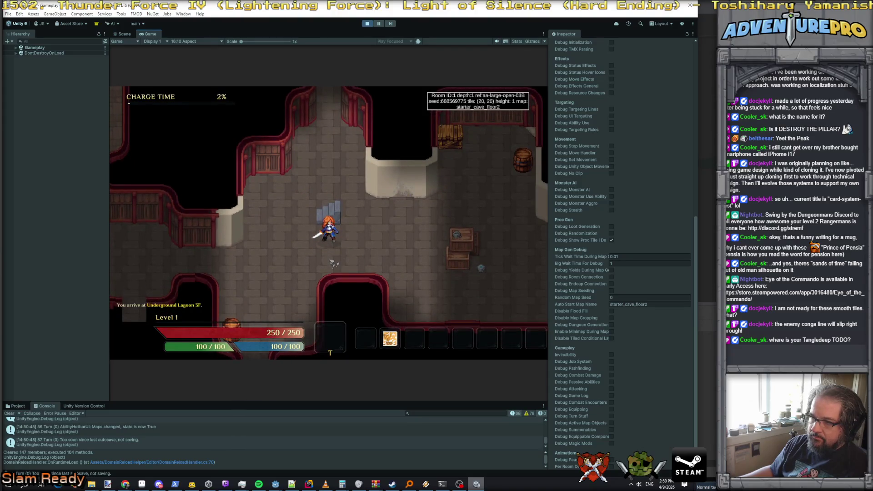
{"action": "left_click", "coordinate": [237, 302]}
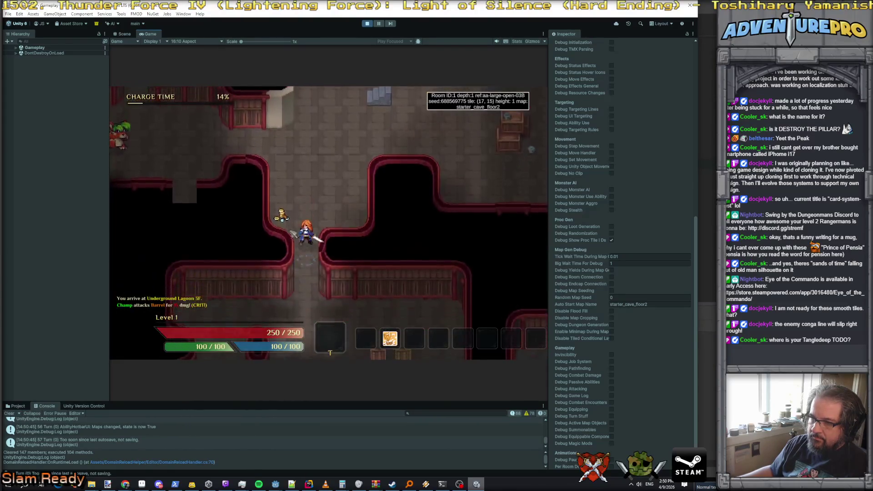
{"action": "left_click", "coordinate": [330, 137]}
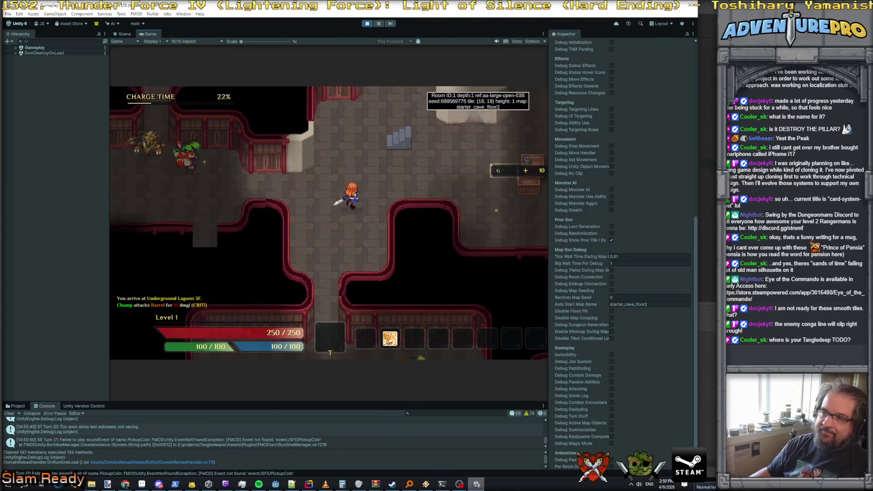
{"action": "left_click", "coordinate": [532, 171]}
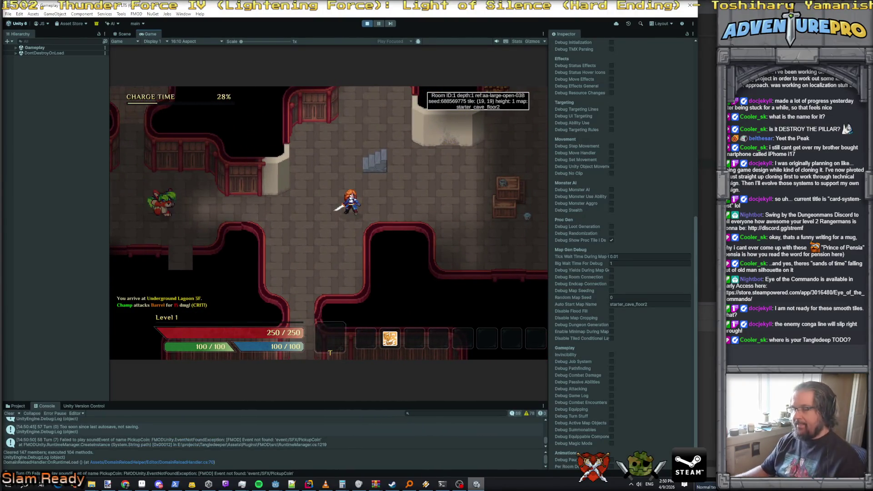
{"action": "key", "text": "alt+Tab"}
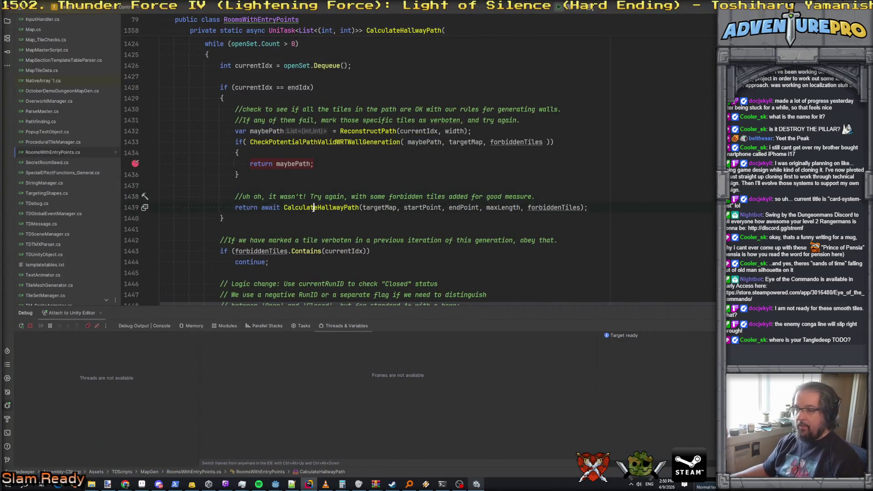
Move the breakpoint from return maybePath (line 1435) to the retry call on line 1439, then trigger generation
{"action": "key", "text": "F9"}
{"action": "left_click", "coordinate": [266, 162]}
{"action": "key", "text": "F9"}
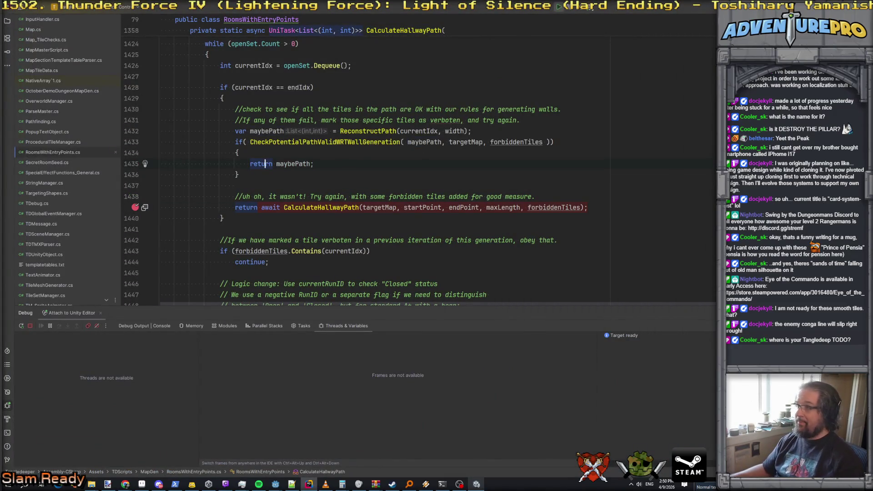
{"action": "key", "text": "alt+Tab"}
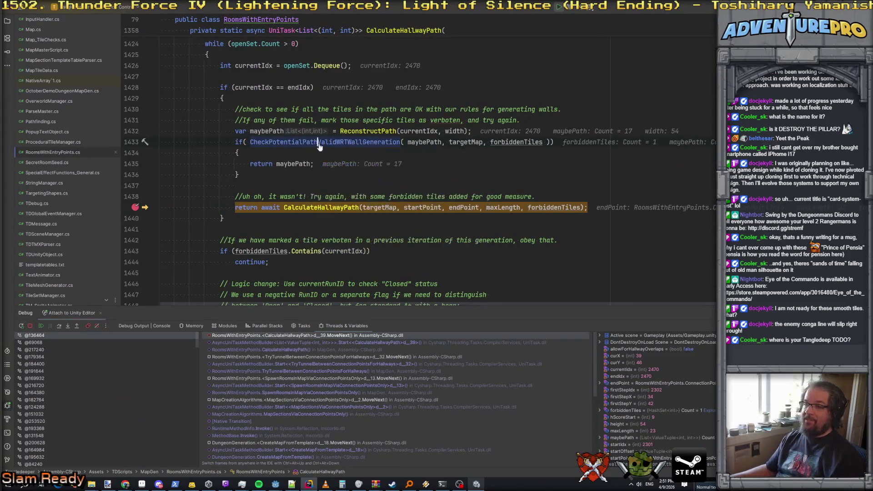
Break on forbiddenTiles.Add at line 1594 in CheckPotentialPathValidWRTWallGeneration and resume to it
{"action": "left_click", "coordinate": [316, 142], "text": "ctrl"}
{"action": "scroll", "coordinate": [309, 169], "scroll_direction": "down", "scroll_amount": 5}
{"action": "scroll", "coordinate": [307, 173], "scroll_direction": "down", "scroll_amount": 1}
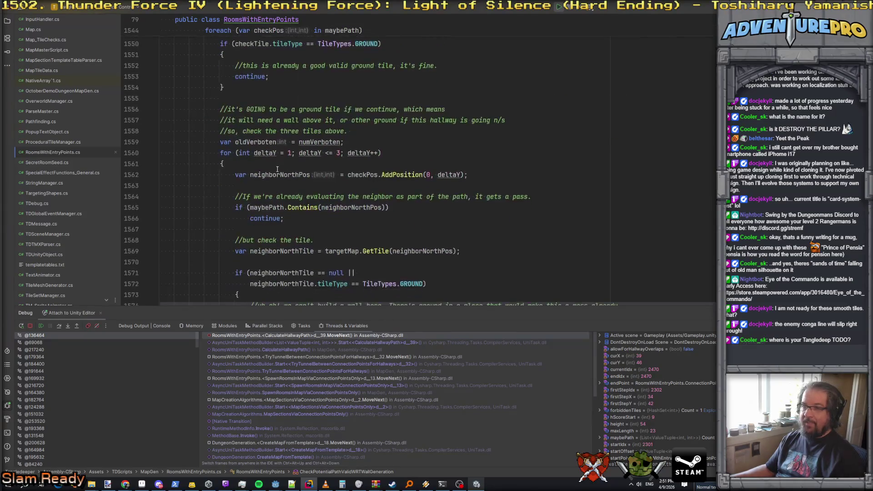
{"action": "scroll", "coordinate": [266, 138], "scroll_direction": "down", "scroll_amount": 6}
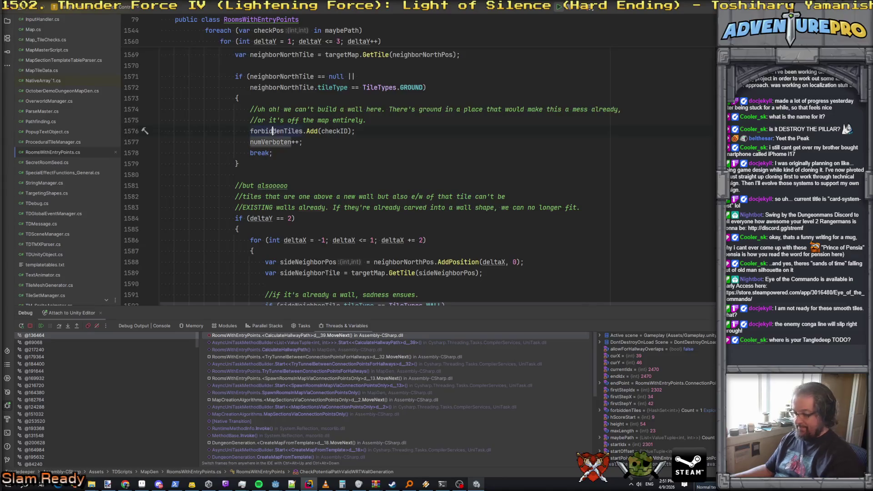
{"action": "scroll", "coordinate": [285, 157], "scroll_direction": "down", "scroll_amount": 4}
{"action": "scroll", "coordinate": [307, 201], "scroll_direction": "down", "scroll_amount": 1}
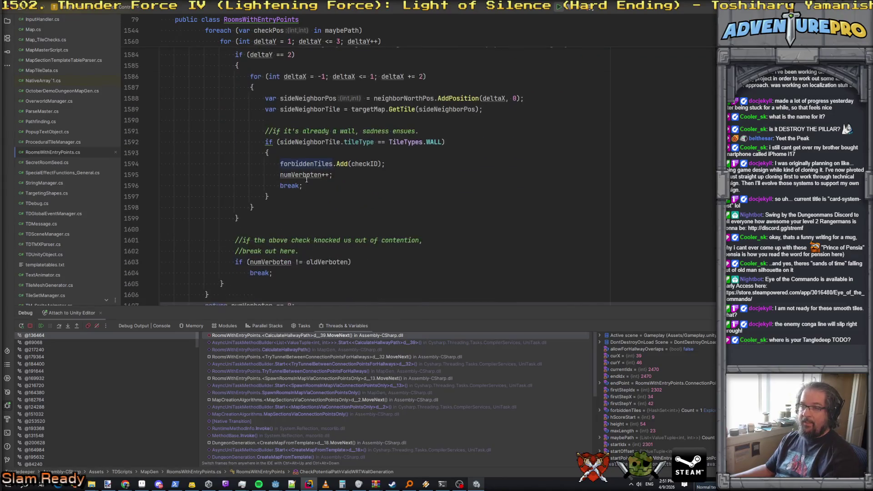
{"action": "mouse_move", "coordinate": [310, 167]}
{"action": "key", "text": "F9"}
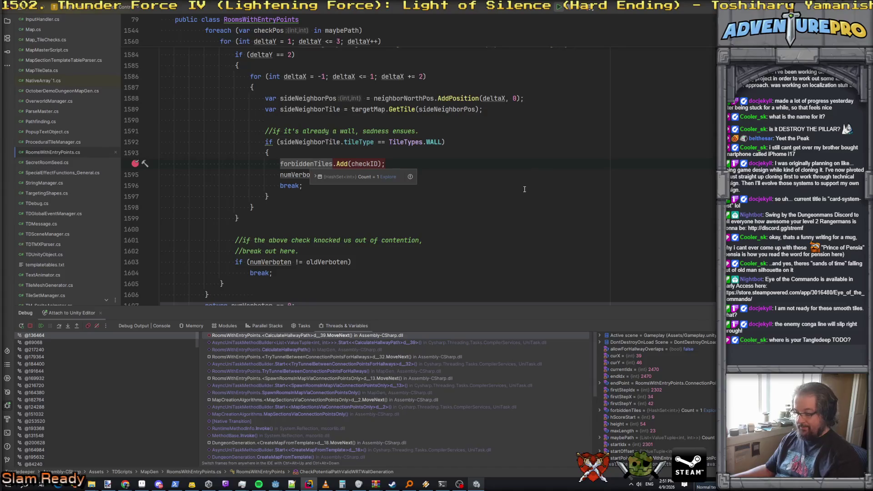
{"action": "key", "text": "F5"}
Inspect checkPos (42, 20) and the side tile's WALL type at the paused wall check
{"action": "scroll", "coordinate": [337, 168], "scroll_direction": "up", "scroll_amount": 2}
{"action": "mouse_move", "coordinate": [302, 239]}
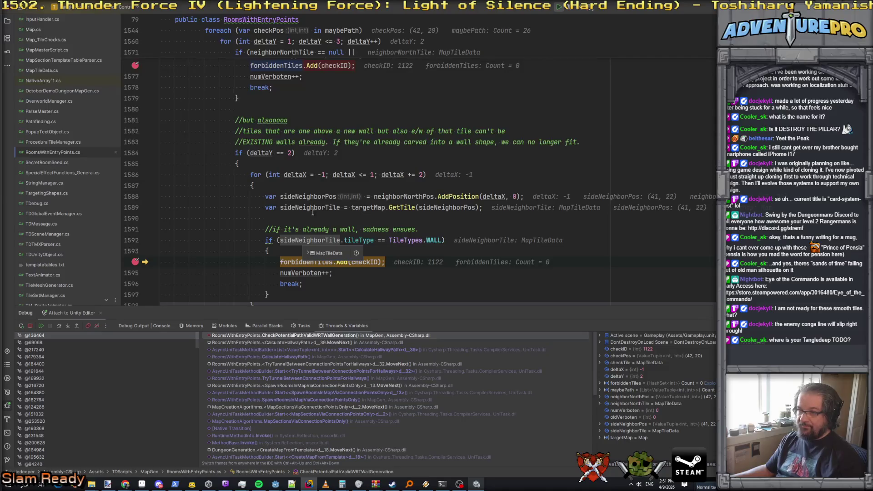
{"action": "mouse_move", "coordinate": [345, 175]}
{"action": "mouse_move", "coordinate": [403, 174]}
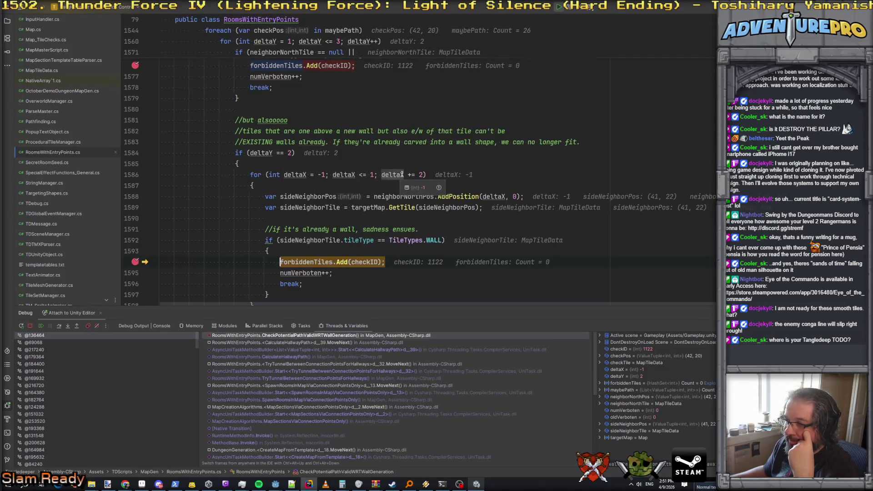
{"action": "mouse_move", "coordinate": [311, 195]}
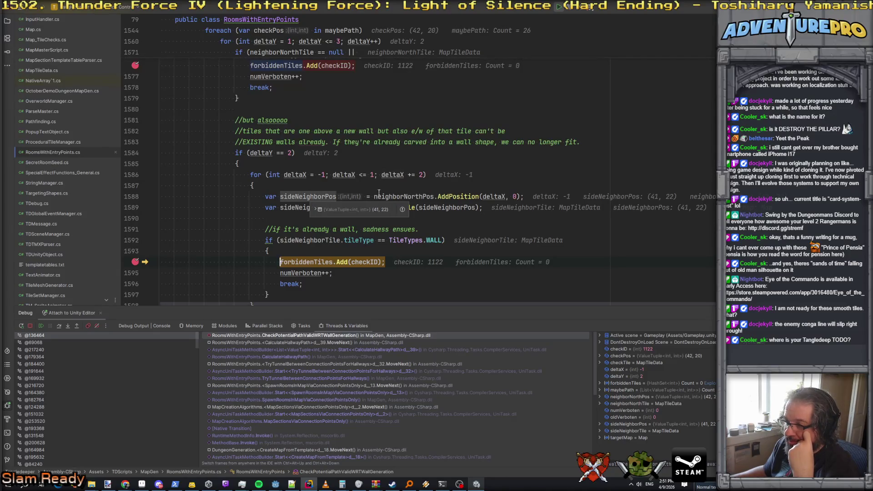
{"action": "mouse_move", "coordinate": [394, 194]}
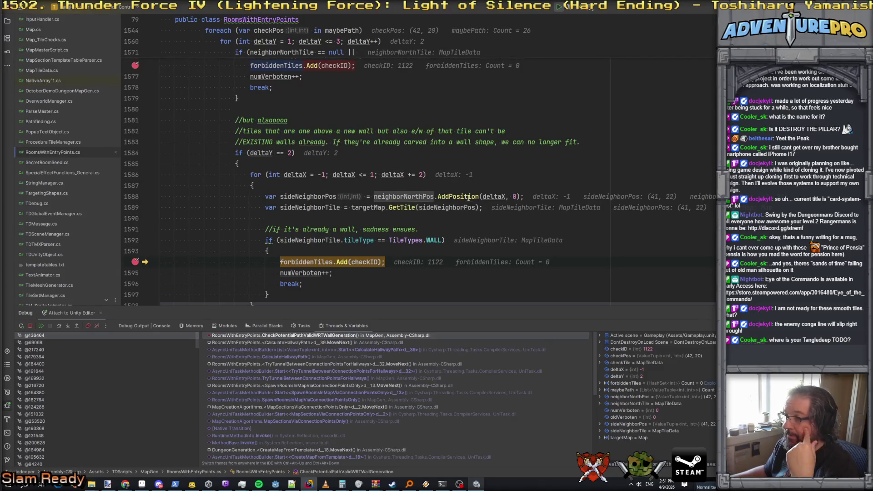
{"action": "mouse_move", "coordinate": [494, 195]}
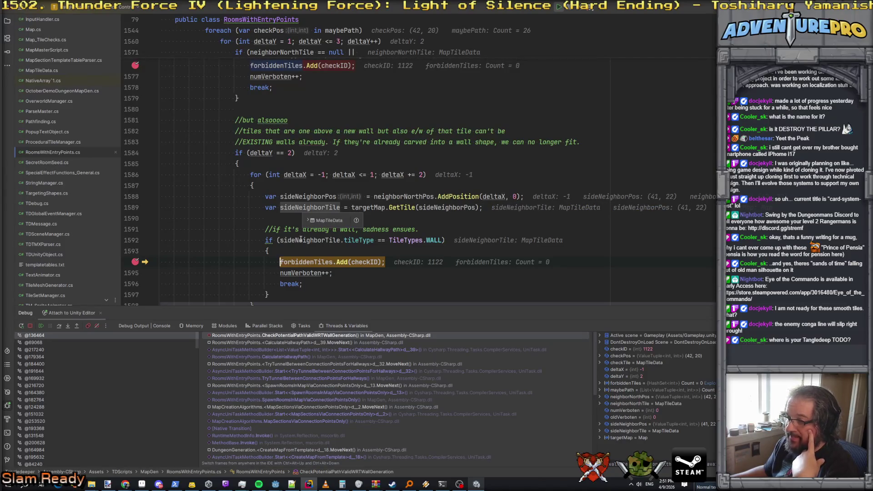
{"action": "mouse_move", "coordinate": [368, 239]}
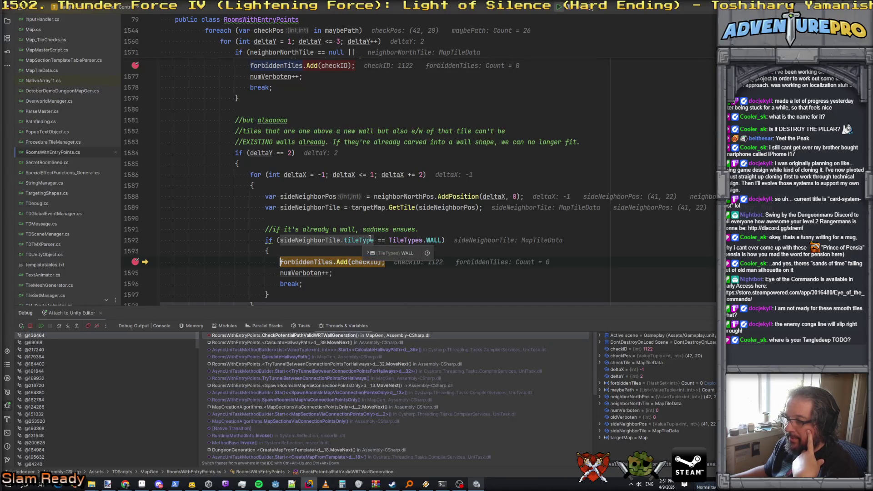
{"action": "mouse_move", "coordinate": [436, 239]}
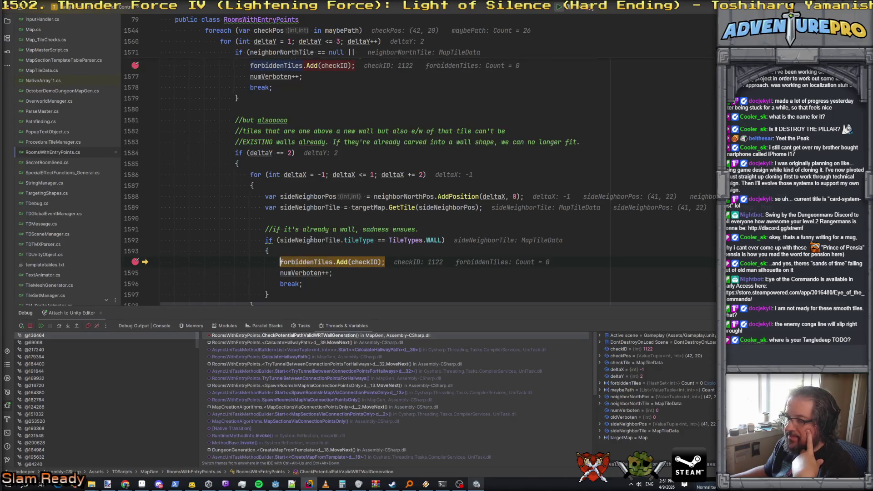
{"action": "scroll", "coordinate": [281, 165], "scroll_direction": "up", "scroll_amount": 2}
{"action": "scroll", "coordinate": [280, 165], "scroll_direction": "up", "scroll_amount": 9}
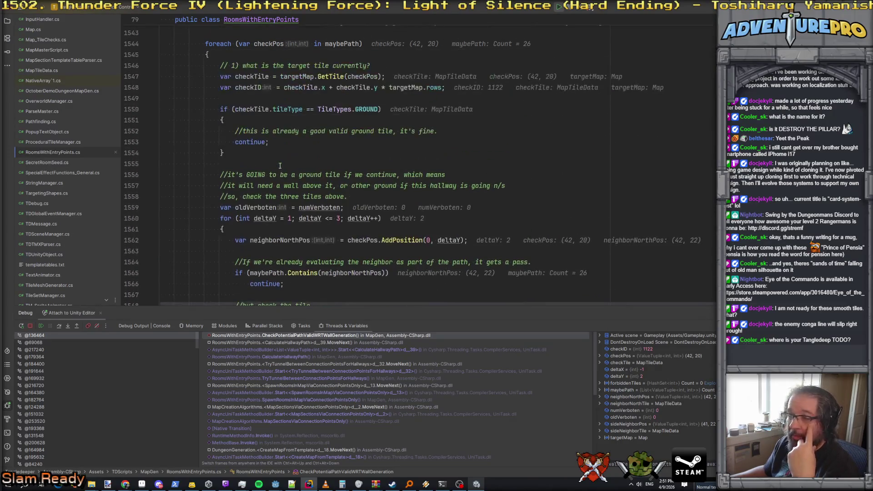
Expand maybePath to review its 26 tiles and check the tileType values
{"action": "scroll", "coordinate": [273, 207], "scroll_direction": "up", "scroll_amount": 3}
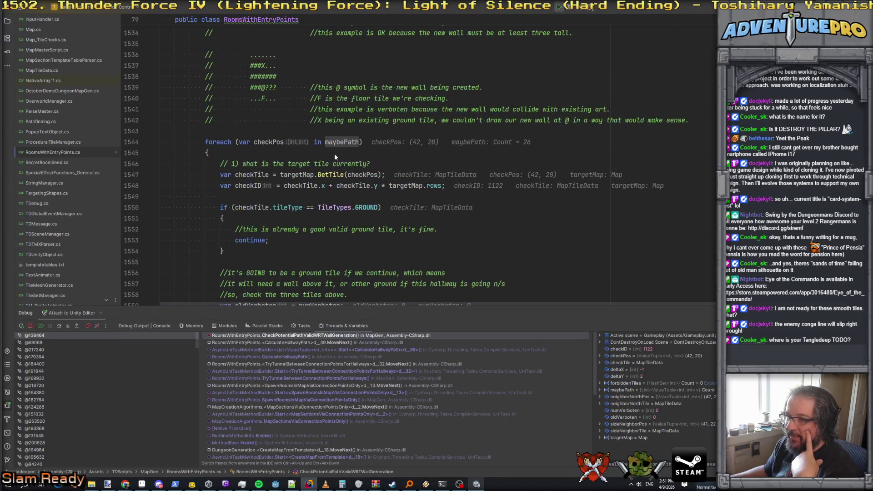
{"action": "left_click", "coordinate": [336, 155]}
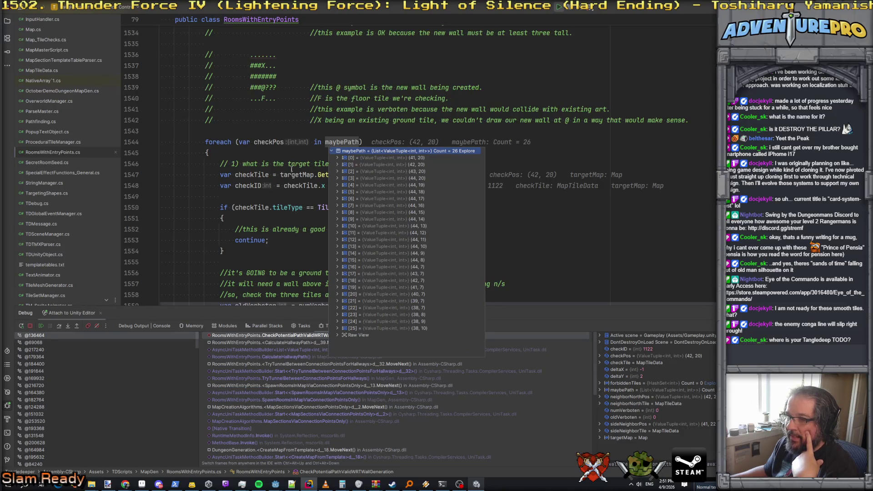
{"action": "scroll", "coordinate": [289, 168], "scroll_direction": "down", "scroll_amount": 2}
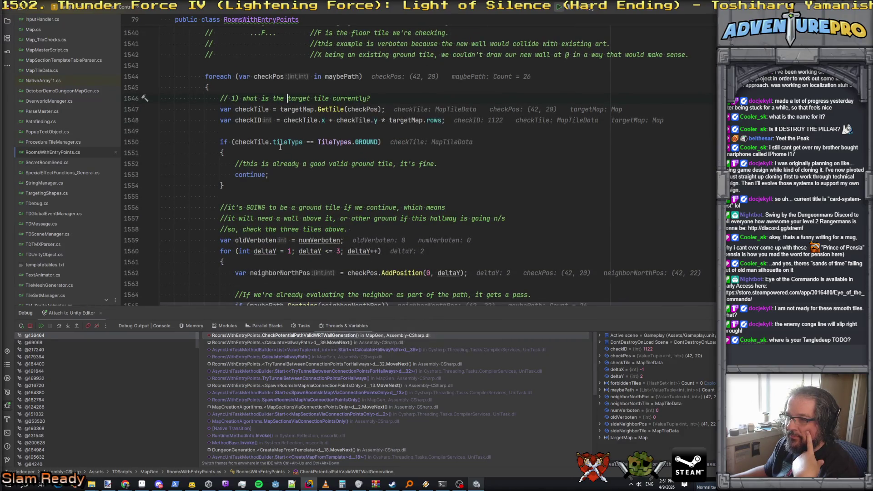
{"action": "mouse_move", "coordinate": [292, 144]}
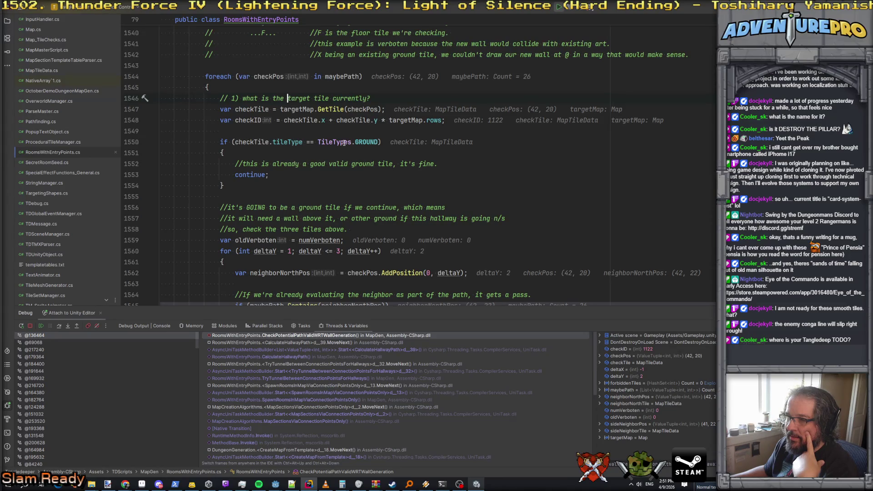
{"action": "scroll", "coordinate": [264, 141], "scroll_direction": "down", "scroll_amount": 10}
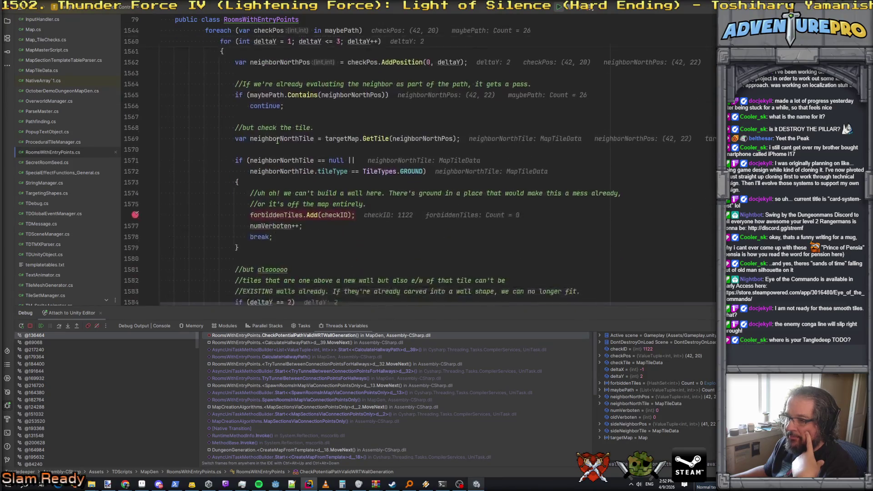
{"action": "scroll", "coordinate": [276, 156], "scroll_direction": "down", "scroll_amount": 2}
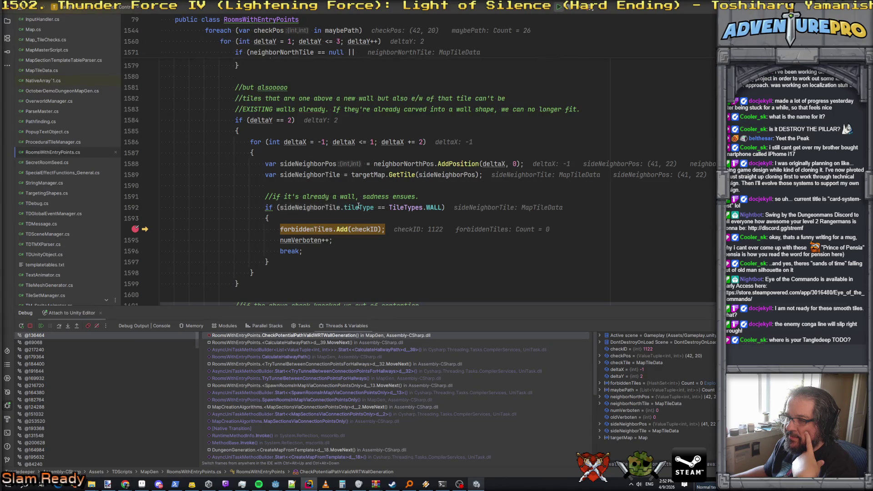
{"action": "mouse_move", "coordinate": [359, 207]}
{"action": "mouse_move", "coordinate": [431, 205]}
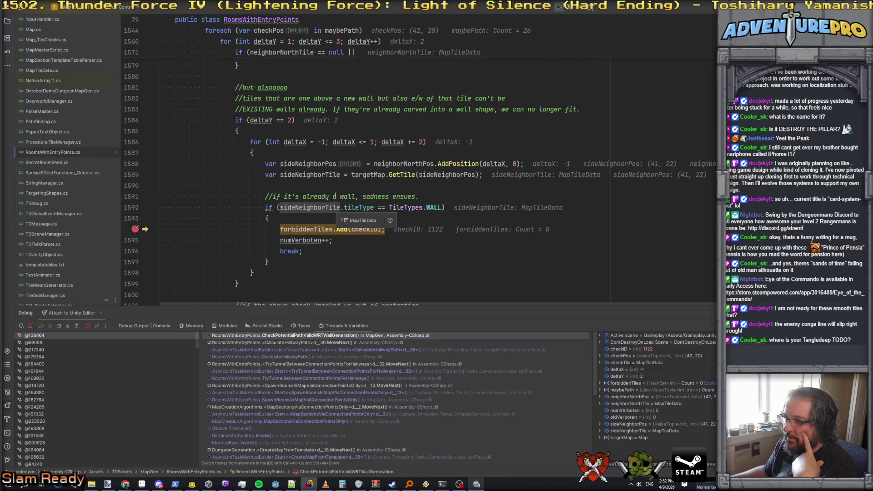
Select the path-neighbour pass check on lines 1564–1566 for reuse
{"action": "scroll", "coordinate": [335, 199], "scroll_direction": "up", "scroll_amount": 8}
{"action": "scroll", "coordinate": [336, 188], "scroll_direction": "up", "scroll_amount": 1}
{"action": "scroll", "coordinate": [292, 162], "scroll_direction": "down", "scroll_amount": 1}
{"action": "left_click_drag", "start_coordinate": [298, 153], "coordinate": [141, 135]}
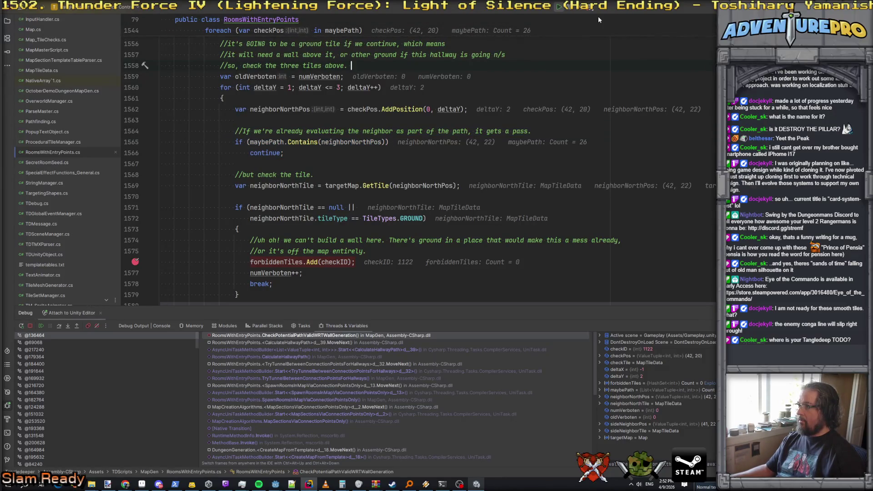
Stop debugging and paste the maybePath.Contains pass check into the side loop, testing sideNeighborPos
{"action": "key", "text": "F5"}
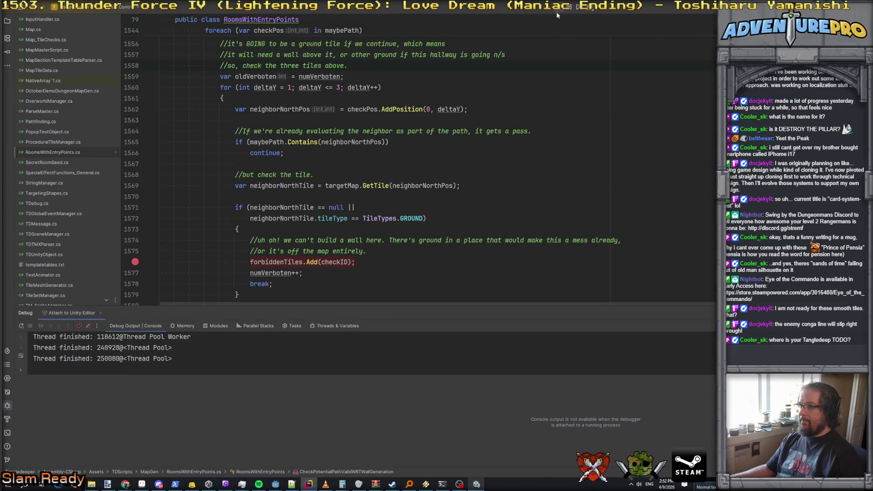
{"action": "scroll", "coordinate": [463, 237], "scroll_direction": "down", "scroll_amount": 8}
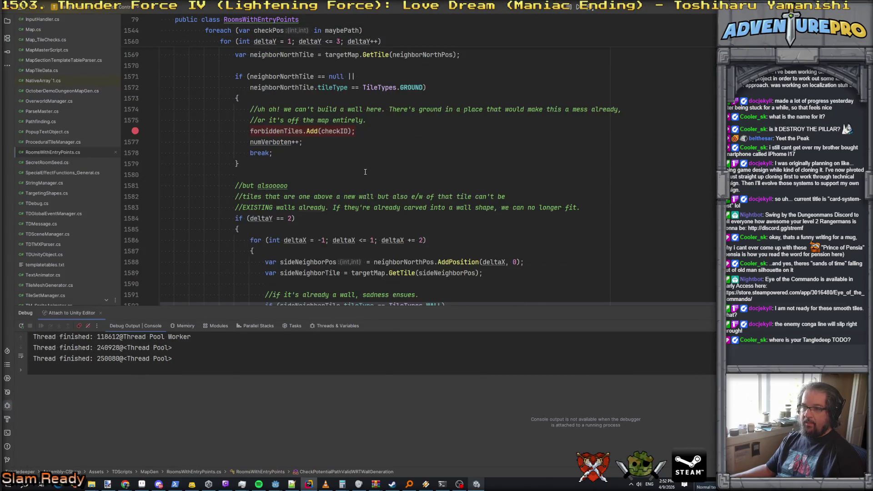
{"action": "key", "text": "Return"}
{"action": "key", "text": "ctrl+v"}
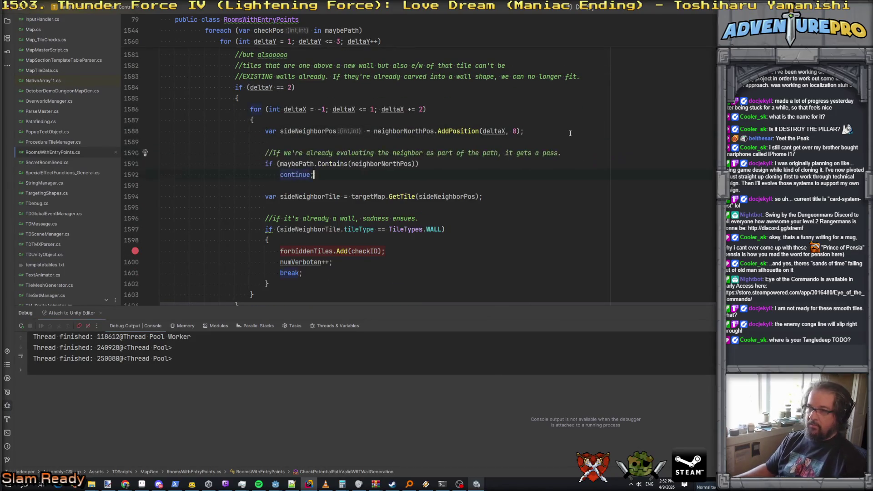
{"action": "double_click", "coordinate": [314, 131]}
{"action": "type", "text": "sideNeighborPos"}
{"action": "left_click", "coordinate": [375, 142]}
Reword the comment on line 1590 to refer to the side neighbor
{"action": "left_click", "coordinate": [391, 153]}
{"action": "type", "text": "side"}
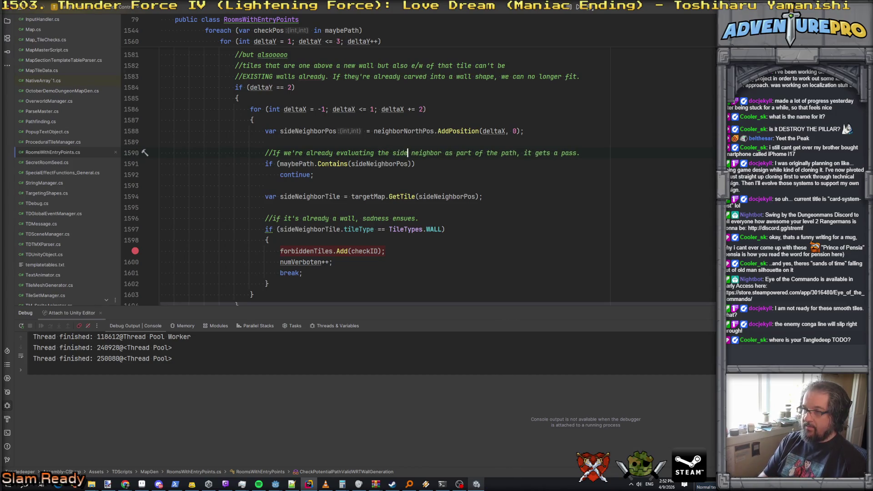
{"action": "scroll", "coordinate": [251, 220], "scroll_direction": "down", "scroll_amount": 2}
{"action": "scroll", "coordinate": [251, 220], "scroll_direction": "up", "scroll_amount": 5}
{"action": "scroll", "coordinate": [289, 186], "scroll_direction": "up", "scroll_amount": 2}
{"action": "scroll", "coordinate": [288, 186], "scroll_direction": "down", "scroll_amount": 8}
{"action": "scroll", "coordinate": [289, 186], "scroll_direction": "up", "scroll_amount": 5}
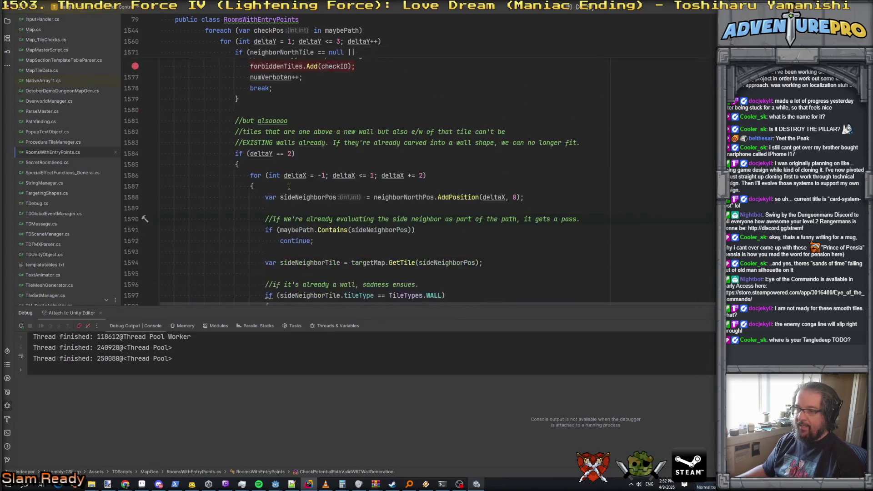
{"action": "scroll", "coordinate": [288, 186], "scroll_direction": "down", "scroll_amount": 3}
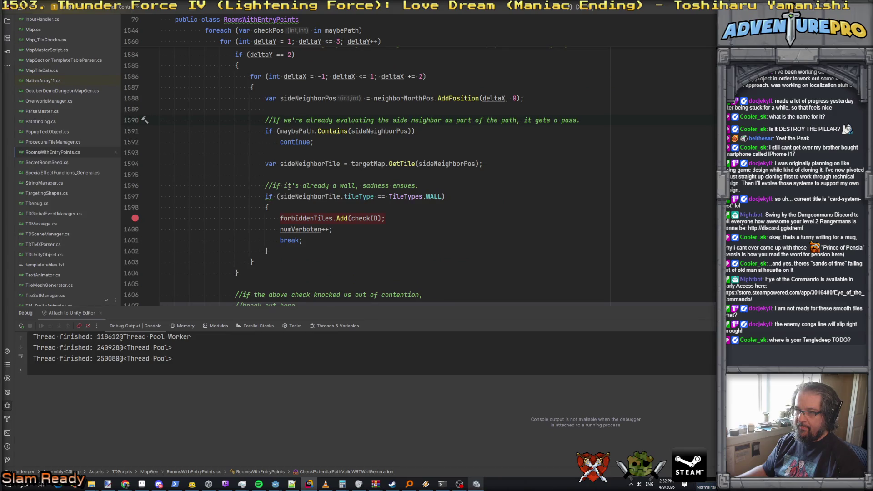
{"action": "scroll", "coordinate": [289, 186], "scroll_direction": "up", "scroll_amount": 2}
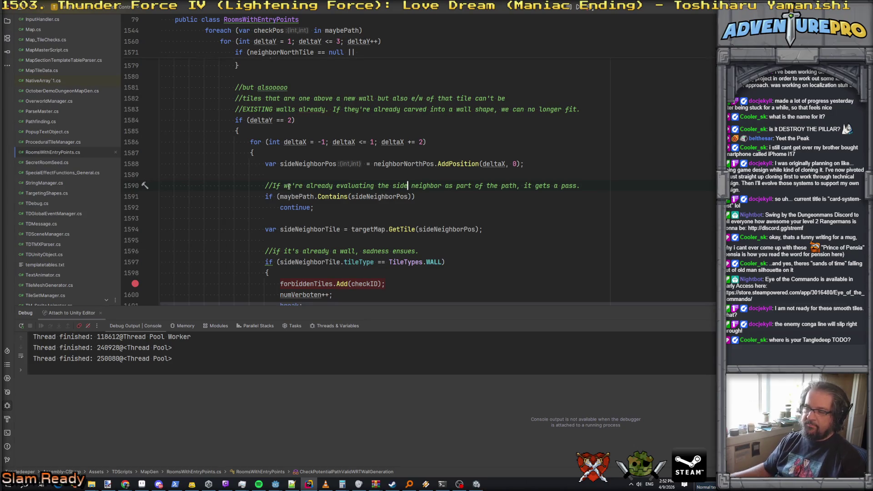
{"action": "scroll", "coordinate": [356, 208], "scroll_direction": "down", "scroll_amount": 3}
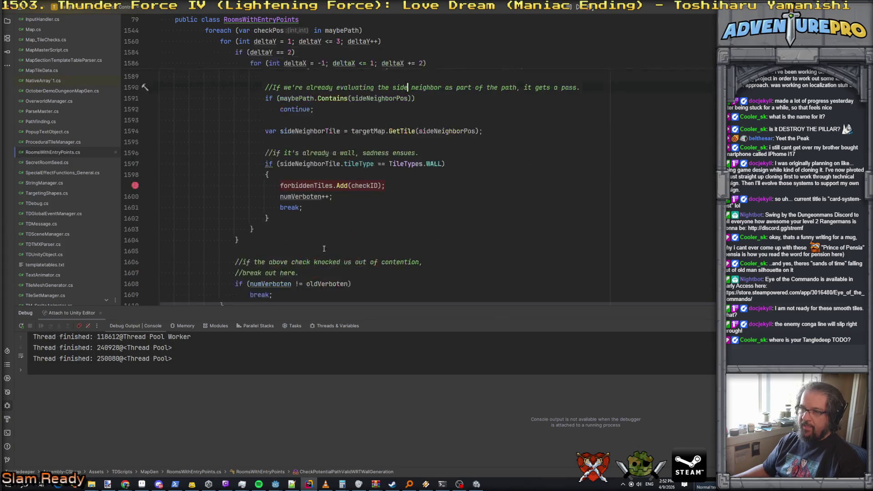
{"action": "left_click", "coordinate": [321, 186]}
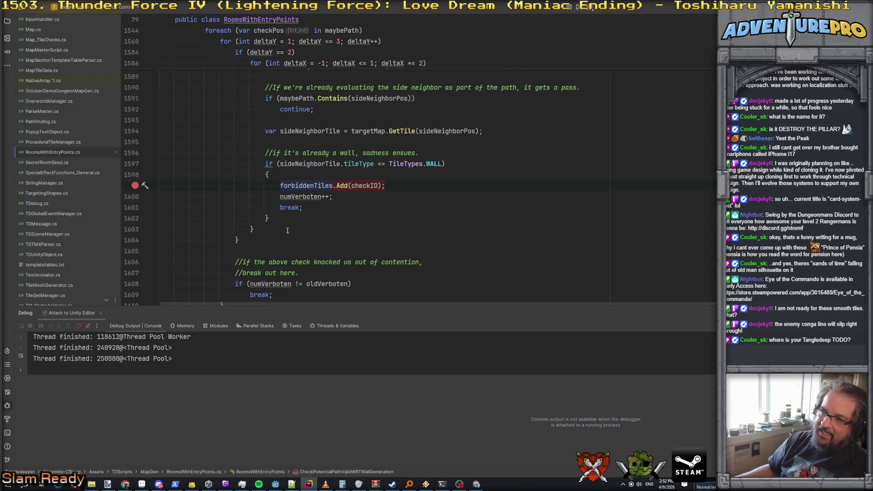
Paint red strokes beside the wall corners and at the green path's start on the dungeon screenshot
{"action": "left_click", "coordinate": [107, 485]}
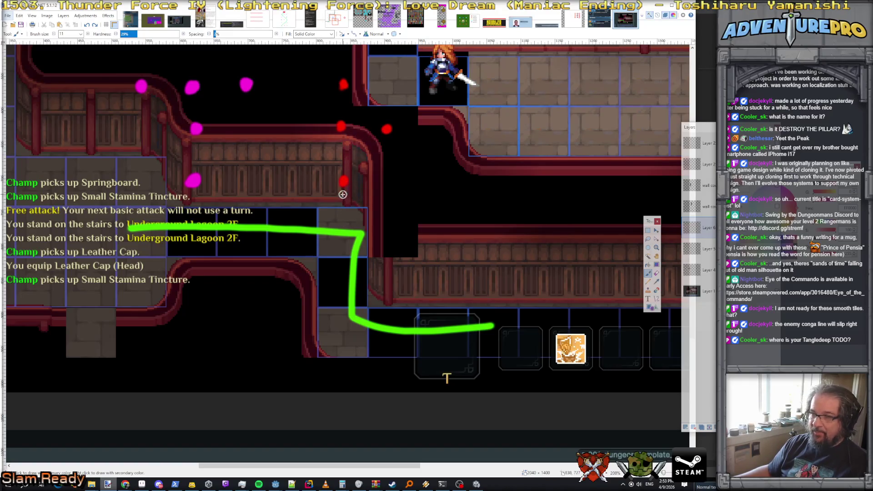
{"action": "left_click_drag", "start_coordinate": [343, 130], "coordinate": [341, 131]}
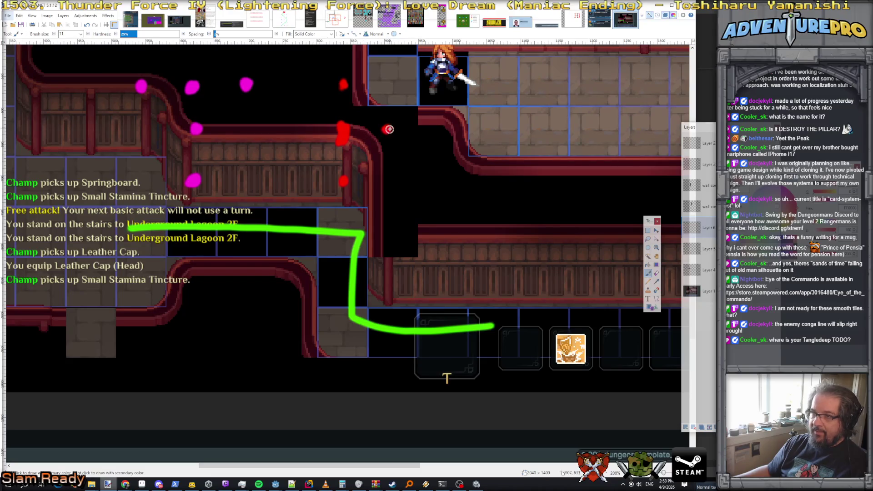
{"action": "left_click_drag", "start_coordinate": [391, 127], "coordinate": [395, 139]}
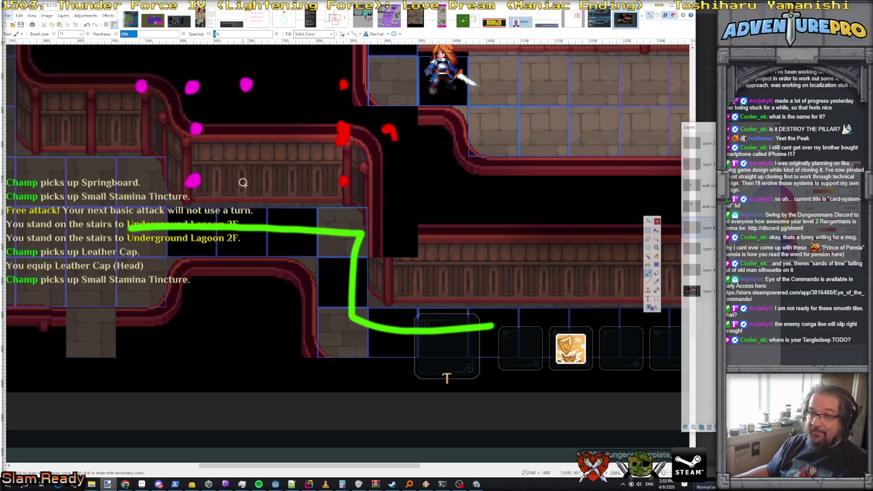
{"action": "left_click", "coordinate": [239, 226]}
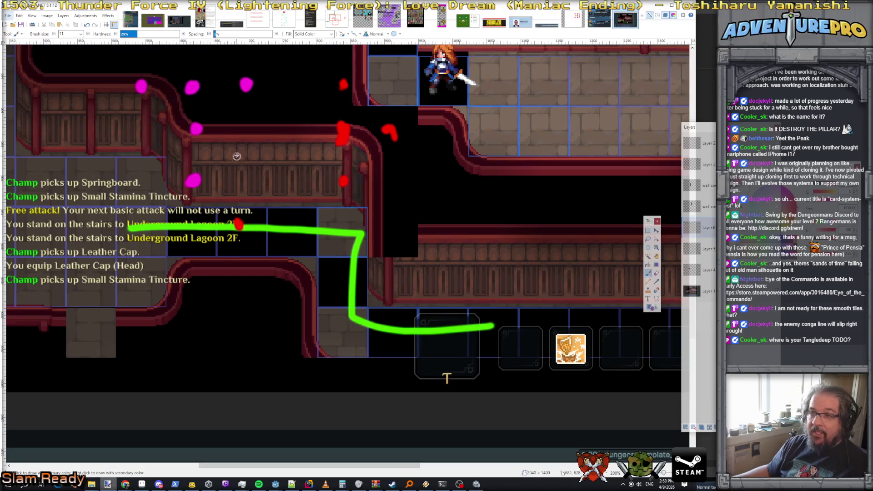
{"action": "left_click_drag", "start_coordinate": [242, 131], "coordinate": [244, 147]}
{"action": "left_click", "coordinate": [295, 136]}
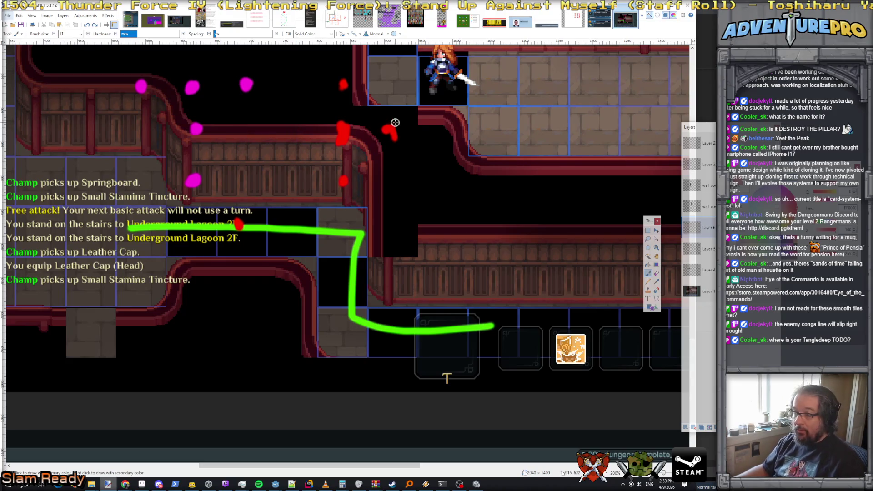
{"action": "key", "text": "alt+Tab"}
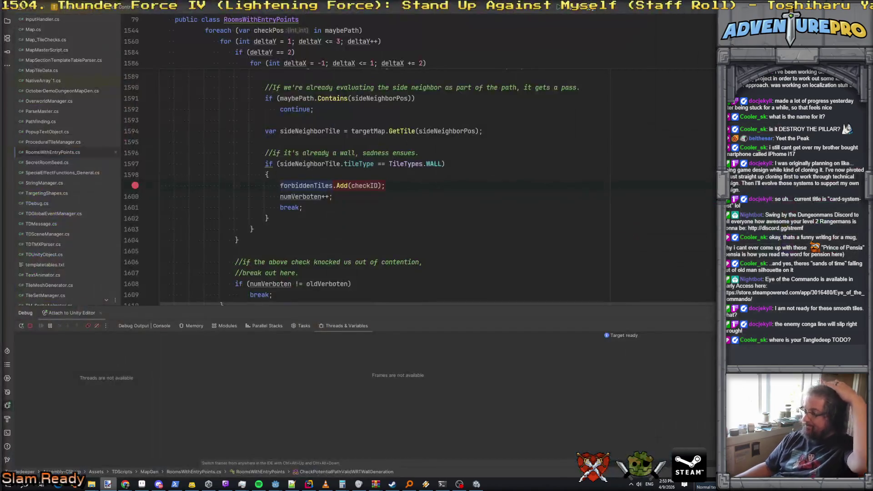
Start a new Unity play run and inspect the values at the first wall-check pause
{"action": "left_click", "coordinate": [477, 484]}
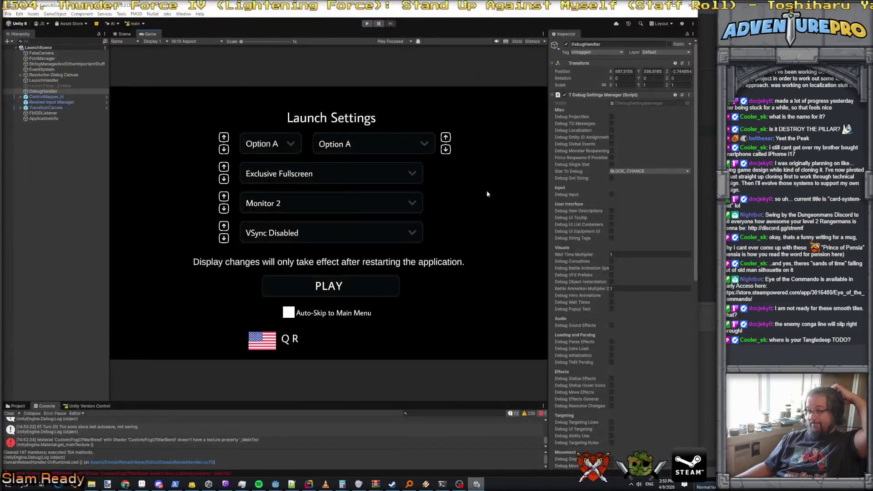
{"action": "left_click", "coordinate": [367, 23]}
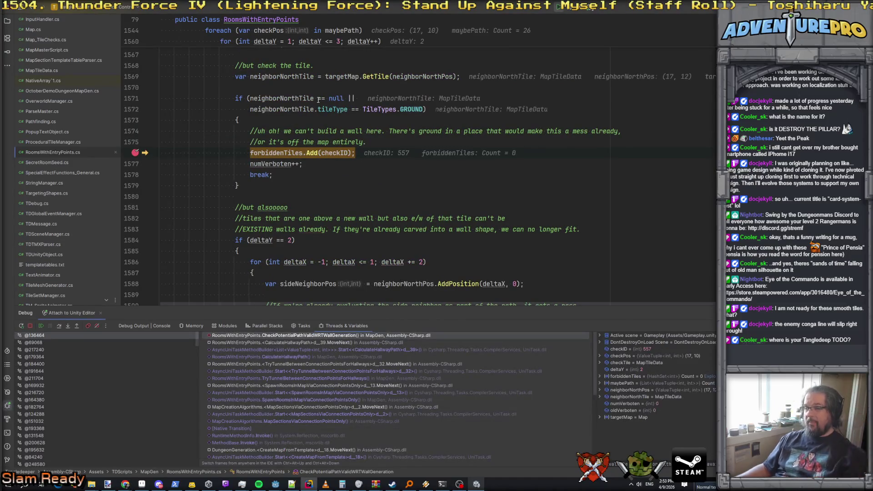
{"action": "mouse_move", "coordinate": [282, 100]}
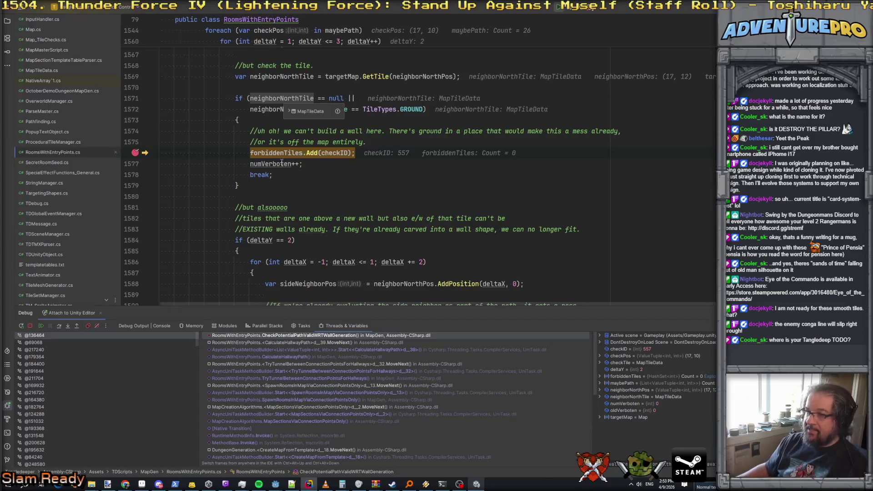
{"action": "scroll", "coordinate": [288, 149], "scroll_direction": "up", "scroll_amount": 2}
{"action": "scroll", "coordinate": [287, 149], "scroll_direction": "up", "scroll_amount": 2}
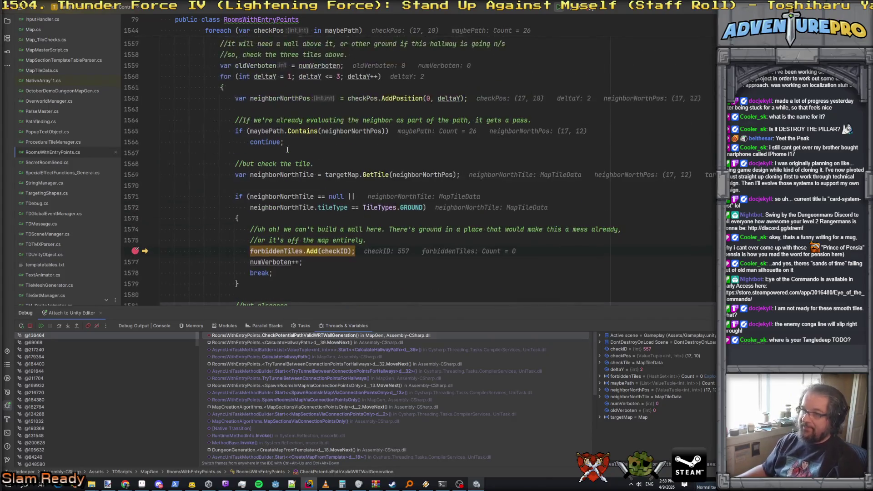
{"action": "scroll", "coordinate": [285, 175], "scroll_direction": "down", "scroll_amount": 3}
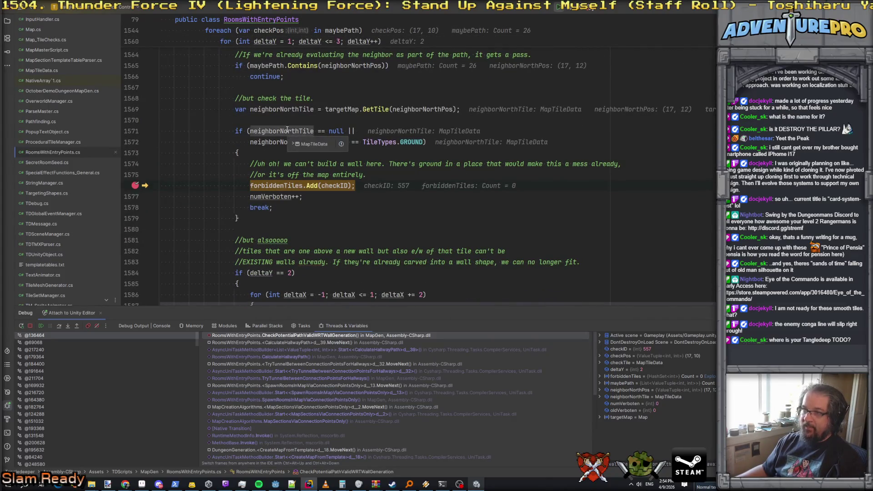
{"action": "scroll", "coordinate": [287, 130], "scroll_direction": "up", "scroll_amount": 2}
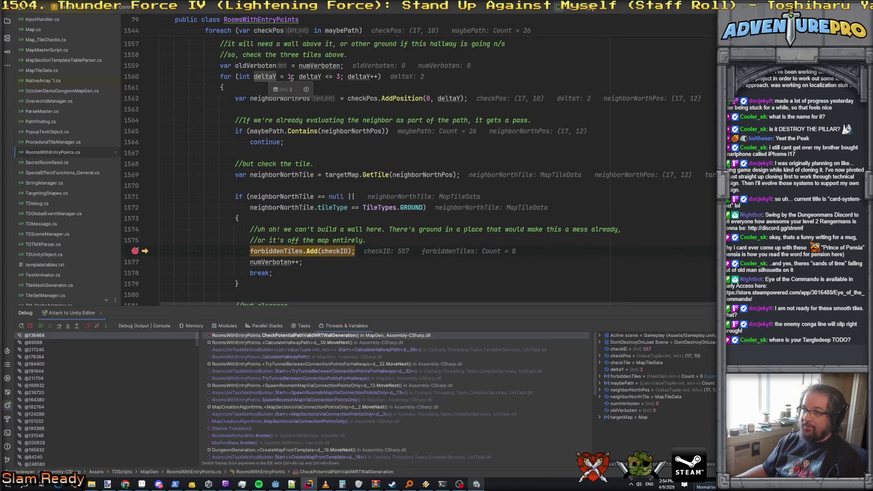
{"action": "mouse_move", "coordinate": [358, 76]}
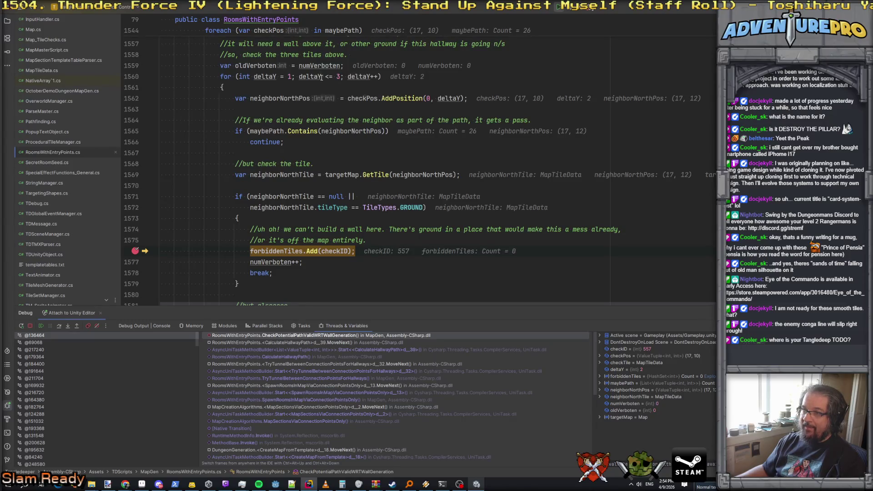
{"action": "mouse_move", "coordinate": [321, 78]}
{"action": "scroll", "coordinate": [277, 80], "scroll_direction": "up", "scroll_amount": 2}
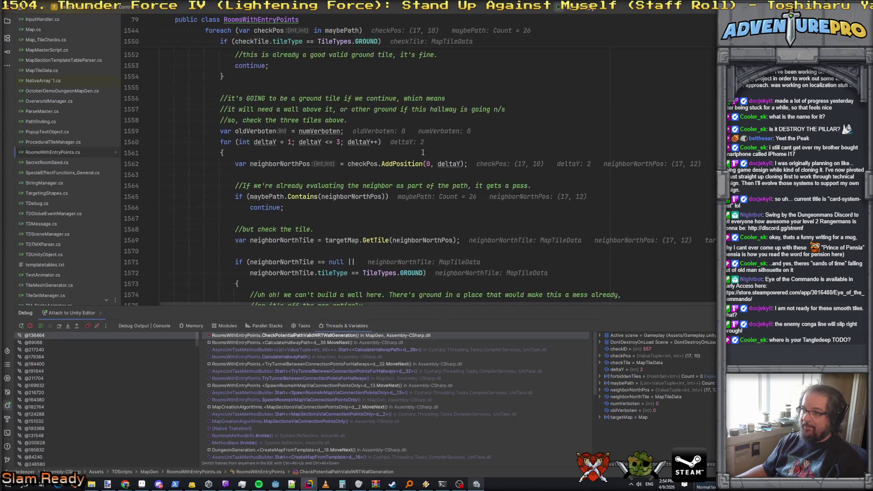
{"action": "scroll", "coordinate": [368, 159], "scroll_direction": "down", "scroll_amount": 3}
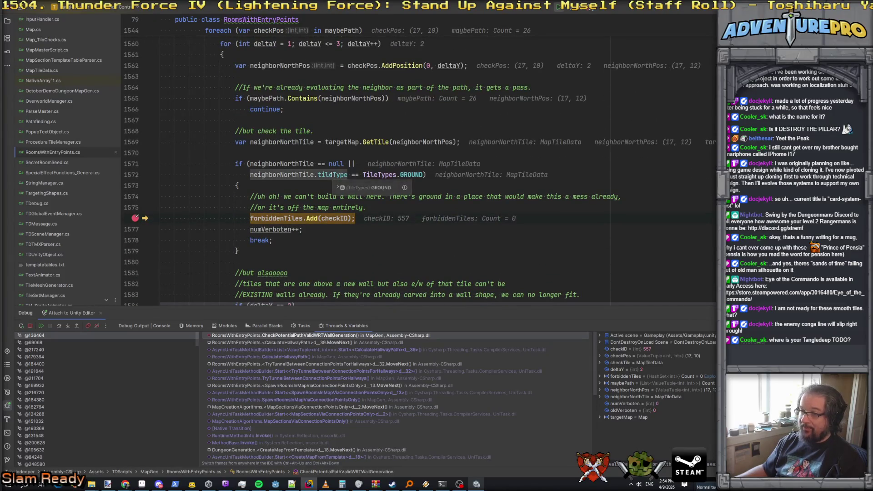
{"action": "mouse_move", "coordinate": [252, 216]}
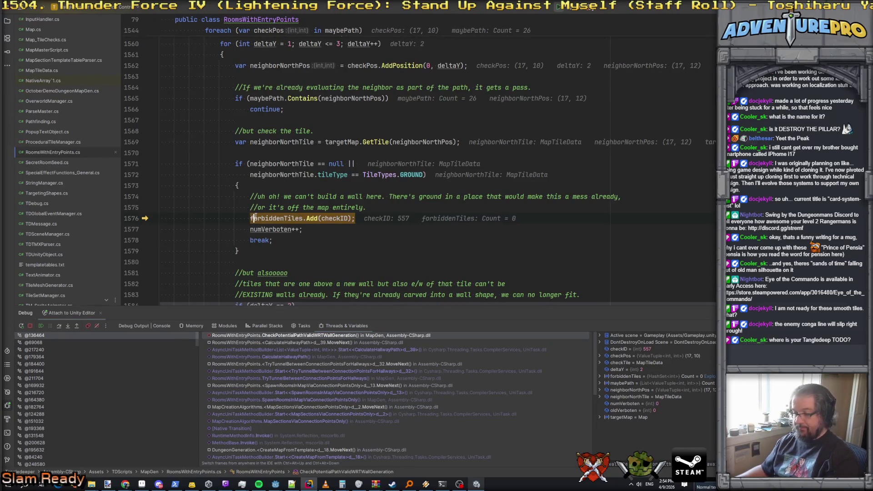
Continue through the next forbidden-tile pause to the hallway retry breakpoint
{"action": "key", "text": "F5"}
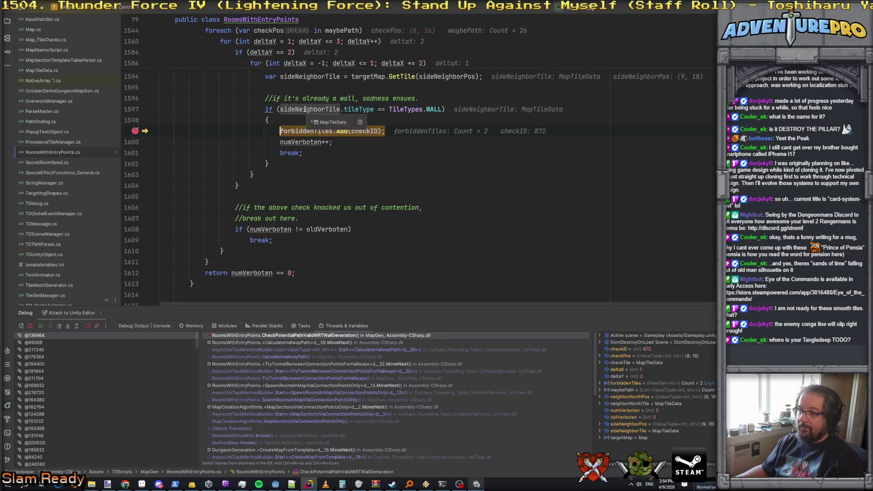
{"action": "scroll", "coordinate": [407, 176], "scroll_direction": "up", "scroll_amount": 3}
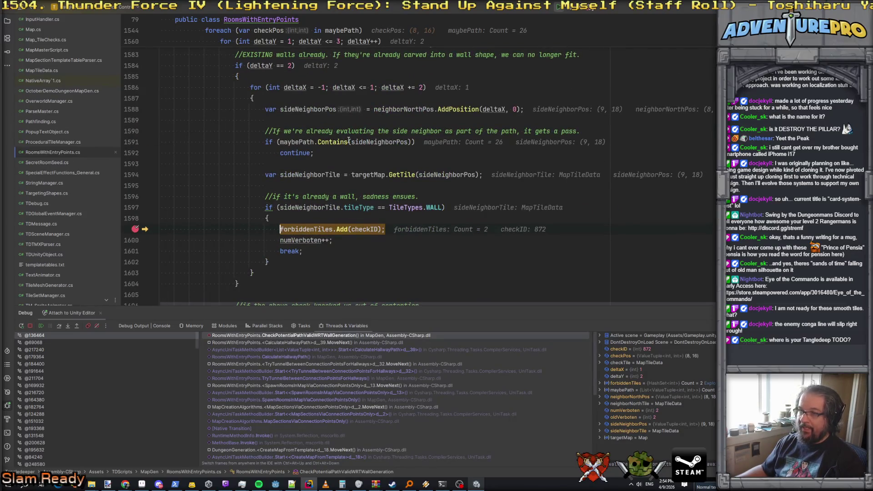
{"action": "mouse_move", "coordinate": [382, 141]}
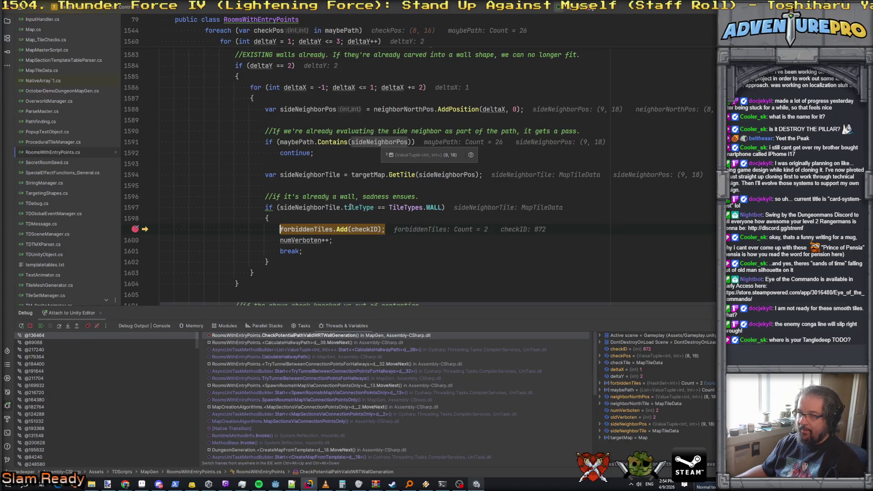
{"action": "mouse_move", "coordinate": [352, 207]}
{"action": "scroll", "coordinate": [417, 172], "scroll_direction": "up", "scroll_amount": 2}
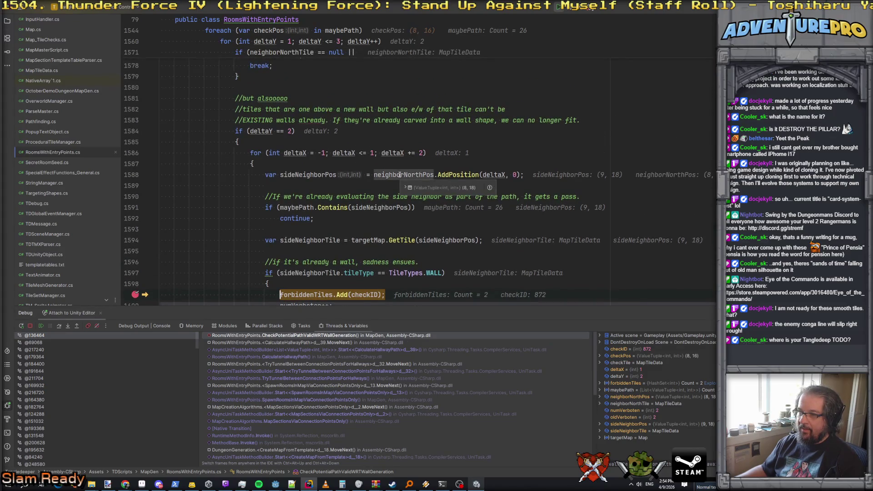
{"action": "scroll", "coordinate": [318, 189], "scroll_direction": "down", "scroll_amount": 4}
{"action": "key", "text": "F5"}
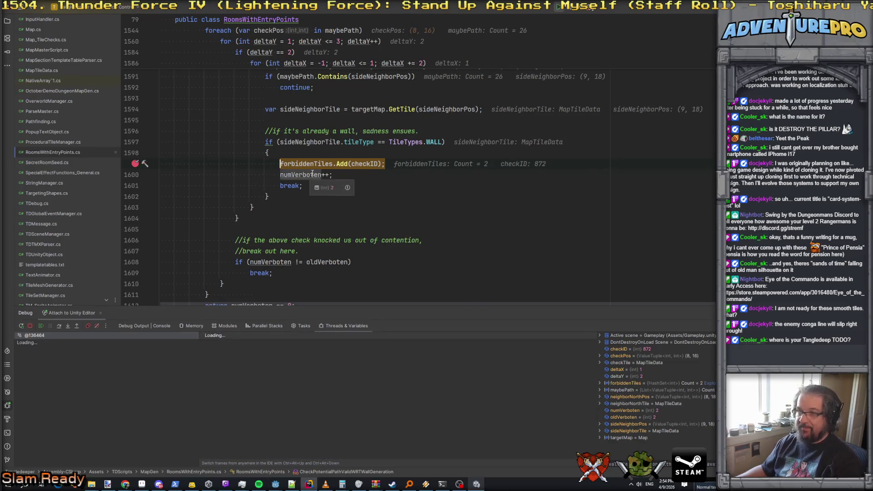
Move the breakpoint from the line 1439 retry call to return maybePath on line 1435, then resume
{"action": "left_click", "coordinate": [314, 153]}
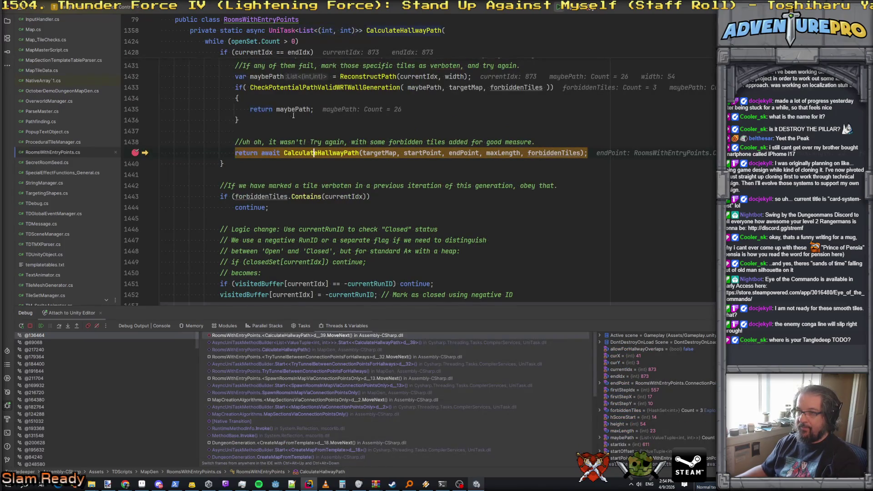
{"action": "key", "text": "F9"}
{"action": "left_click", "coordinate": [296, 152]}
{"action": "key", "text": "F9"}
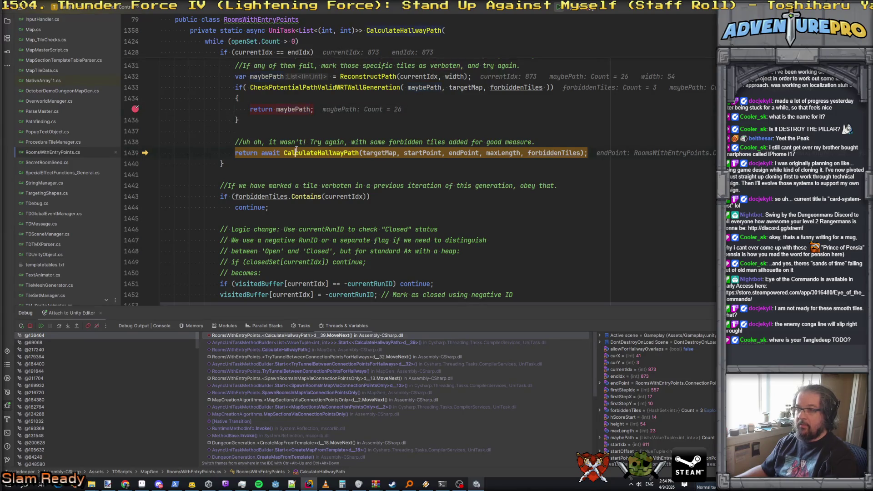
{"action": "key", "text": "F5"}
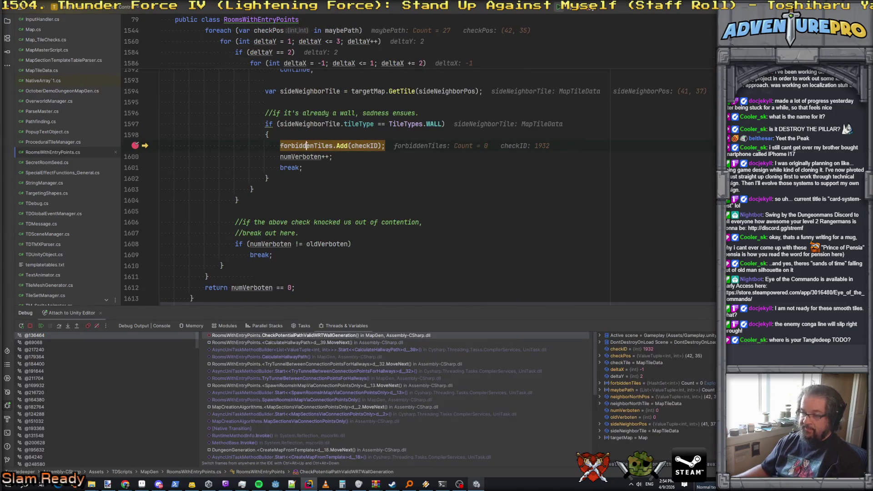
{"action": "key", "text": "F5"}
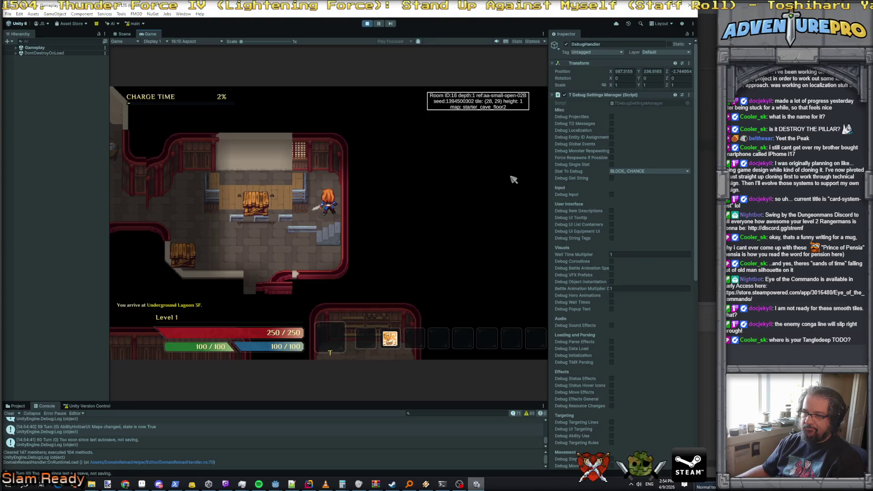
Walk the hero onto the stairs using the movement keys
{"action": "key", "text": "Down"}
{"action": "key", "text": "space"}
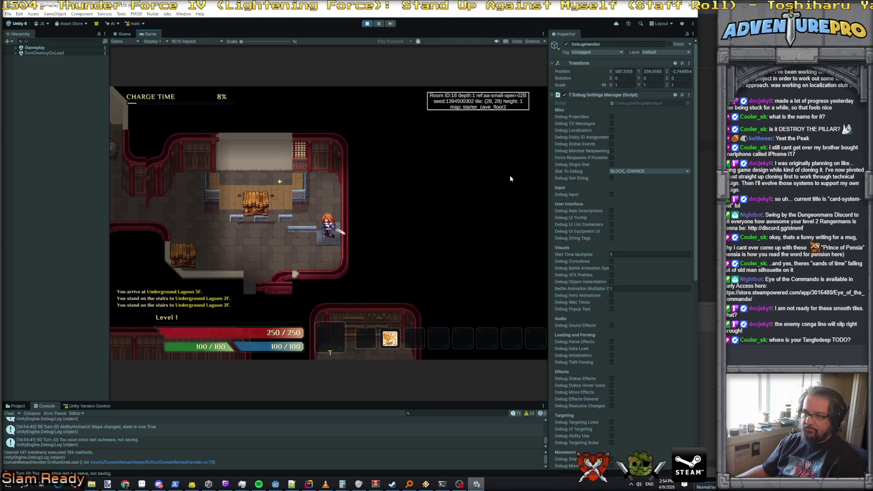
{"action": "key", "text": "End"}
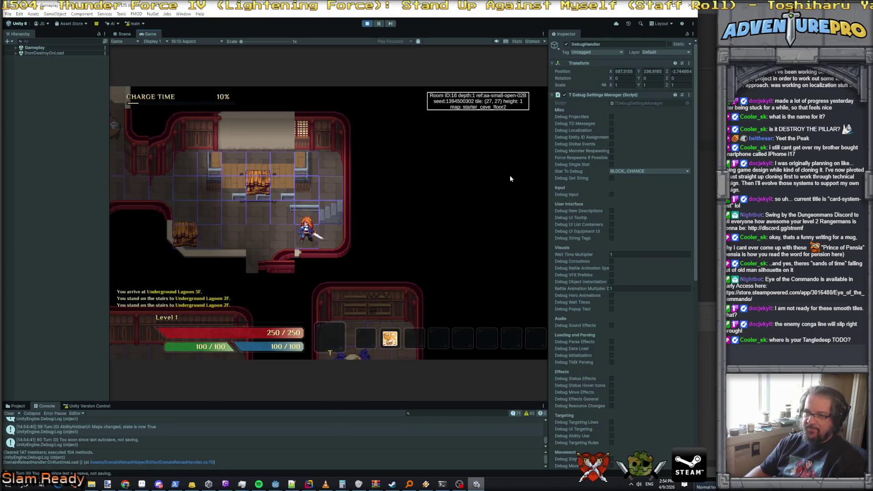
{"action": "key", "text": "Page_Up"}
{"action": "key", "text": "Up"}
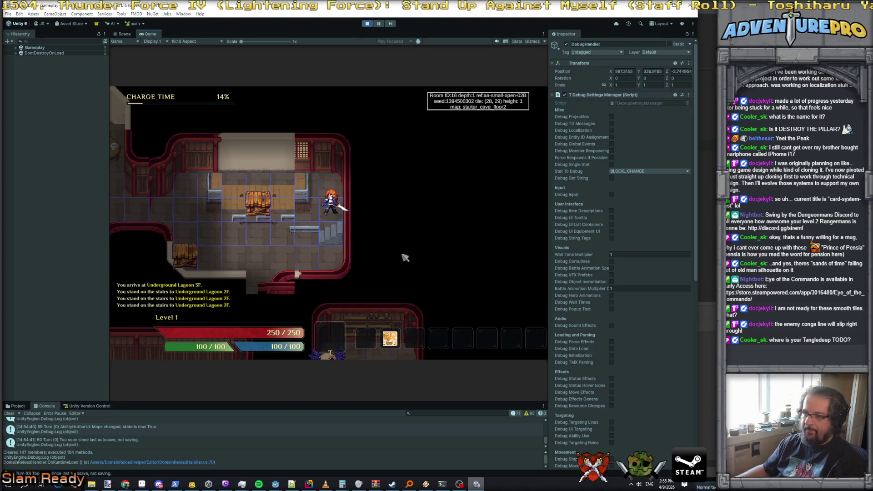
Run the 'reveal' debug console command to show the whole floor map, then return to Rider
{"action": "key", "text": "grave"}
{"action": "type", "text": "reveal"}
{"action": "key", "text": "Return"}
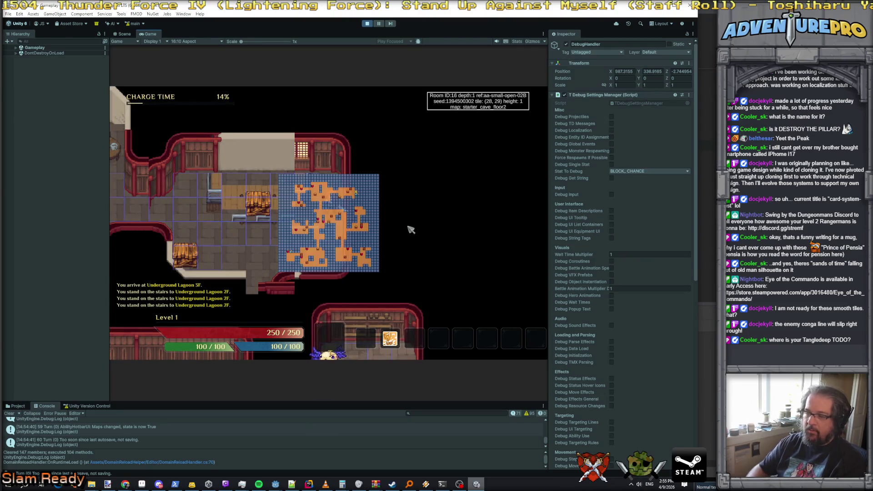
{"action": "key", "text": "alt+Tab"}
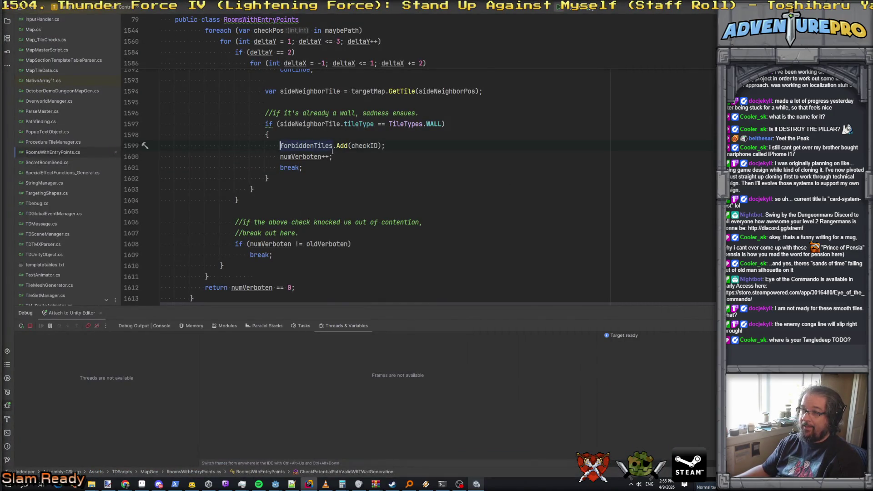
Comment out forbiddenTiles.Add and add a Debug.LogWarning showing targetMap.refName
{"action": "left_click", "coordinate": [280, 145]}
{"action": "type", "text": "//"}
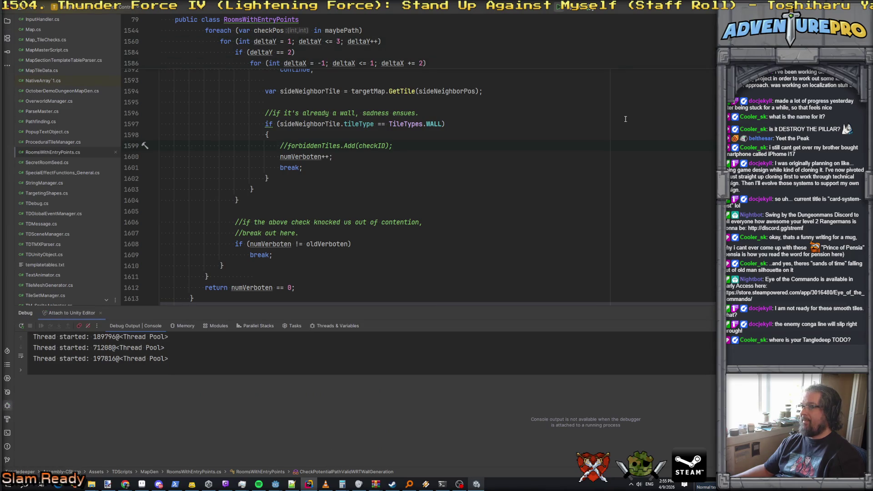
{"action": "scroll", "coordinate": [451, 156], "scroll_direction": "up", "scroll_amount": 3}
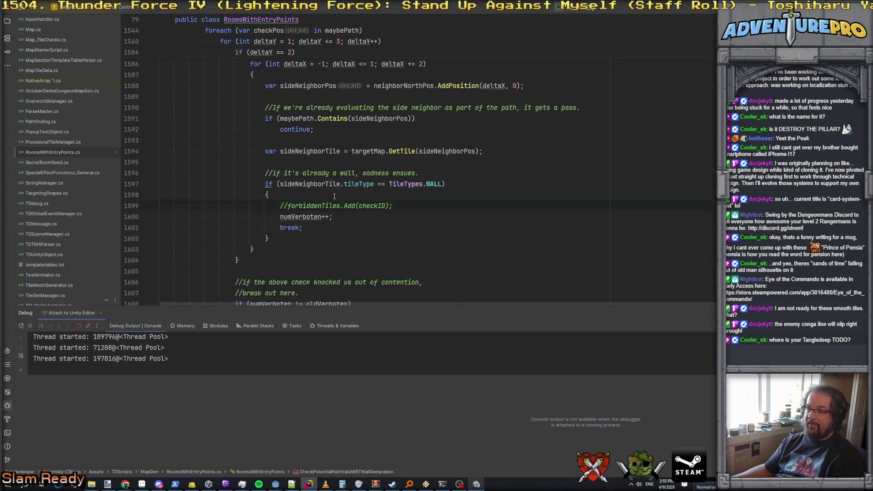
{"action": "left_click", "coordinate": [294, 233]}
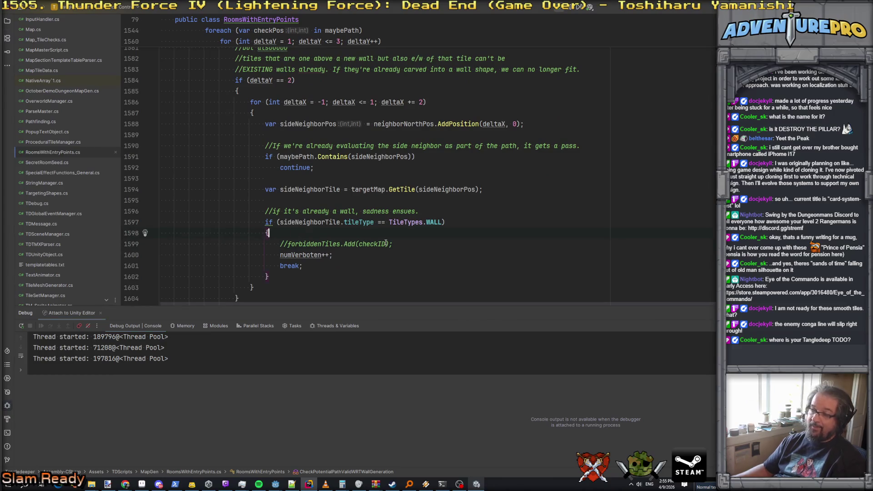
{"action": "key", "text": "Return"}
{"action": "type", "text": "Debug"}
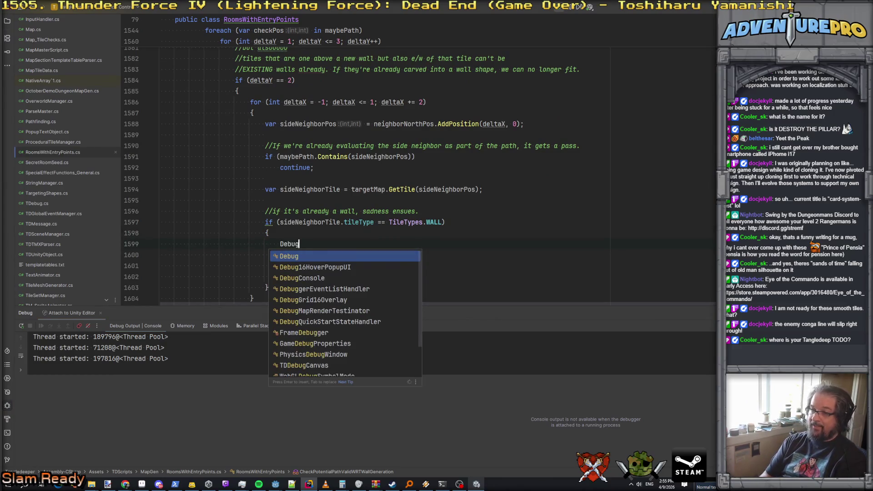
{"action": "type", "text": ".LogWarni"}
{"action": "type", "text": "($"}
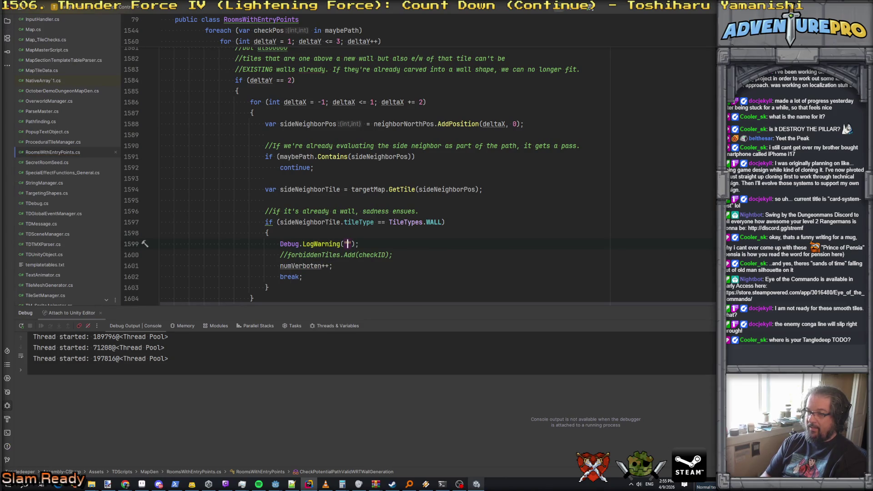
{"action": "type", "text": "n map {map"}
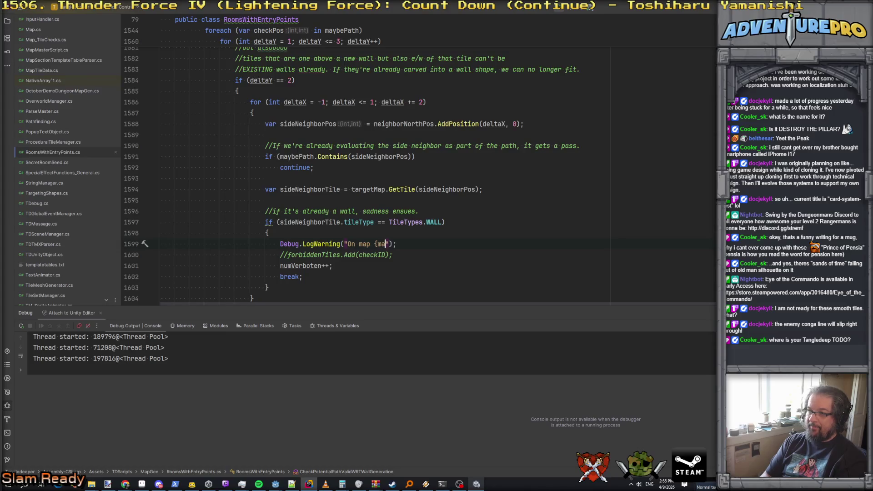
{"action": "key", "text": "Down"}
{"action": "key", "text": "Return"}
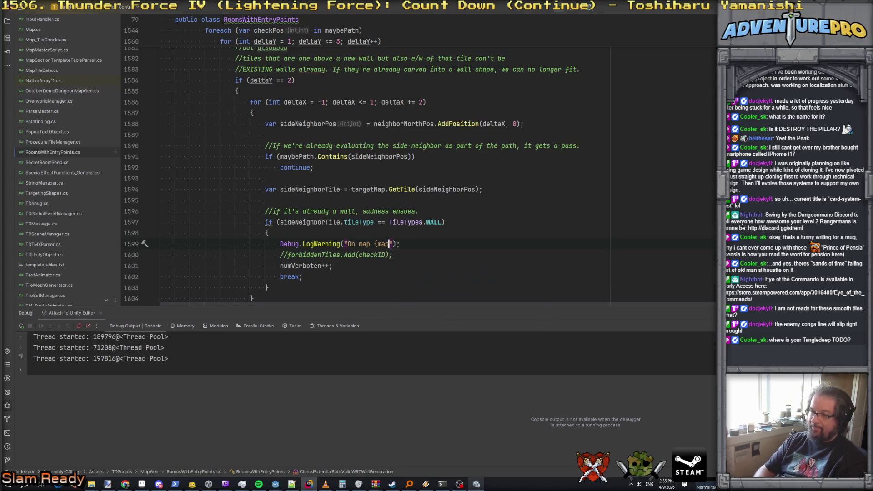
{"action": "type", "text": ".ref"}
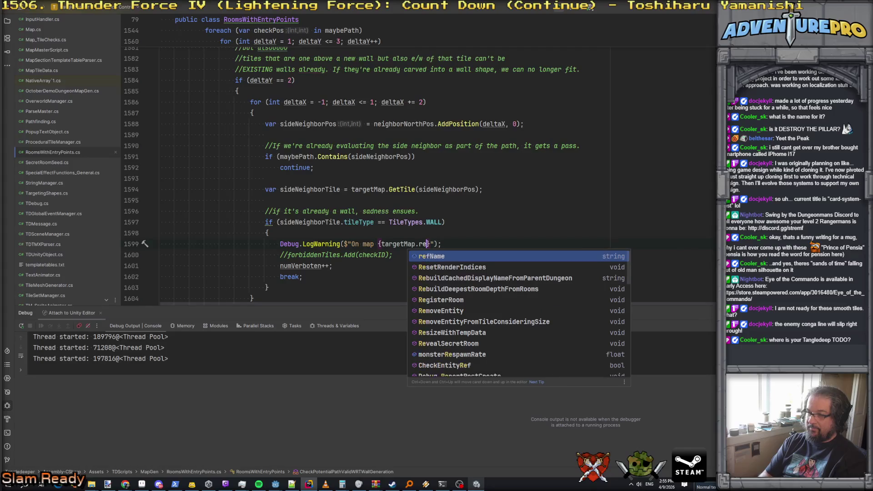
{"action": "key", "text": "Return"}
{"action": "type", "text": "},"}
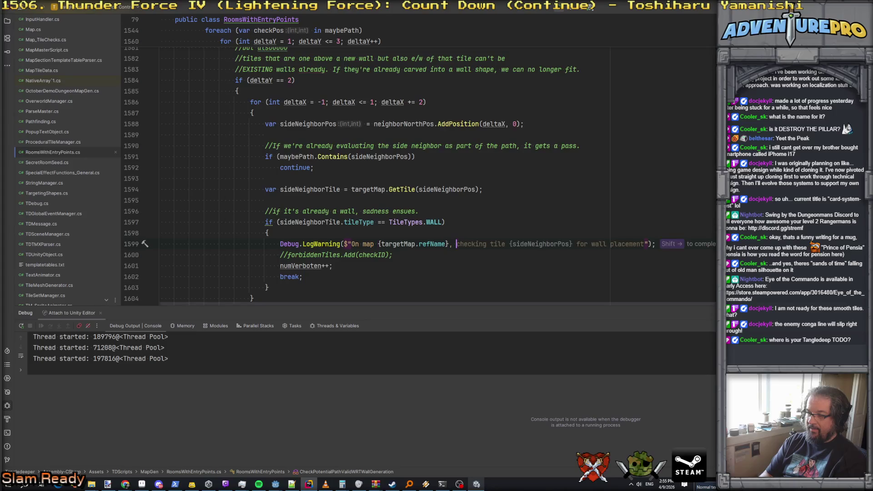
{"action": "key", "text": "shift+Right"}
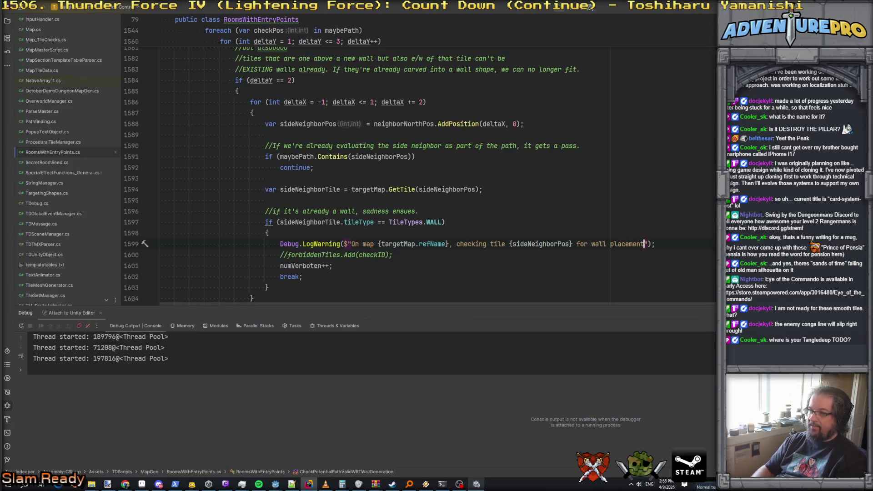
Reword the warning to say the tile 'has a wall, our hallway is gonna look fucky.'
{"action": "double_click", "coordinate": [536, 245]}
{"action": "left_click", "coordinate": [617, 244]}
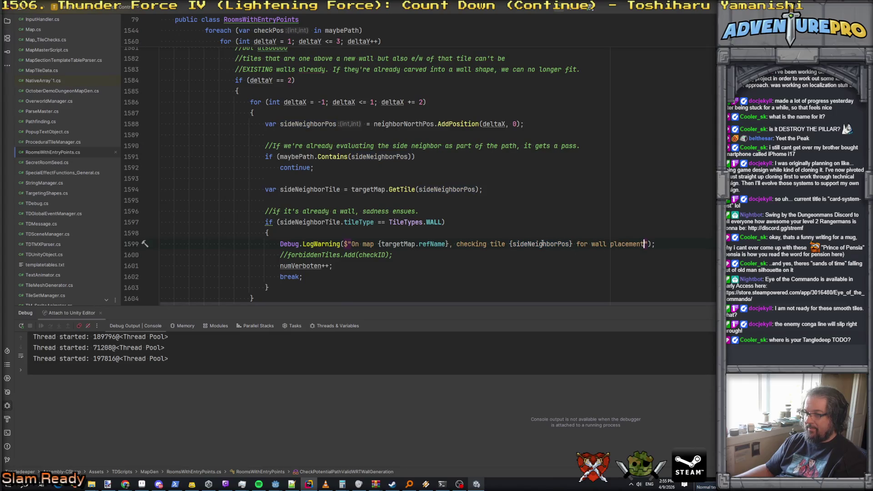
{"action": "left_click_drag", "start_coordinate": [457, 242], "coordinate": [507, 242]}
{"action": "type", "text": "tile"}
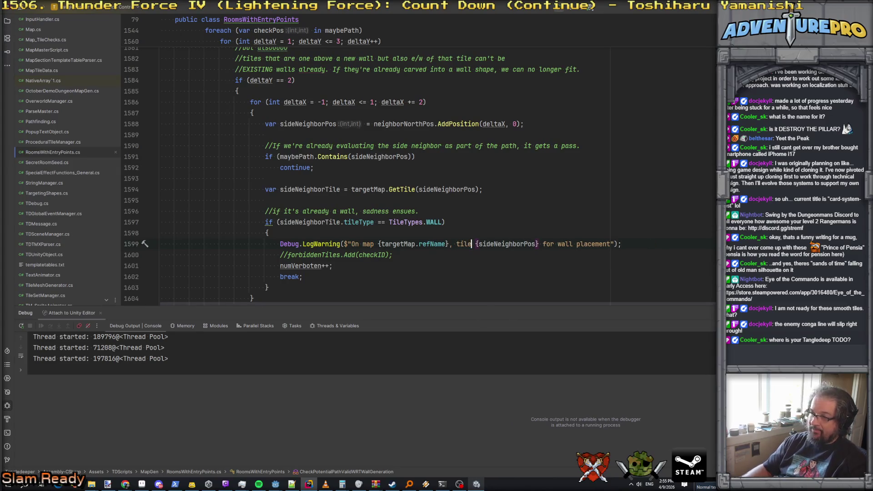
{"action": "left_click_drag", "start_coordinate": [544, 244], "coordinate": [609, 244]}
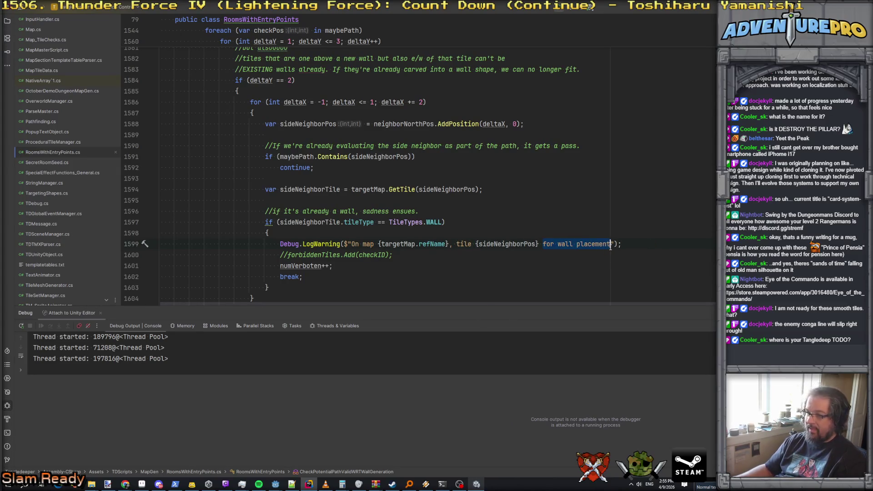
{"action": "type", "text": "has a wall, "}
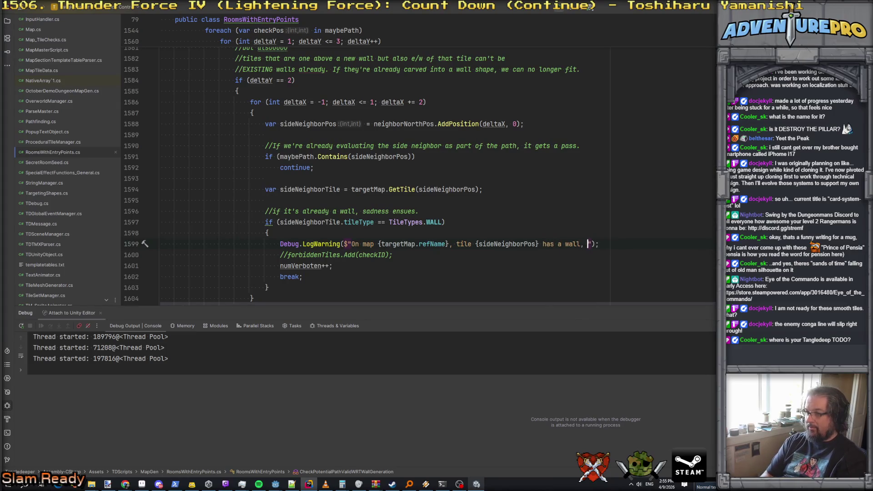
{"action": "type", "text": "our hallway is "}
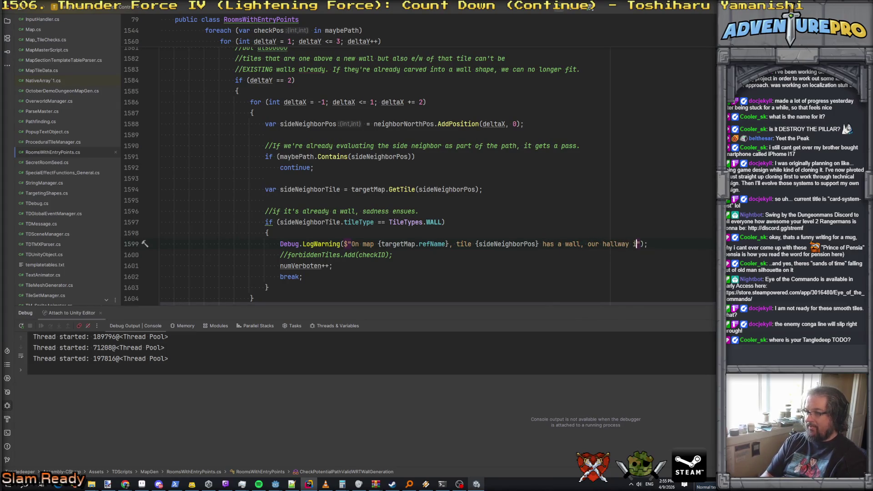
{"action": "type", "text": "gonna loo"}
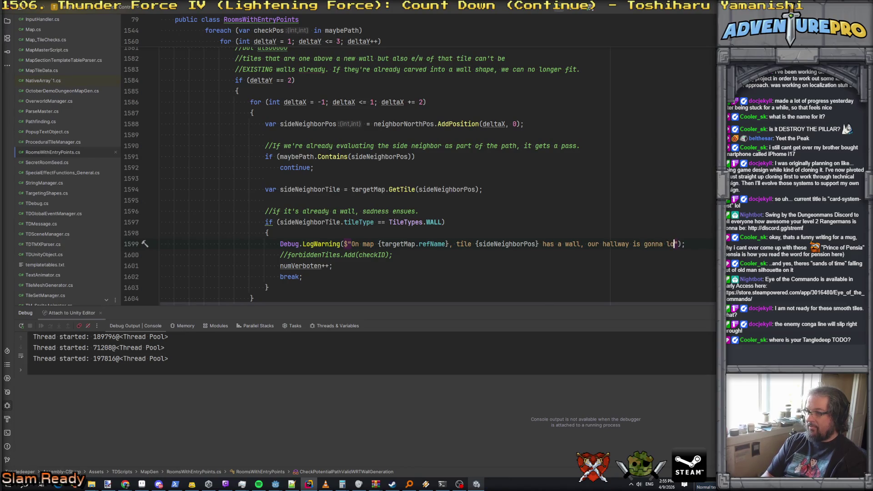
{"action": "type", "text": "k fucky."}
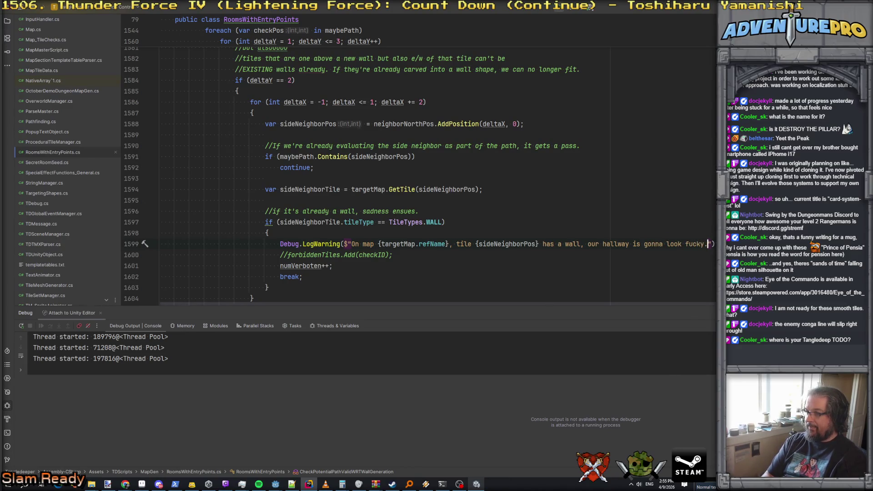
Comment out the numVerboten++ and break lines in the wall branch
{"action": "left_click", "coordinate": [161, 266]}
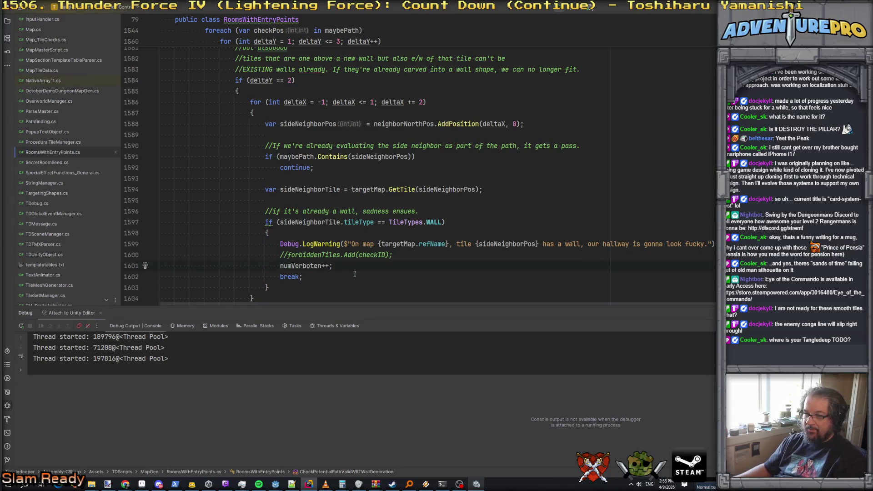
{"action": "key", "text": "ctrl+slash"}
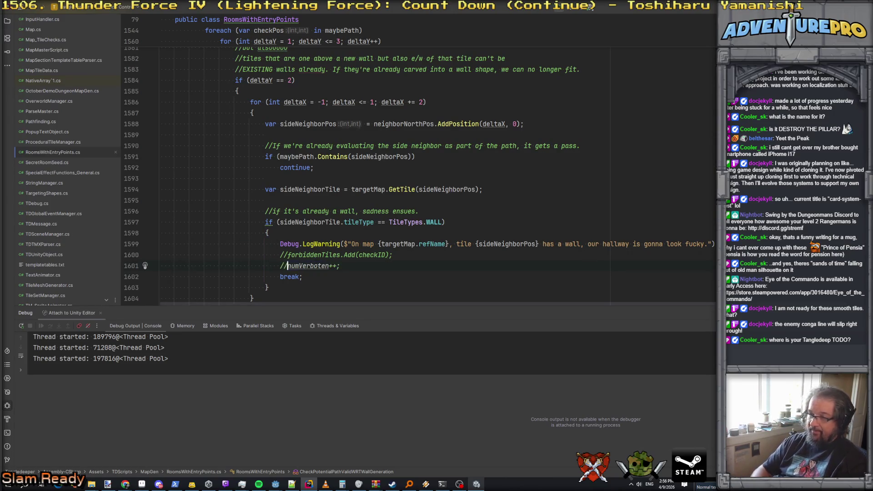
{"action": "type", "text": "//"}
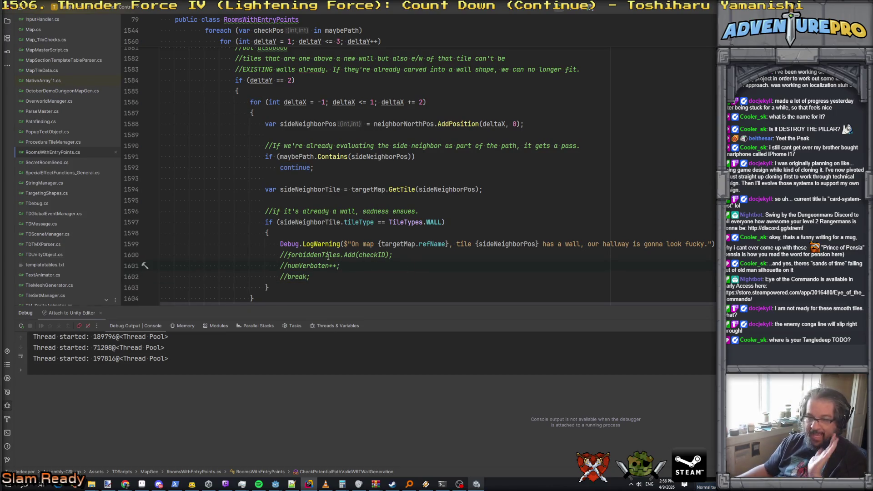
{"action": "scroll", "coordinate": [329, 250], "scroll_direction": "down", "scroll_amount": 3}
{"action": "scroll", "coordinate": [328, 241], "scroll_direction": "up", "scroll_amount": 4}
{"action": "scroll", "coordinate": [328, 232], "scroll_direction": "down", "scroll_amount": 4}
{"action": "scroll", "coordinate": [328, 232], "scroll_direction": "up", "scroll_amount": 4}
{"action": "scroll", "coordinate": [328, 232], "scroll_direction": "down", "scroll_amount": 4}
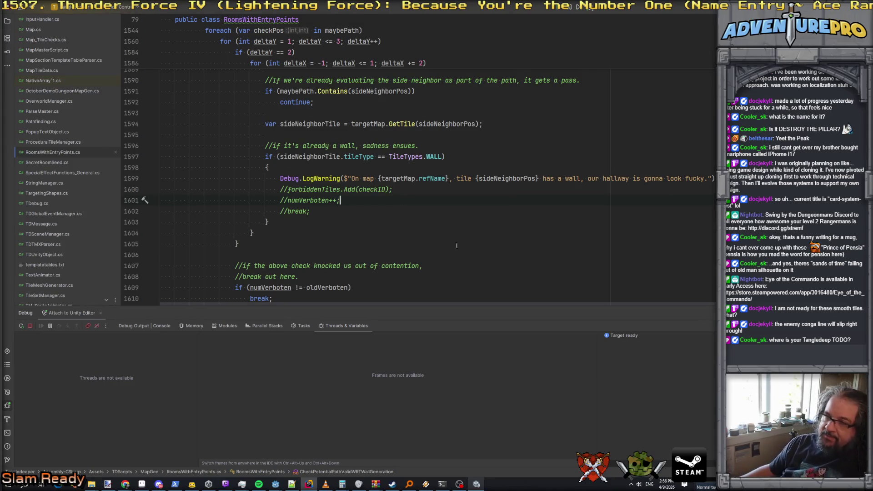
Reload the changed scripts in Unity, enter play mode, and resume the paused debugger
{"action": "left_click", "coordinate": [477, 484]}
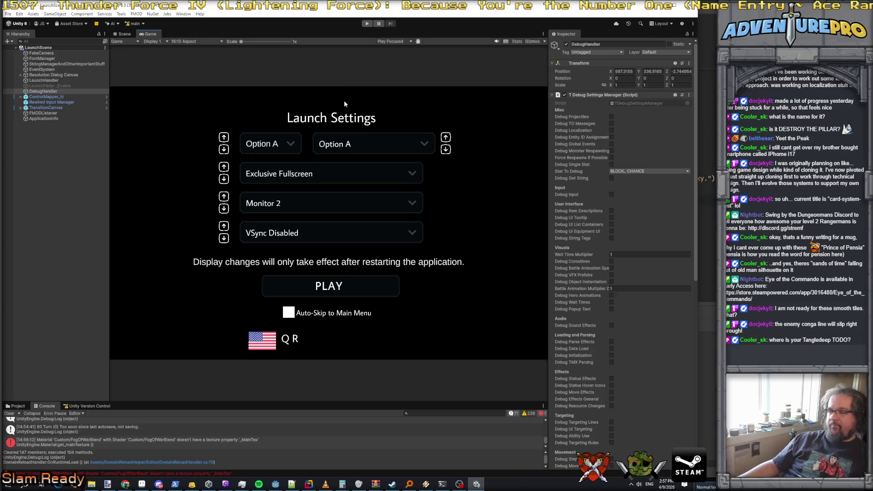
{"action": "left_click", "coordinate": [367, 24]}
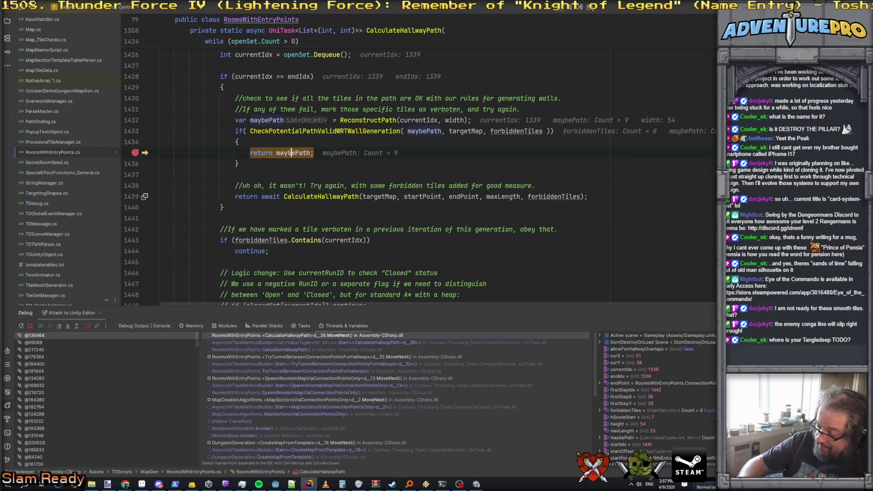
{"action": "key", "text": "F5"}
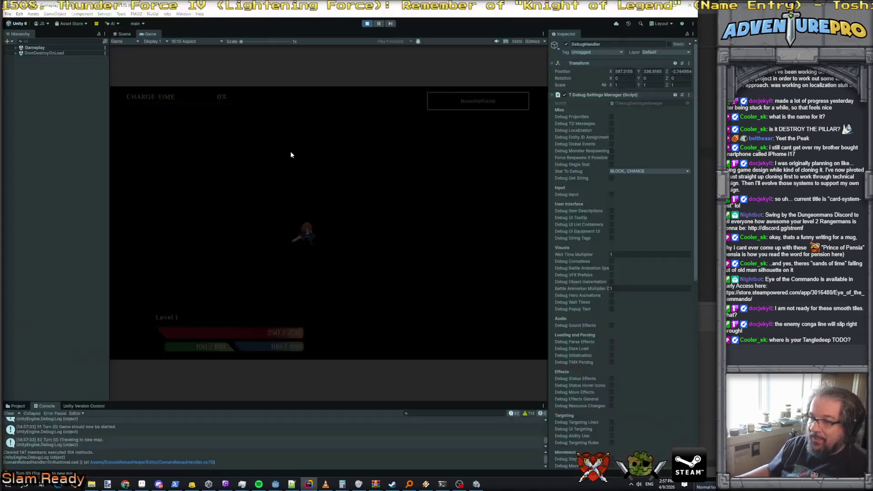
Enlarge the Console, hide info messages, and show the first hallway wall warning's stack trace
{"action": "left_click_drag", "start_coordinate": [291, 402], "coordinate": [248, 230]}
{"action": "scroll", "coordinate": [141, 361], "scroll_direction": "up", "scroll_amount": 3}
{"action": "left_click", "coordinate": [518, 242]}
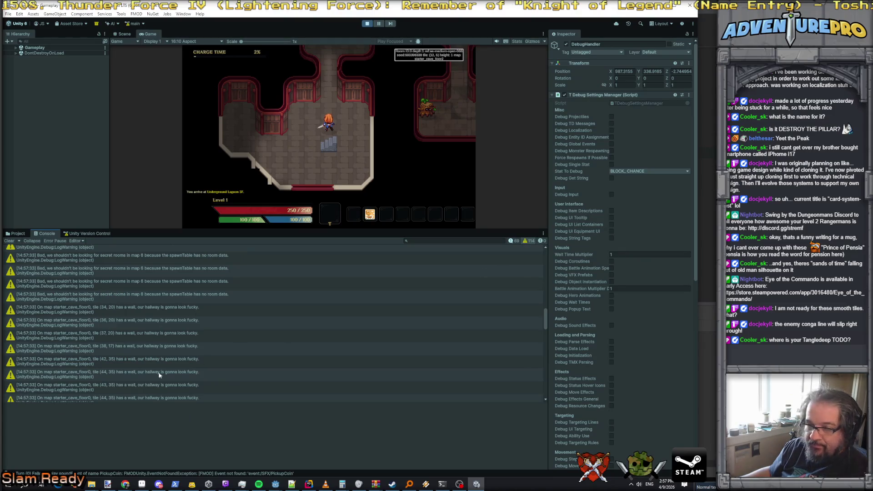
{"action": "scroll", "coordinate": [167, 370], "scroll_direction": "up", "scroll_amount": 1}
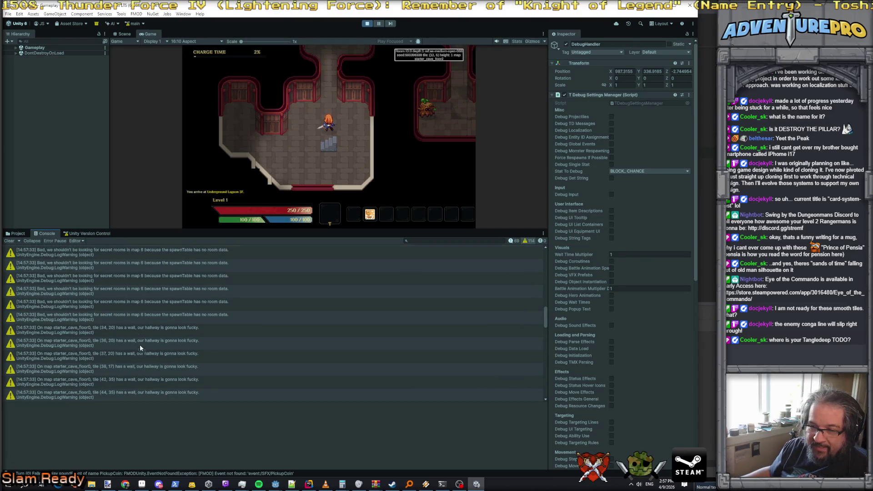
{"action": "left_click", "coordinate": [136, 331]}
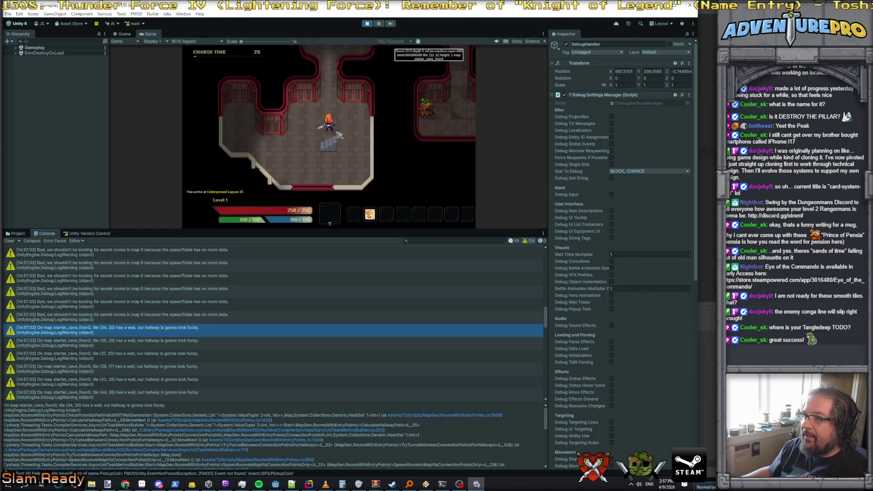
{"action": "scroll", "coordinate": [179, 316], "scroll_direction": "down", "scroll_amount": 10}
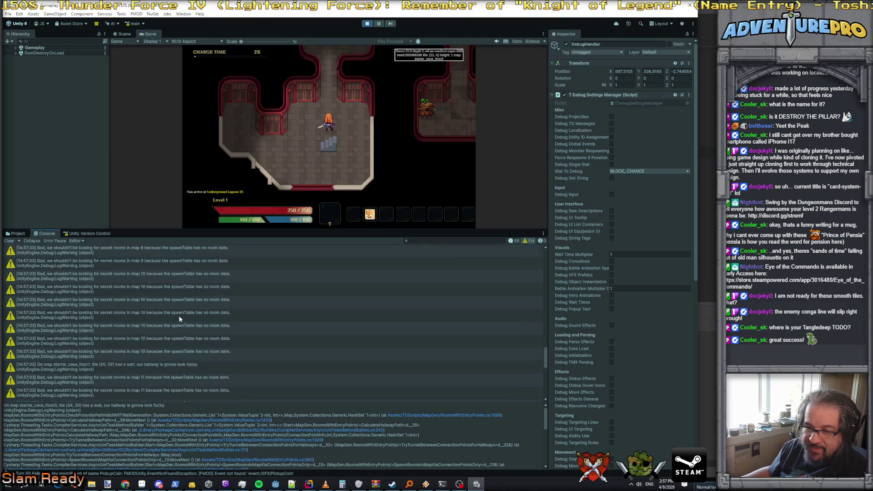
{"action": "scroll", "coordinate": [178, 318], "scroll_direction": "down", "scroll_amount": 5}
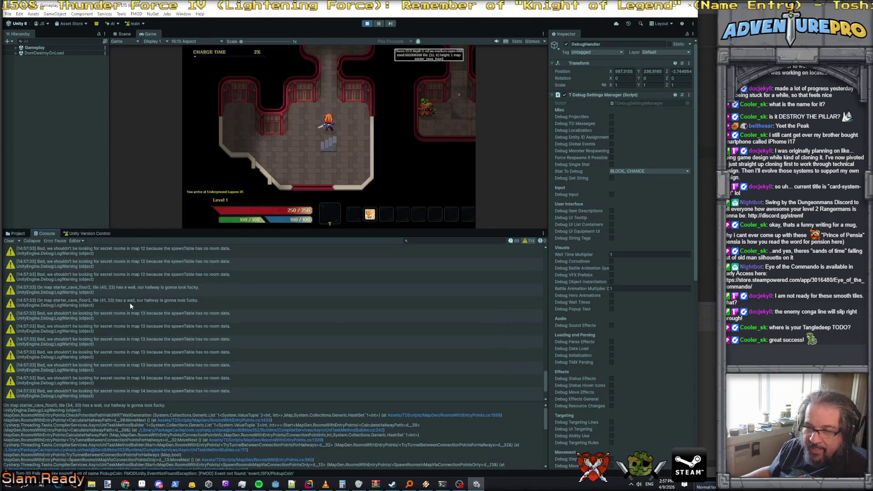
Compare the (40, 23) and (41, 23) wall warning details, ending on (40, 23)
{"action": "left_click", "coordinate": [127, 289]}
{"action": "key", "text": "Down"}
{"action": "key", "text": "Up"}
{"action": "key", "text": "Down"}
{"action": "key", "text": "Up"}
{"action": "key", "text": "Down"}
{"action": "key", "text": "Up"}
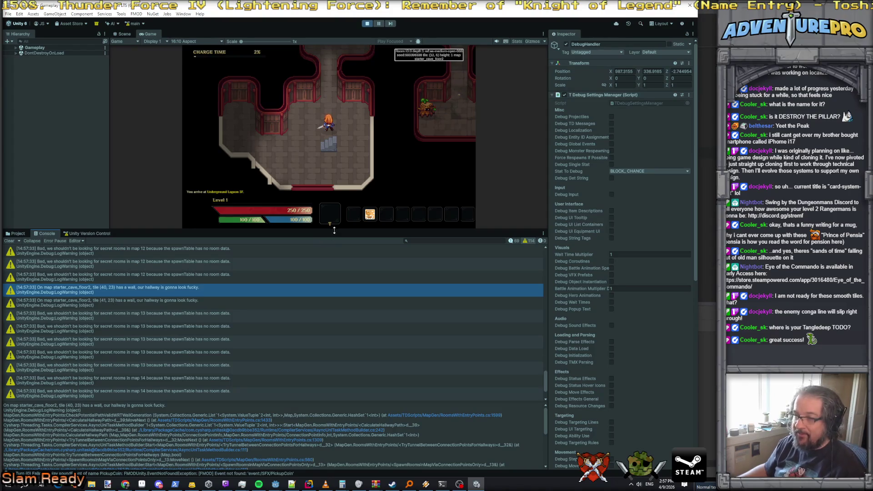
Enlarge the game view, run detonate, confirm the level 3 stats, and reveal the floor
{"action": "left_click_drag", "start_coordinate": [336, 231], "coordinate": [336, 323]}
{"action": "key", "text": "grave"}
{"action": "type", "text": "detonate"}
{"action": "key", "text": "Return"}
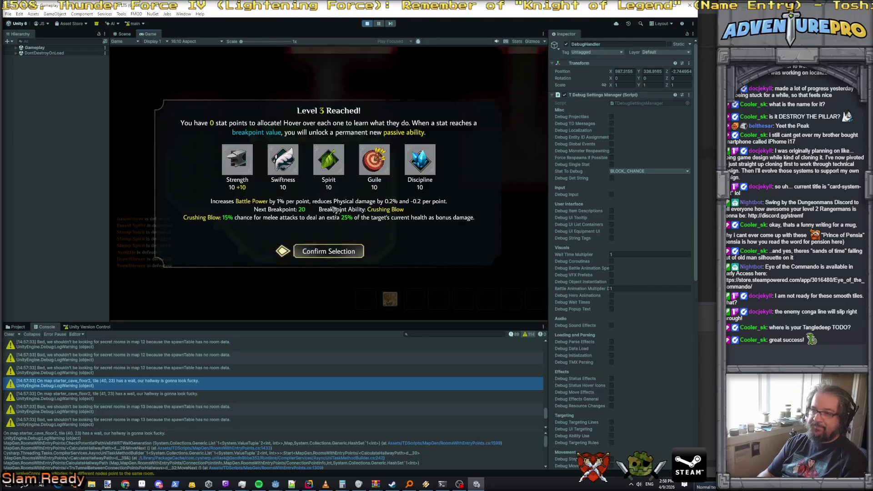
{"action": "key", "text": "Return"}
{"action": "key", "text": "Return"}
{"action": "key", "text": "grave"}
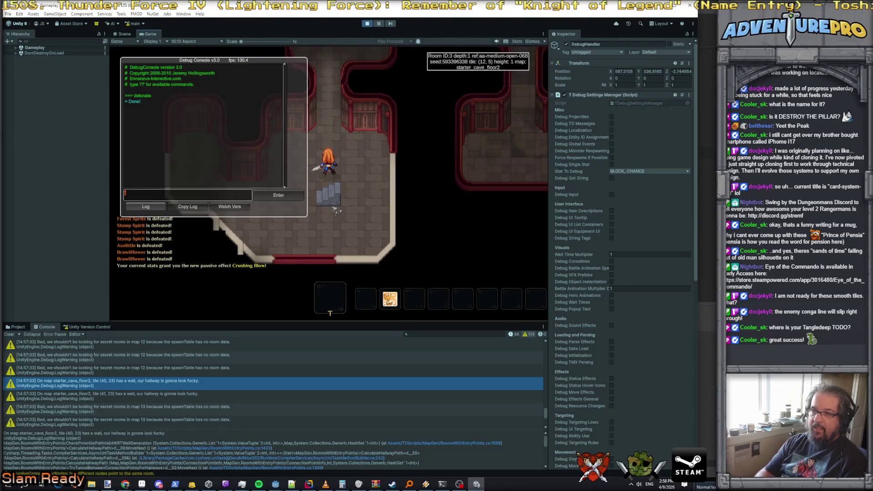
{"action": "type", "text": "reveal"}
{"action": "key", "text": "Return"}
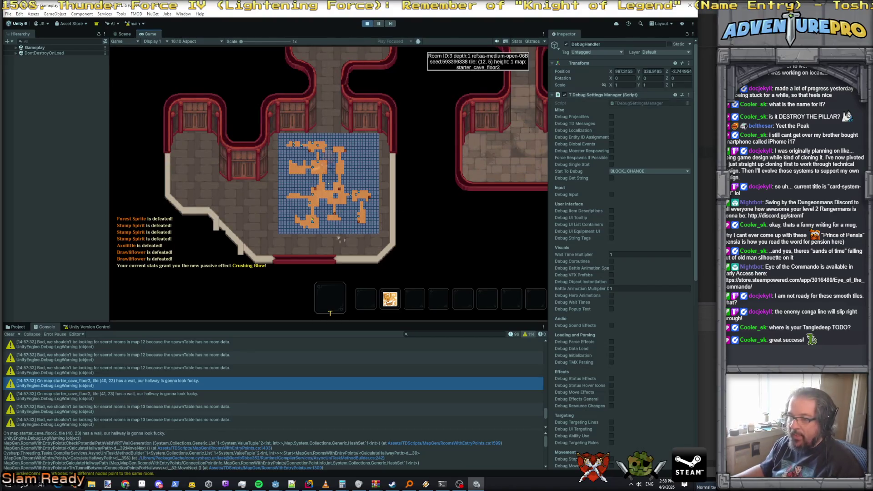
{"action": "key", "text": "m"}
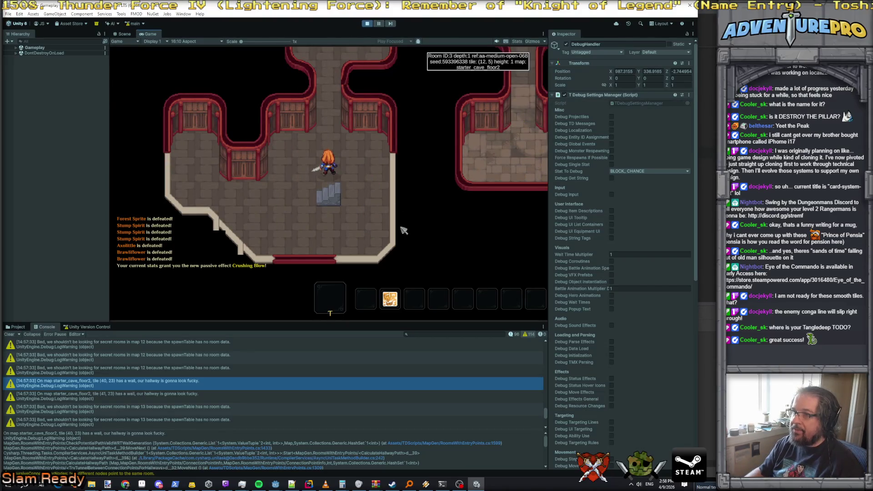
Walk the hero north and east out of the stairs room, picking up the Stiletto and Hide Vest
{"action": "key", "text": "w"}
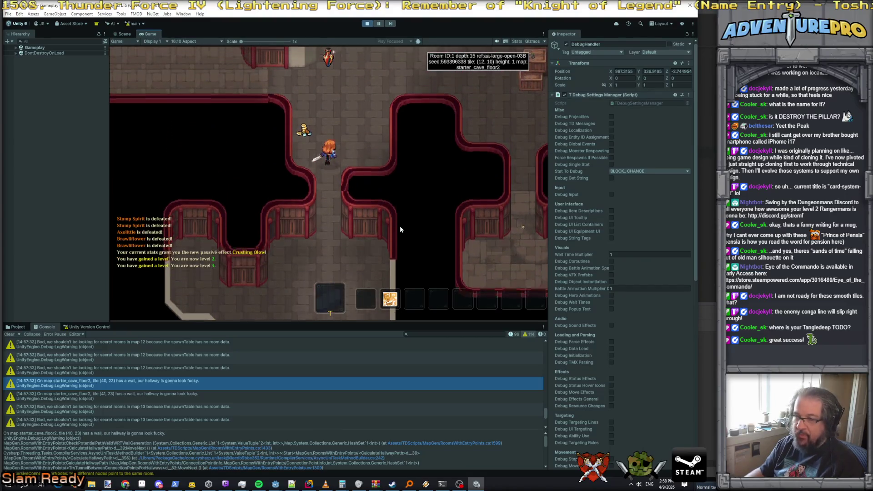
{"action": "key", "text": "w"}
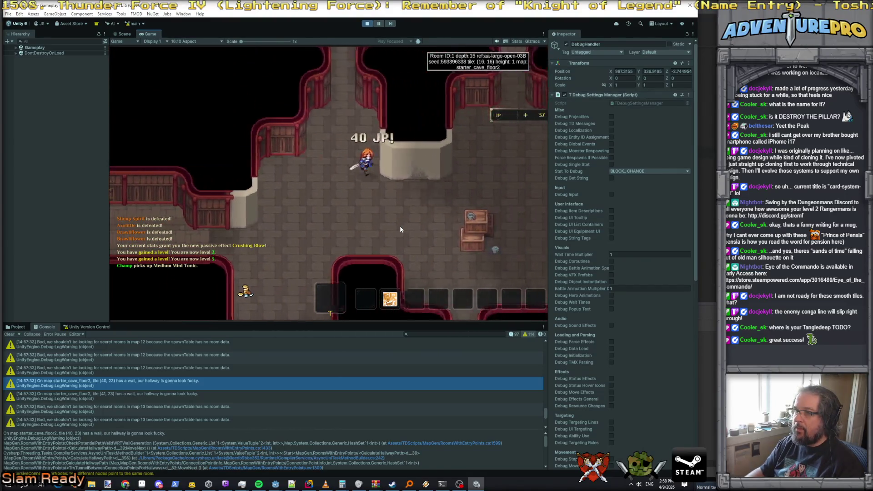
{"action": "key", "text": "d"}
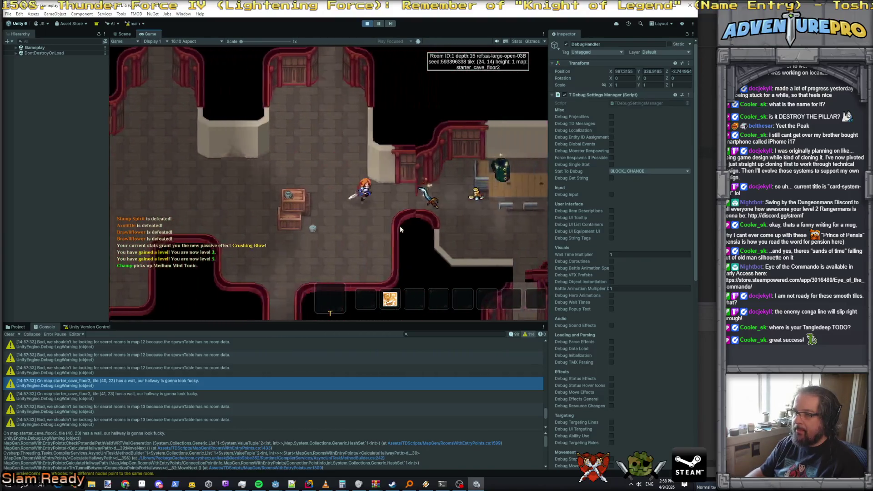
{"action": "key", "text": "d"}
{"action": "key", "text": "grave"}
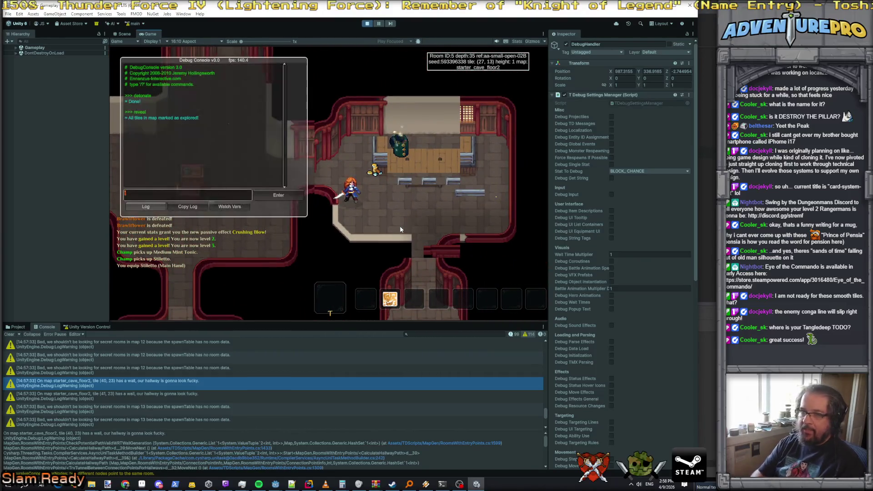
{"action": "type", "text": "noclip"}
{"action": "key", "text": "grave"}
{"action": "key", "text": "e"}
{"action": "key", "text": "e"}
{"action": "key", "text": "e"}
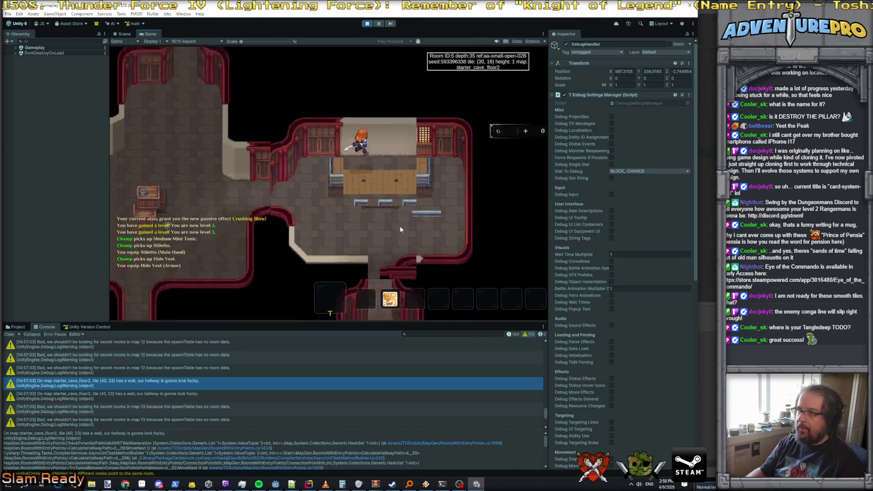
{"action": "key", "text": "e"}
{"action": "key", "text": "e"}
Follow the hallway east, south and west to pick up the Small Monster Egg
{"action": "key", "text": "w"}
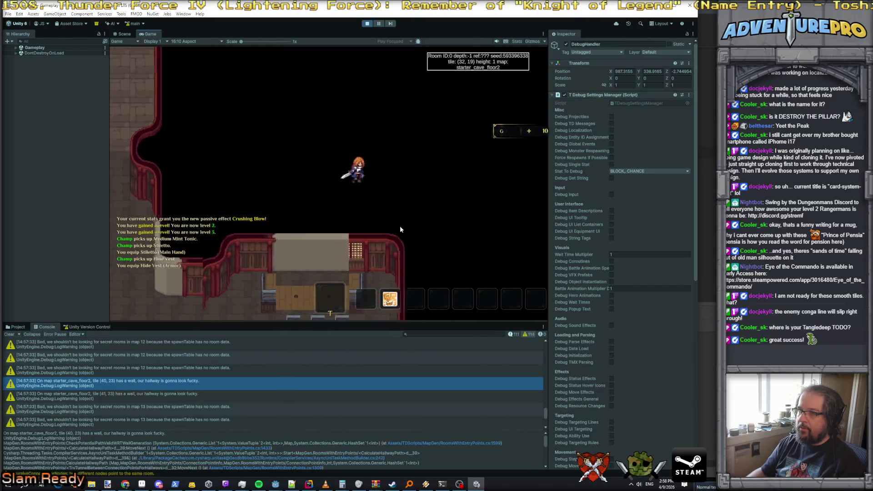
{"action": "key", "text": "d"}
{"action": "key", "text": "d"}
{"action": "key", "text": "d"}
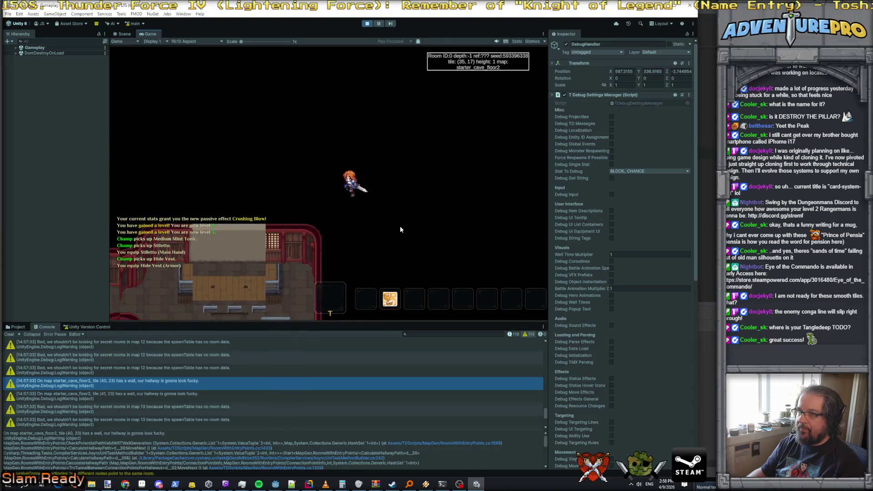
{"action": "key", "text": "x"}
{"action": "key", "text": "x"}
{"action": "key", "text": "x"}
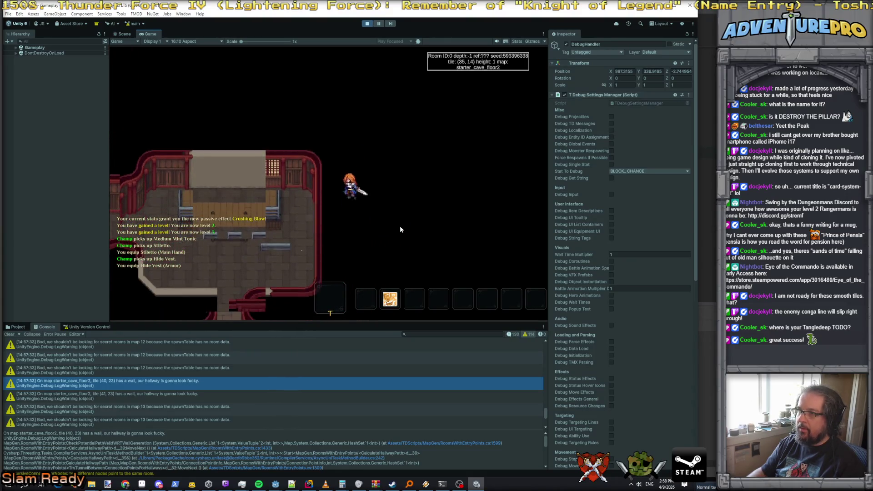
{"action": "key", "text": "x"}
{"action": "key", "text": "x"}
{"action": "key", "text": "x"}
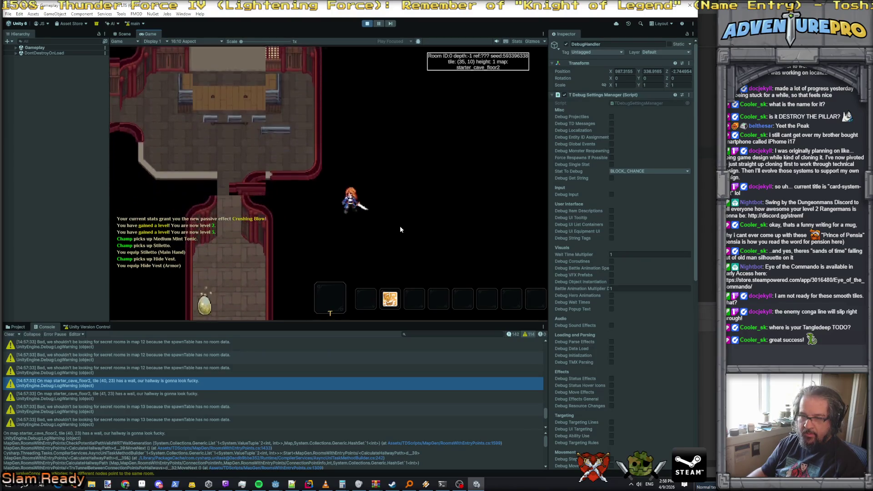
{"action": "key", "text": "a"}
{"action": "key", "text": "a"}
{"action": "key", "text": "a"}
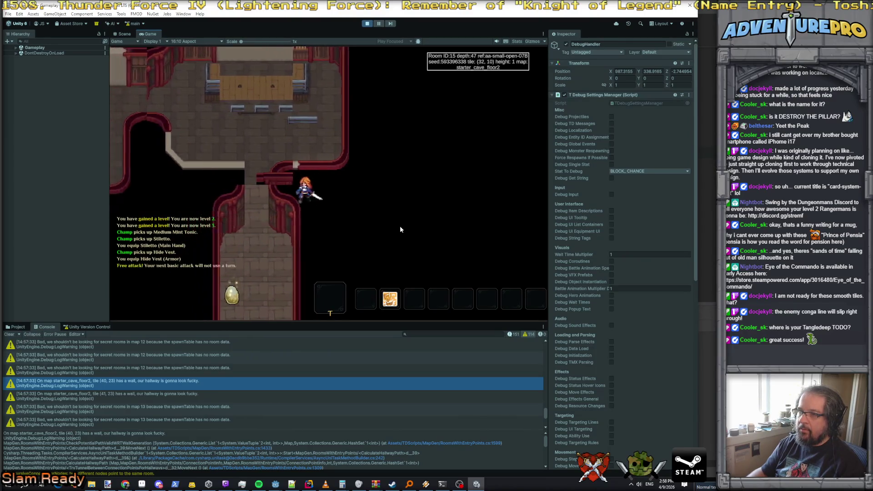
{"action": "key", "text": "z"}
{"action": "key", "text": "z"}
{"action": "key", "text": "x"}
{"action": "key", "text": "x"}
{"action": "key", "text": "x"}
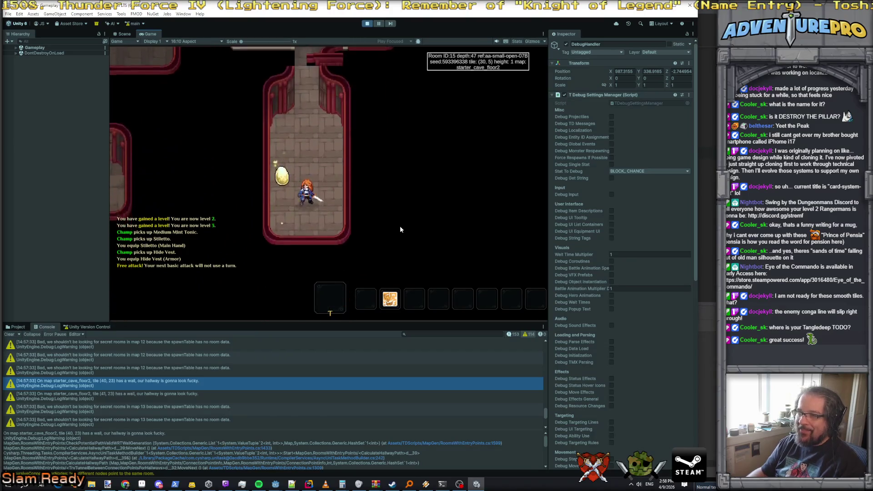
{"action": "key", "text": "q"}
Check the floor map and step the hero two tiles west
{"action": "key", "text": "m"}
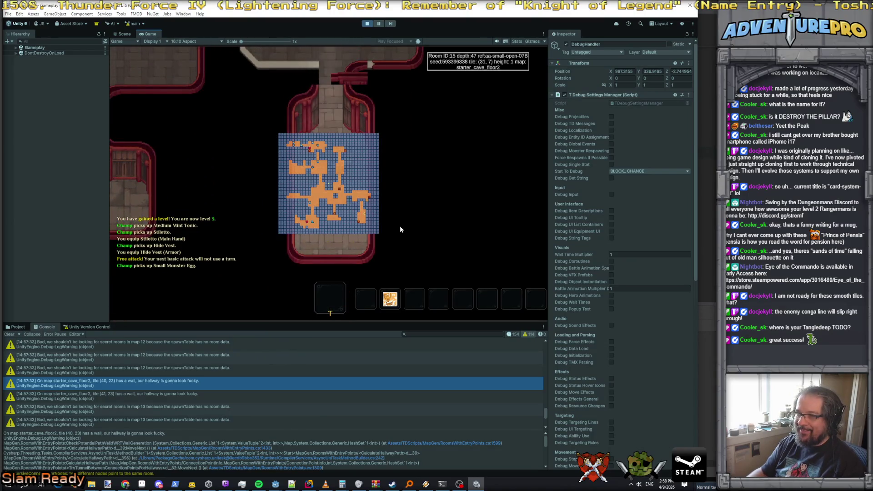
{"action": "key", "text": "a"}
{"action": "key", "text": "a"}
{"action": "key", "text": "m"}
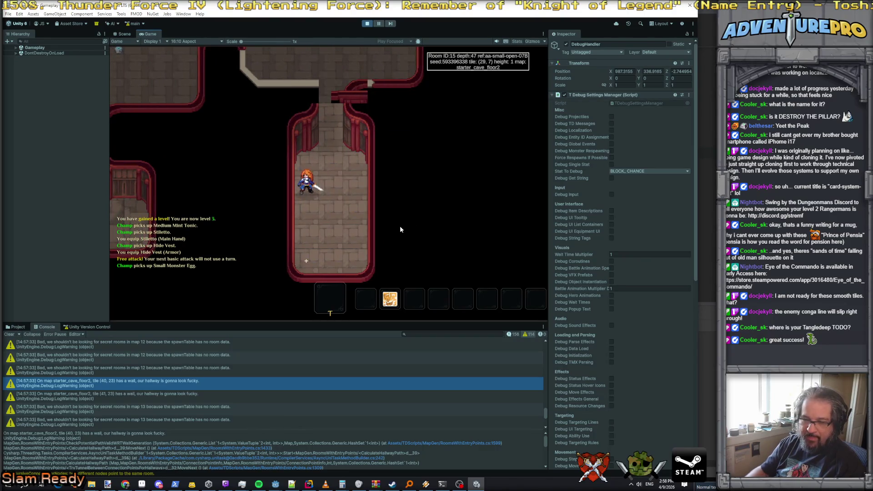
{"action": "scroll", "coordinate": [127, 377], "scroll_direction": "down", "scroll_amount": 3}
{"action": "scroll", "coordinate": [128, 377], "scroll_direction": "up", "scroll_amount": 3}
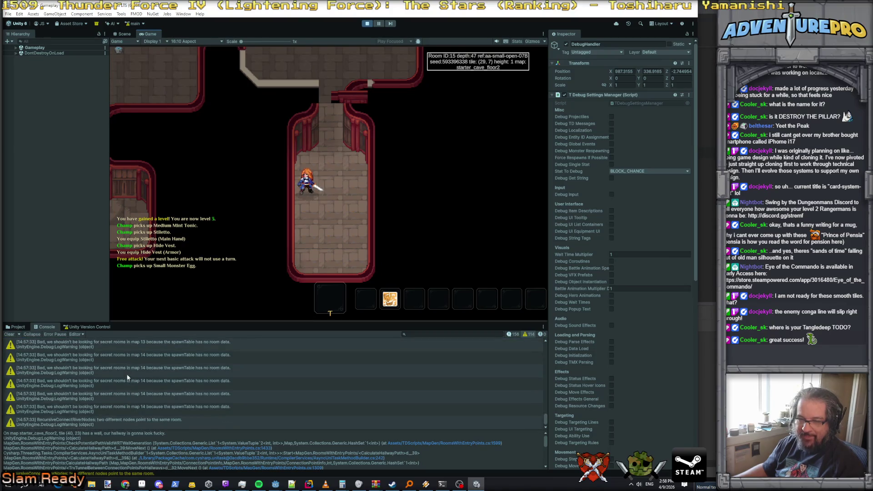
Review the earlier wall warnings, then load the floor with 'map starter_cave_floor0'
{"action": "scroll", "coordinate": [129, 397], "scroll_direction": "up", "scroll_amount": 5}
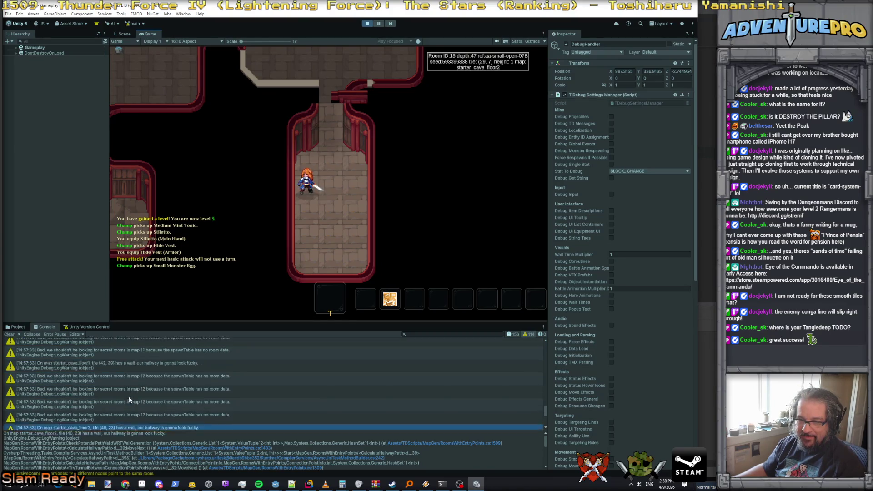
{"action": "scroll", "coordinate": [129, 397], "scroll_direction": "up", "scroll_amount": 5}
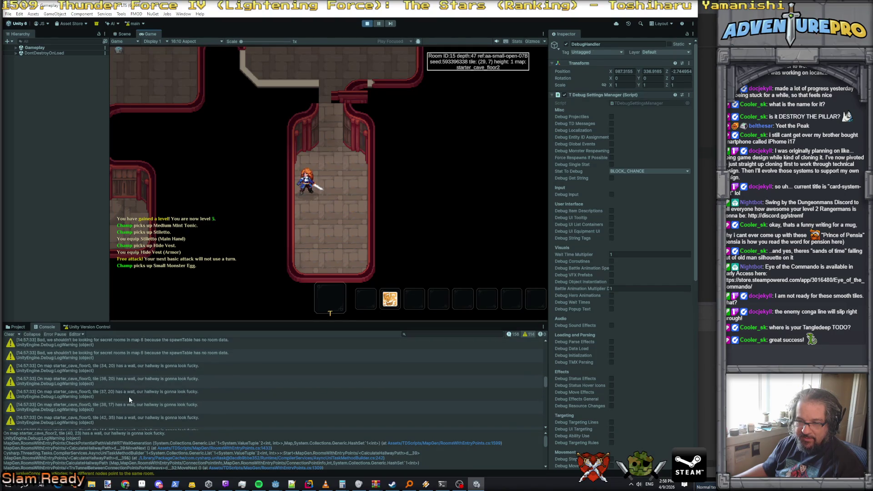
{"action": "left_click", "coordinate": [332, 248]}
{"action": "key", "text": "grave"}
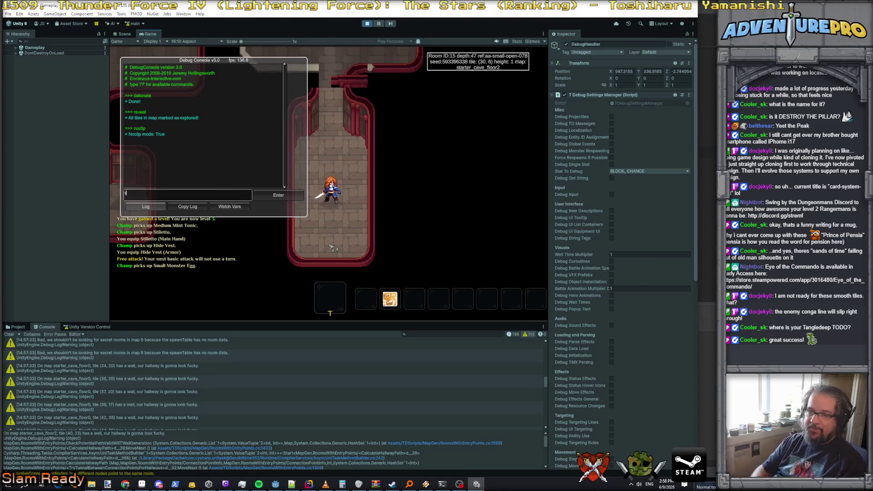
{"action": "type", "text": "map sta"}
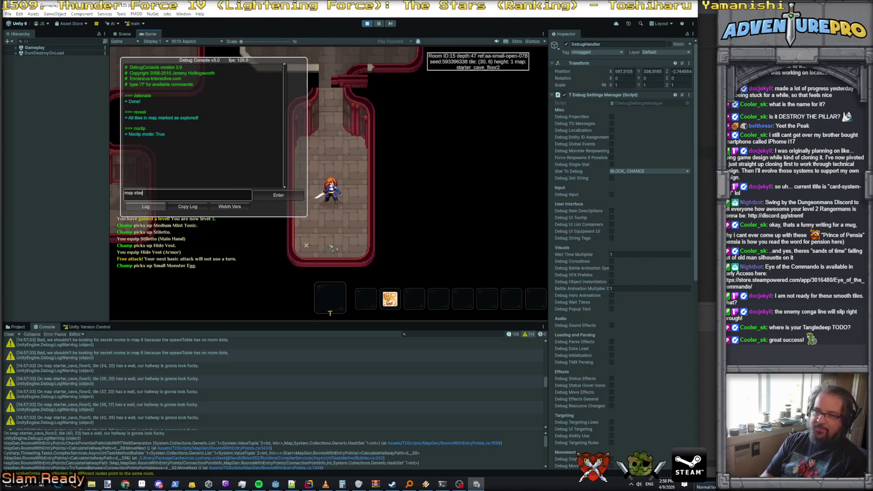
{"action": "type", "text": "rter_cave_"}
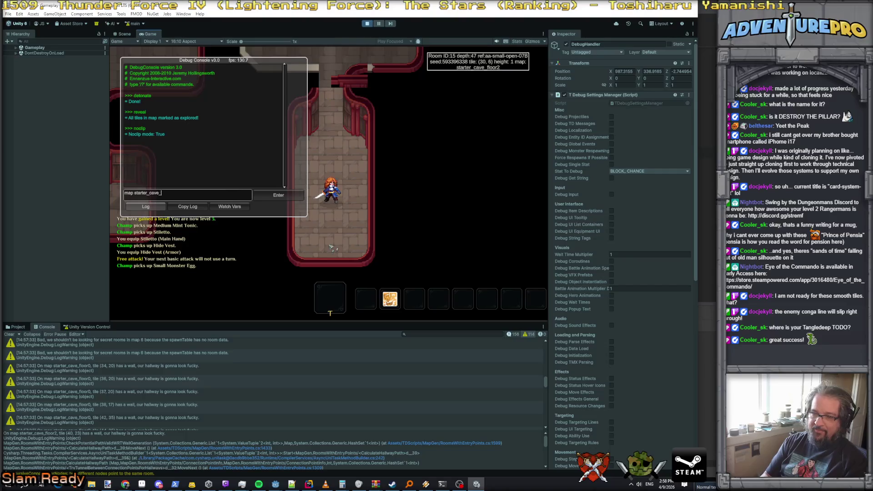
{"action": "type", "text": "floor0"}
{"action": "key", "text": "Return"}
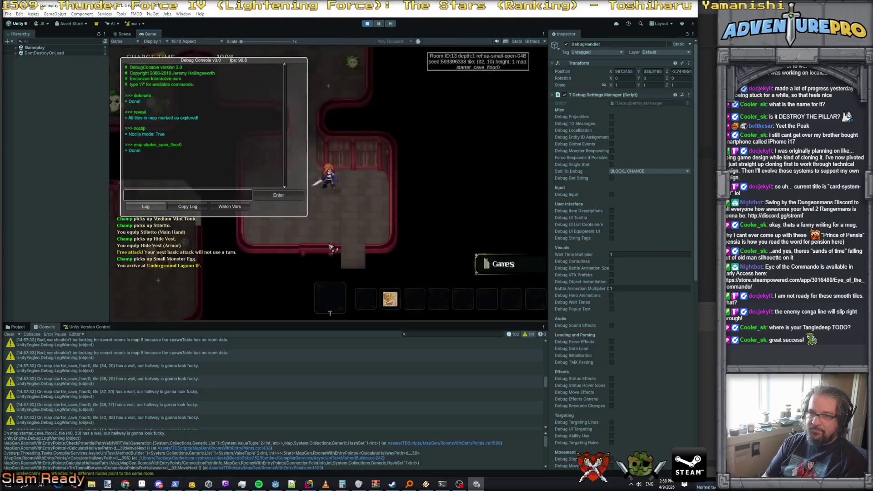
Run detonate to defeat all enemies on starter_cave_floor0, then step the hero left
{"action": "type", "text": "detonate"}
{"action": "key", "text": "Return"}
{"action": "key", "text": "Left"}
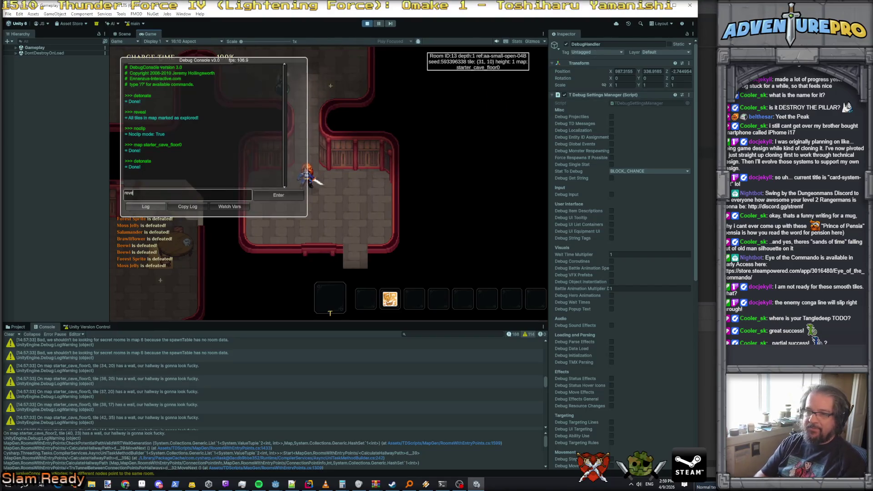
Close the debug console, check the map, and walk north through the rooms to the potion
{"action": "key", "text": "grave"}
{"action": "key", "text": "m"}
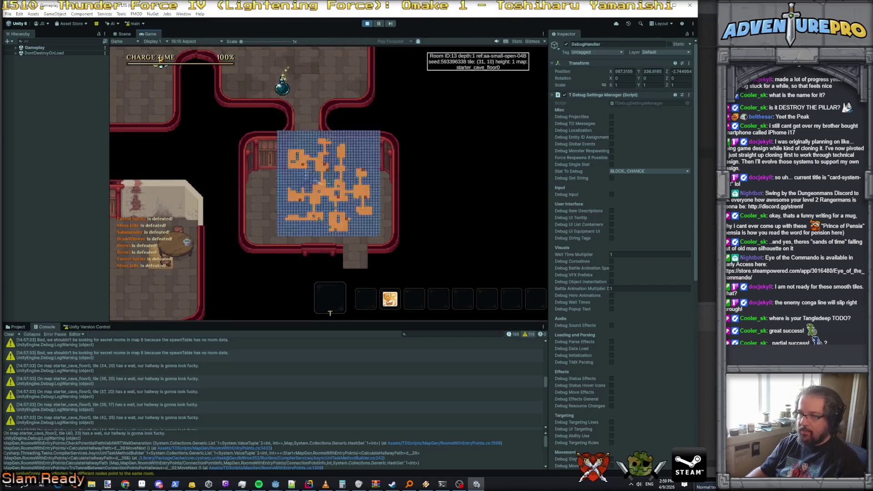
{"action": "key", "text": "m"}
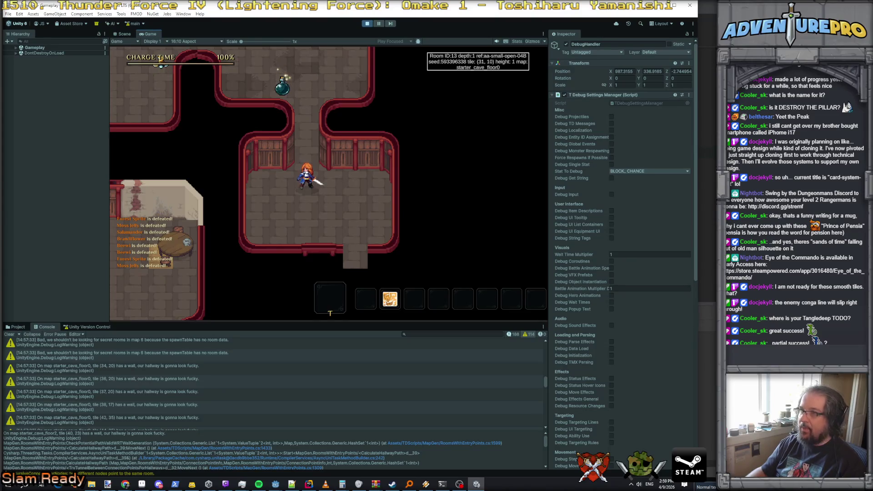
{"action": "key", "text": "w"}
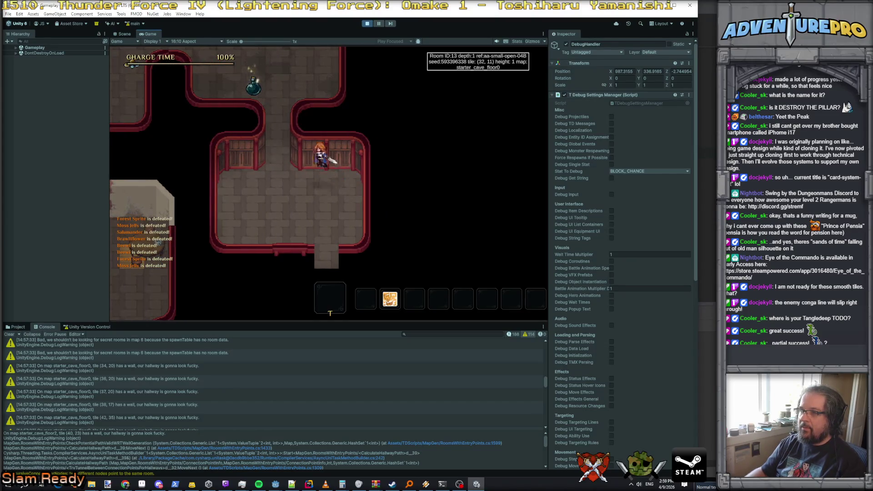
{"action": "key", "text": "w"}
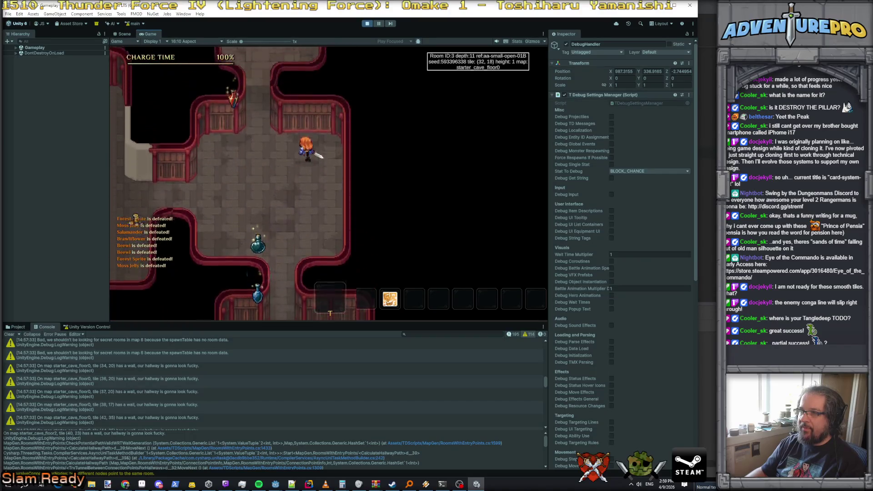
{"action": "key", "text": "w"}
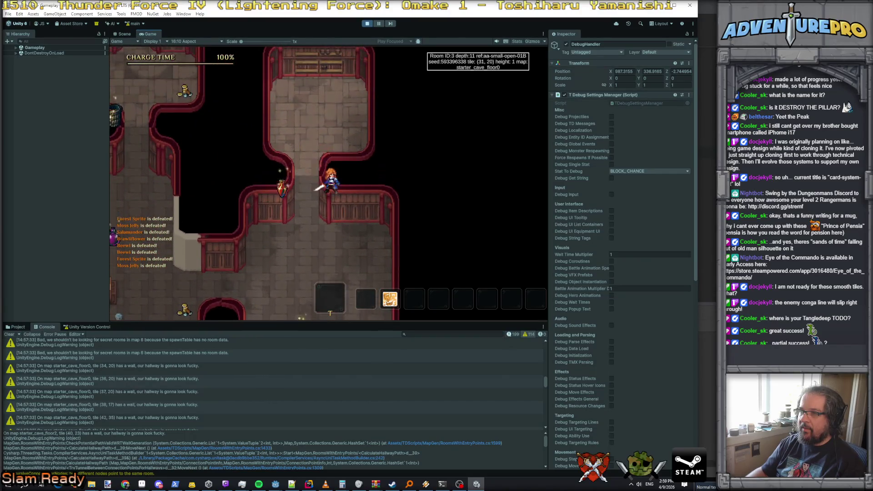
{"action": "key", "text": "d"}
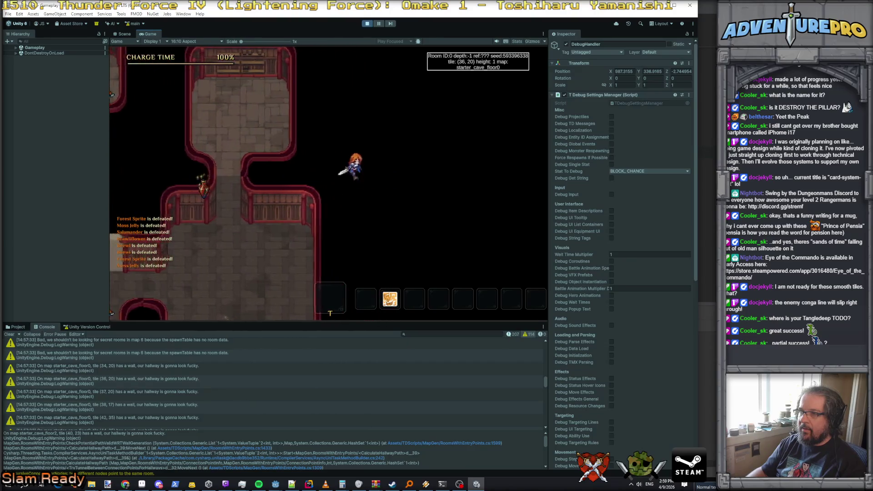
{"action": "key", "text": "w"}
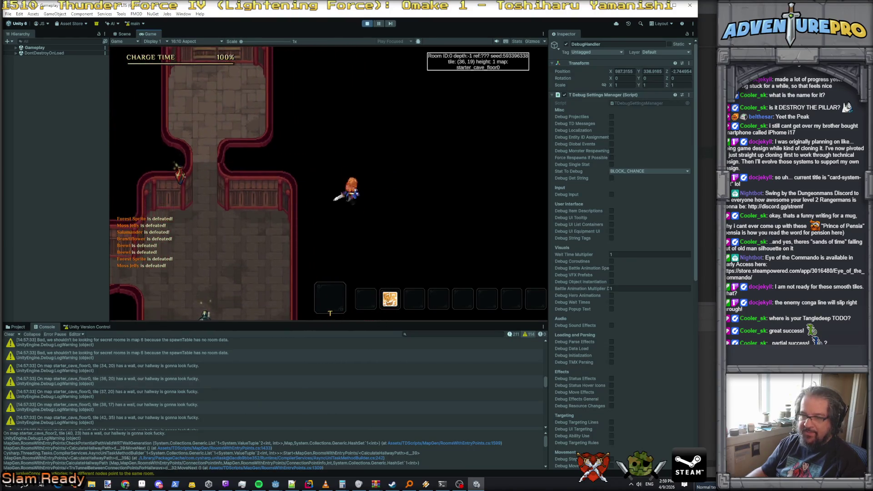
{"action": "key", "text": "a"}
{"action": "key", "text": "a"}
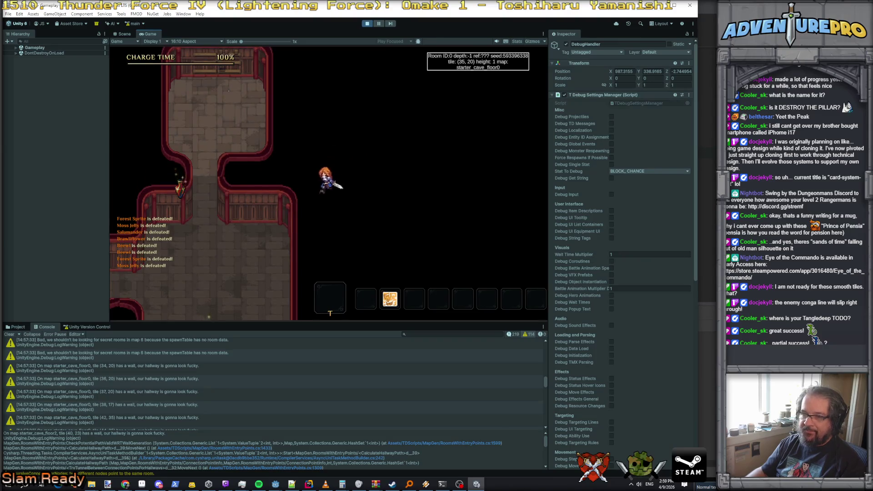
{"action": "key", "text": "w"}
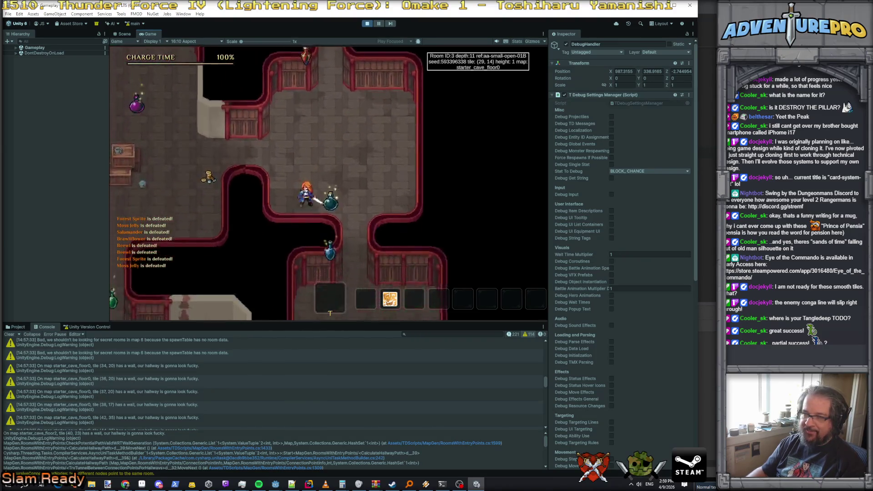
Walk through the neighbouring rooms collecting gold
{"action": "key", "text": "s"}
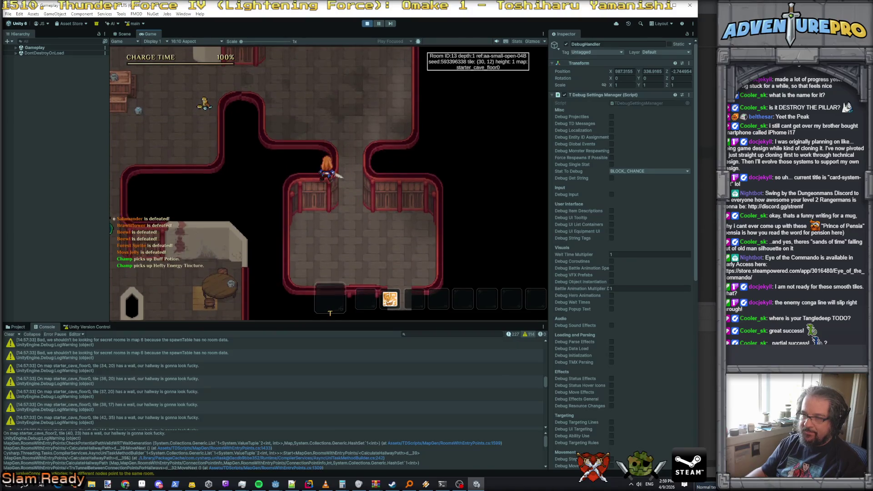
{"action": "key", "text": "a"}
{"action": "key", "text": "w"}
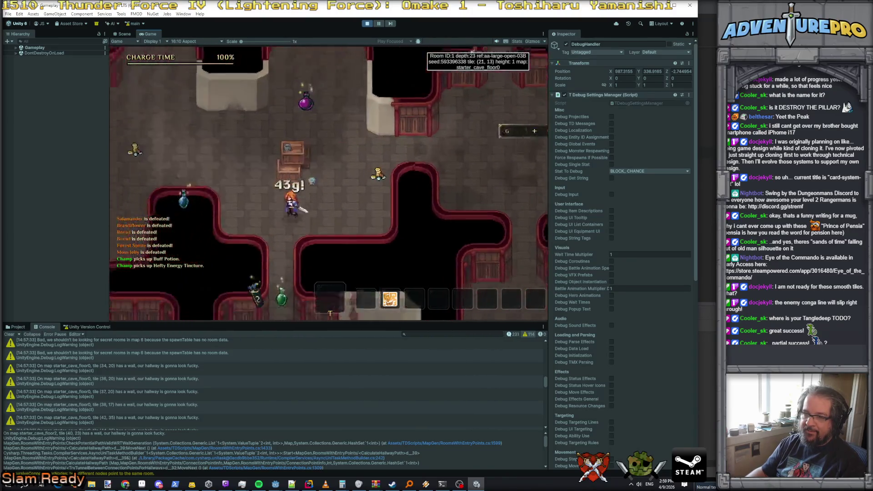
{"action": "key", "text": "a"}
{"action": "key", "text": "s"}
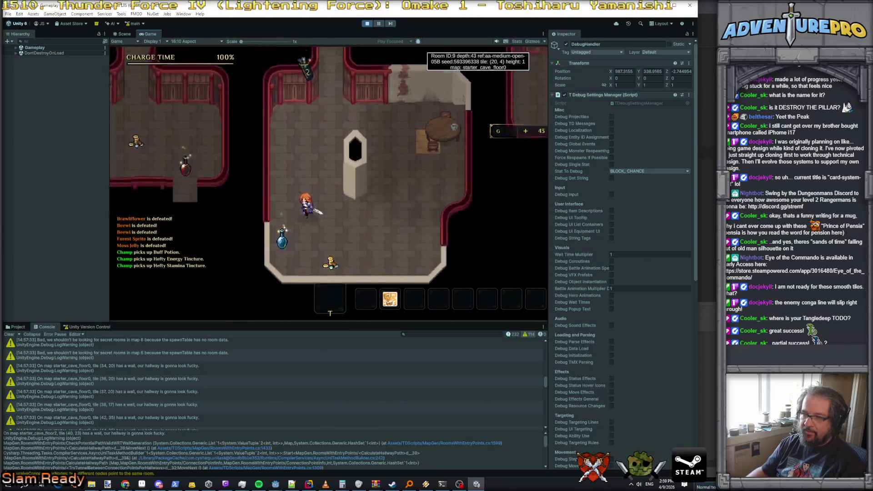
{"action": "key", "text": "d"}
{"action": "key", "text": "w"}
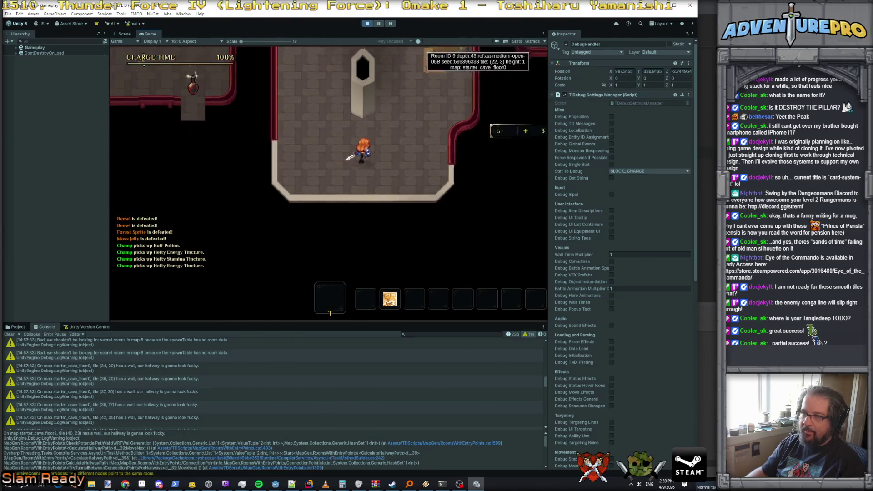
{"action": "key", "text": "d"}
Pick up the Sureshot Hide Quiver and collect gold in the barrel room
{"action": "key", "text": "w"}
{"action": "key", "text": "a"}
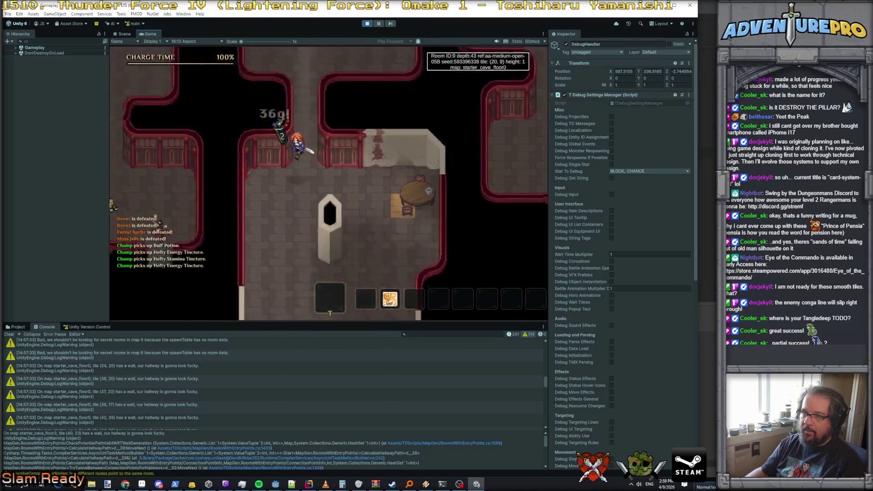
{"action": "key", "text": "w"}
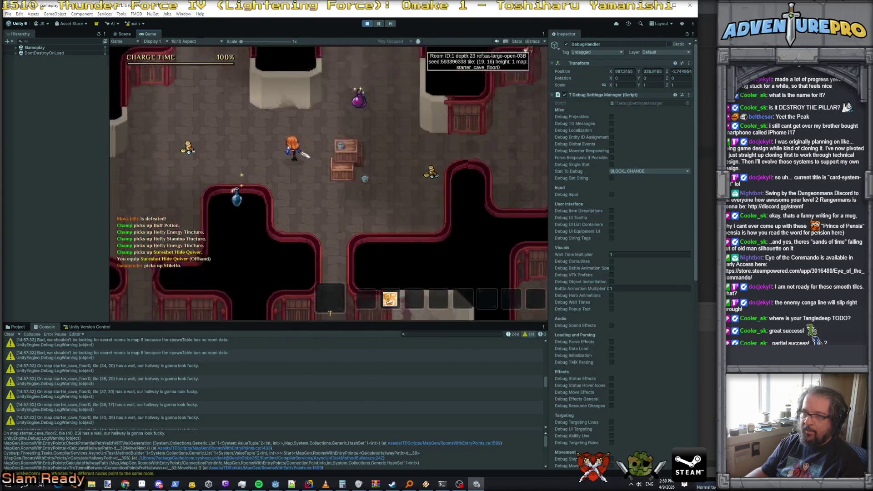
{"action": "key", "text": "a"}
{"action": "key", "text": "a"}
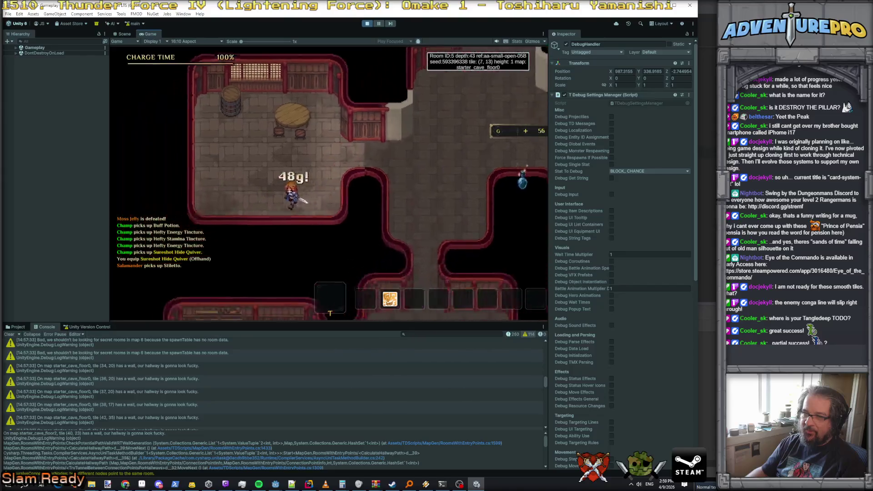
{"action": "key", "text": "s"}
{"action": "key", "text": "d"}
{"action": "key", "text": "d"}
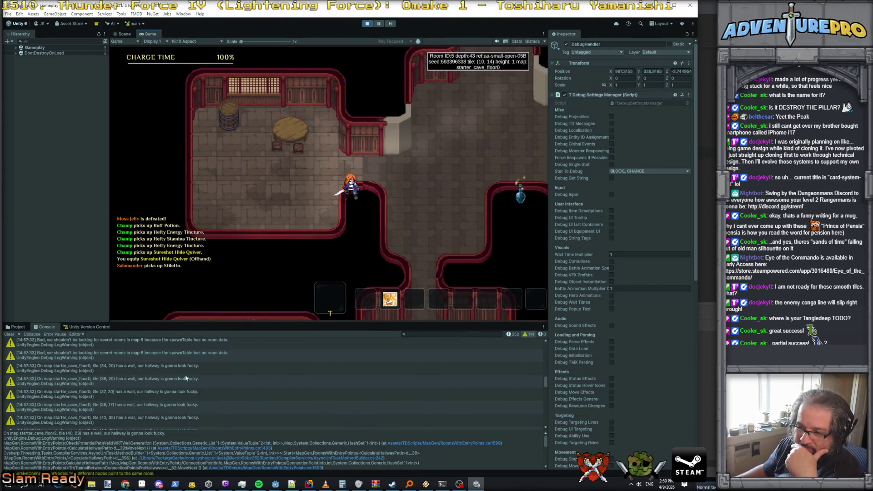
Inspect the hallway wall warnings and an earlier entry in the Console
{"action": "left_click", "coordinate": [185, 379]}
{"action": "left_click", "coordinate": [183, 370]}
{"action": "scroll", "coordinate": [136, 374], "scroll_direction": "down", "scroll_amount": 3}
{"action": "scroll", "coordinate": [96, 373], "scroll_direction": "up", "scroll_amount": 3}
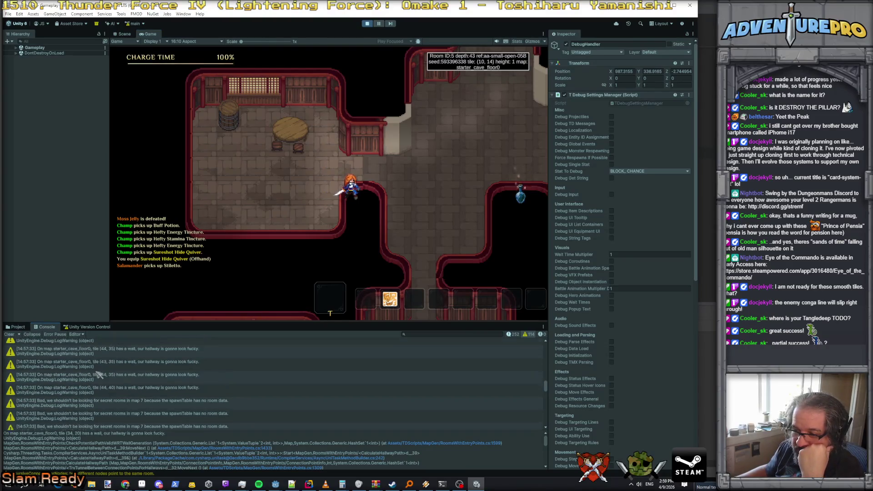
{"action": "left_click", "coordinate": [514, 338]}
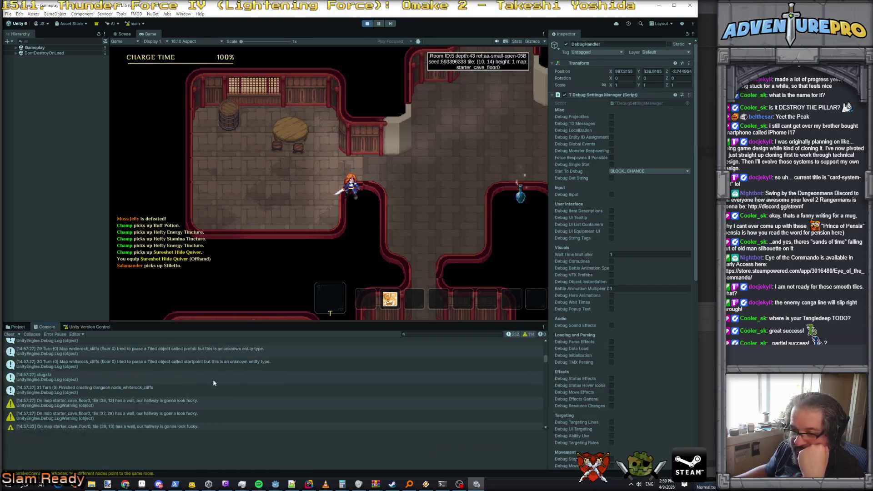
View the stack trace of the 'Tossed out map' rejection entry
{"action": "scroll", "coordinate": [186, 391], "scroll_direction": "up", "scroll_amount": 4}
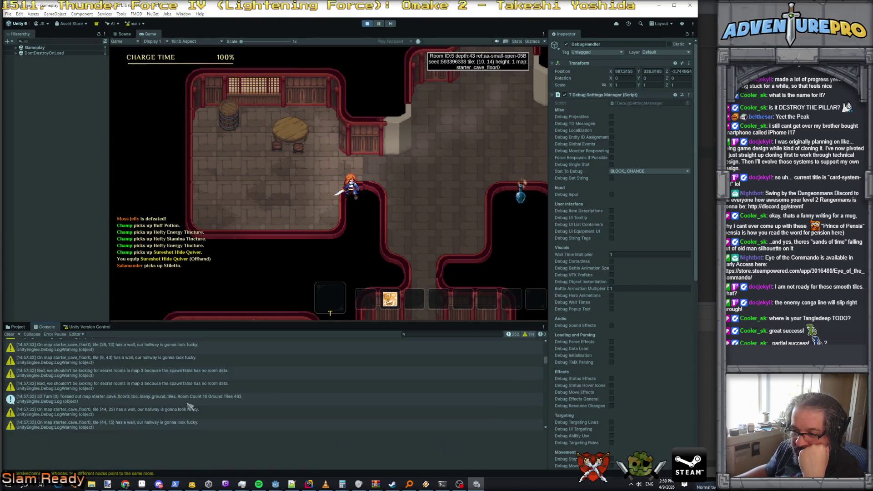
{"action": "left_click", "coordinate": [191, 364]}
{"action": "left_click", "coordinate": [169, 400]}
{"action": "scroll", "coordinate": [172, 400], "scroll_direction": "up", "scroll_amount": 3}
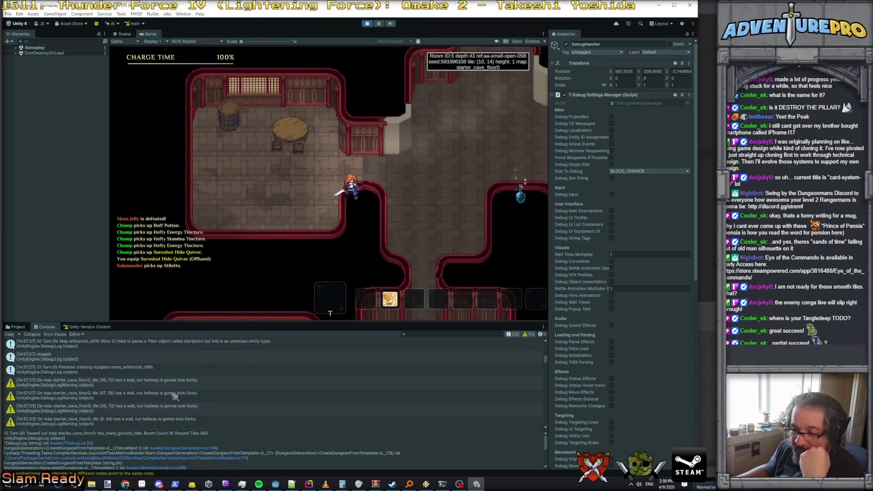
{"action": "scroll", "coordinate": [174, 375], "scroll_direction": "down", "scroll_amount": 3}
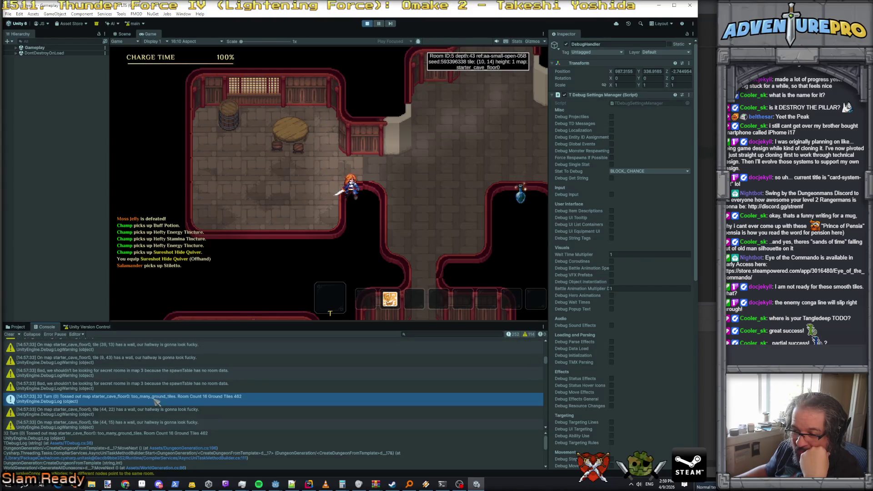
{"action": "scroll", "coordinate": [159, 403], "scroll_direction": "down", "scroll_amount": 3}
Inspect the tile (44, 15) wall warning and dismiss the CRAB (Family) reminder
{"action": "left_click", "coordinate": [169, 384]}
{"action": "scroll", "coordinate": [170, 389], "scroll_direction": "down", "scroll_amount": 5}
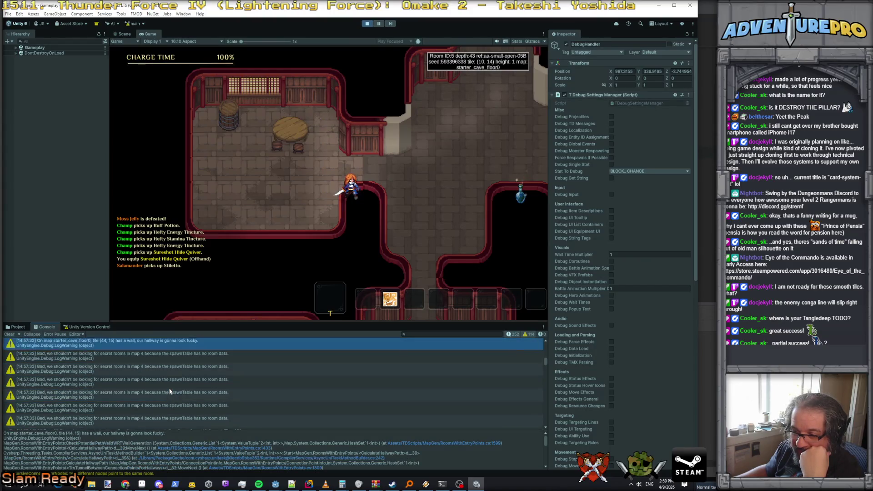
{"action": "scroll", "coordinate": [160, 403], "scroll_direction": "down", "scroll_amount": 5}
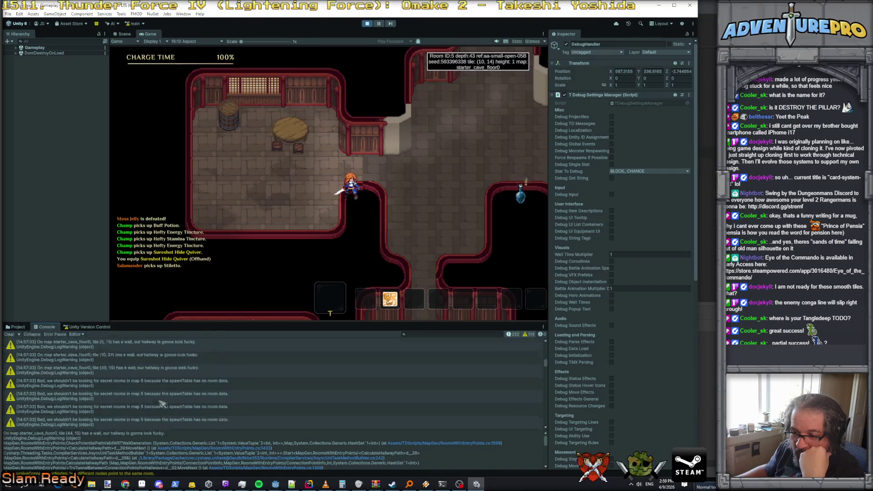
{"action": "scroll", "coordinate": [159, 404], "scroll_direction": "down", "scroll_amount": 5}
{"action": "scroll", "coordinate": [159, 403], "scroll_direction": "down", "scroll_amount": 3}
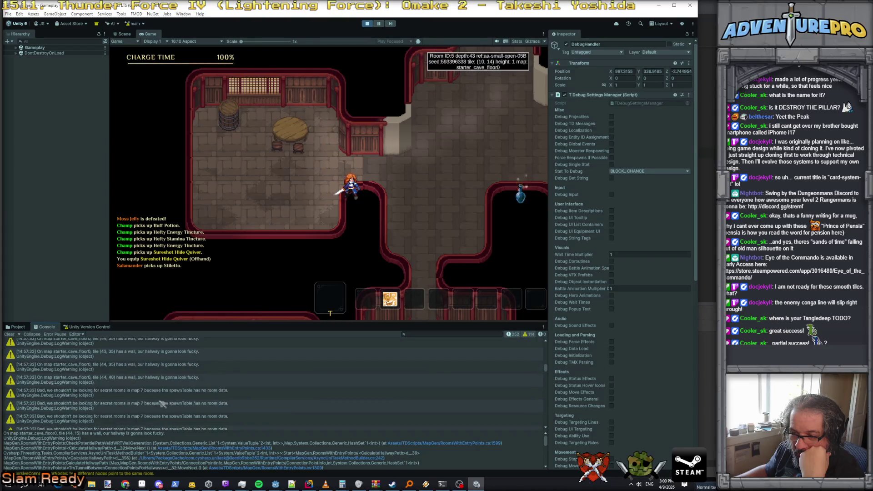
{"action": "scroll", "coordinate": [158, 400], "scroll_direction": "down", "scroll_amount": 5}
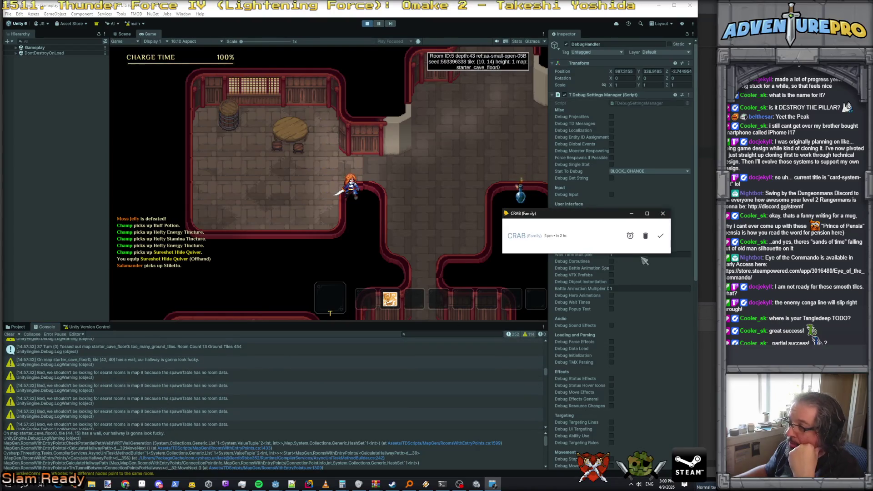
{"action": "left_click", "coordinate": [660, 237]}
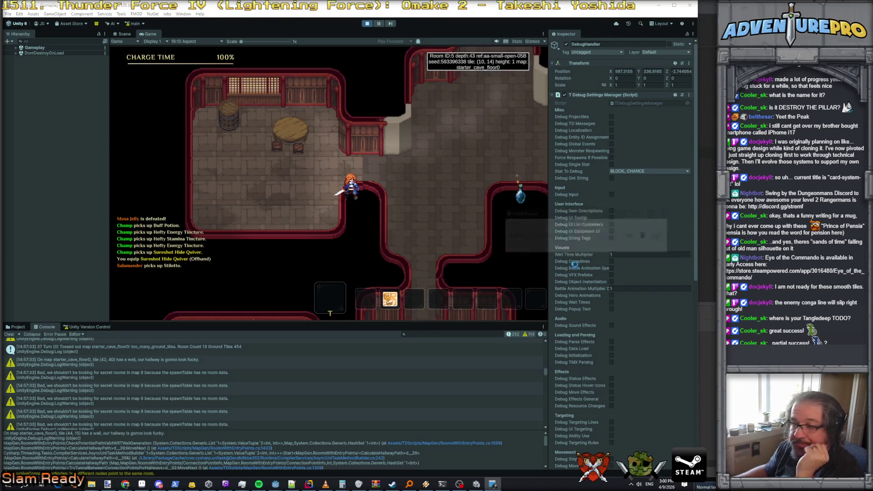
Check the tile (42, 40) warning and the 38 Turn rejection, then open the secret-room warning in Rider
{"action": "left_click", "coordinate": [197, 366]}
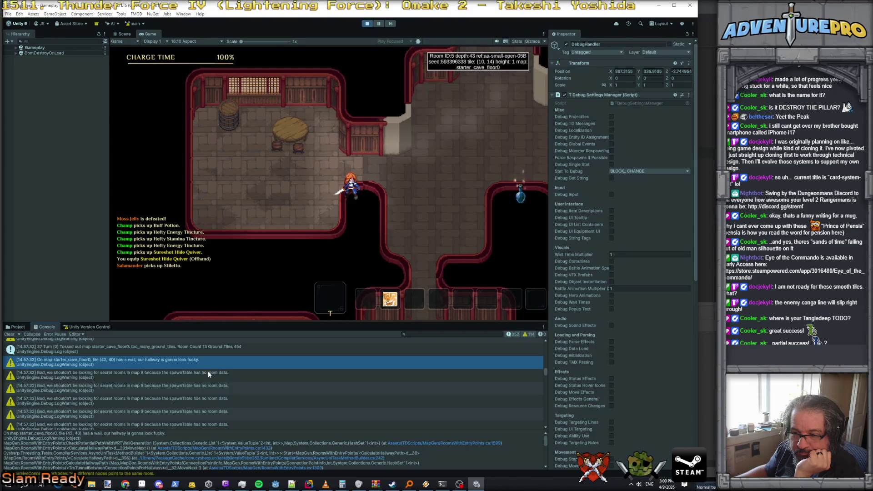
{"action": "scroll", "coordinate": [212, 375], "scroll_direction": "down", "scroll_amount": 5}
{"action": "left_click", "coordinate": [212, 372]}
{"action": "scroll", "coordinate": [238, 386], "scroll_direction": "down", "scroll_amount": 10}
{"action": "scroll", "coordinate": [236, 387], "scroll_direction": "up", "scroll_amount": 2}
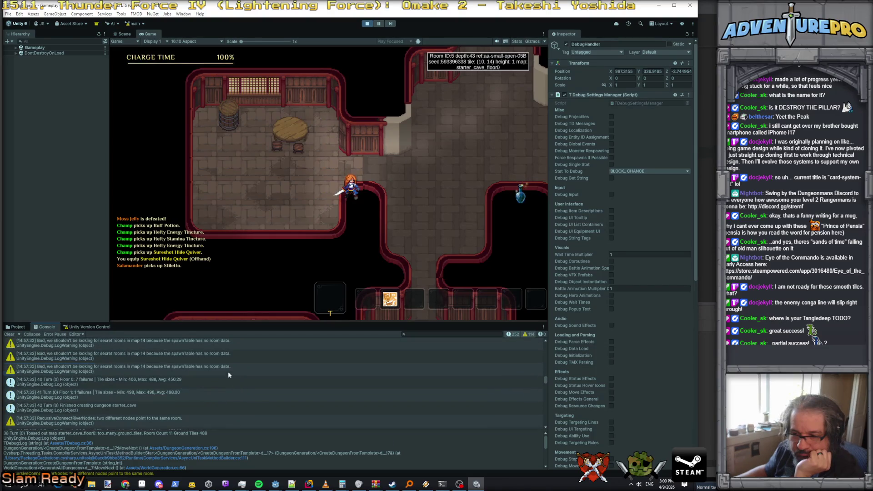
{"action": "double_click", "coordinate": [231, 373]}
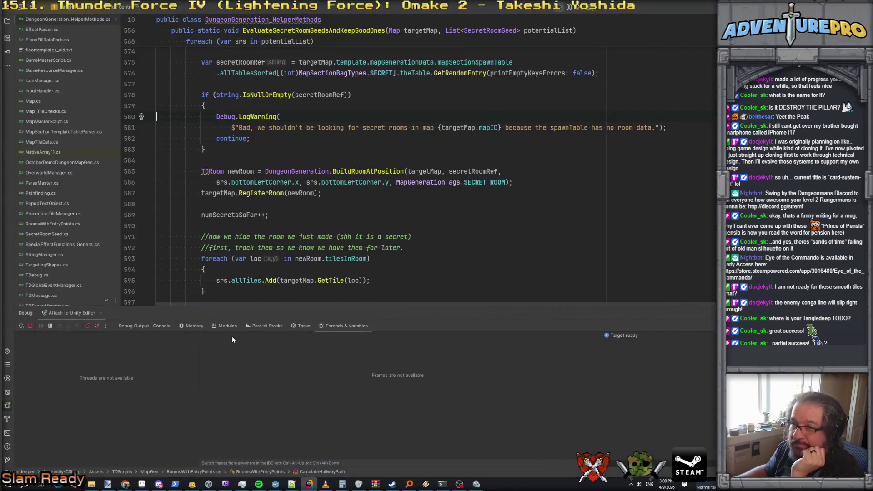
Comment out the empty-spawnTable secret-room warning call and its message line
{"action": "left_click", "coordinate": [201, 94]}
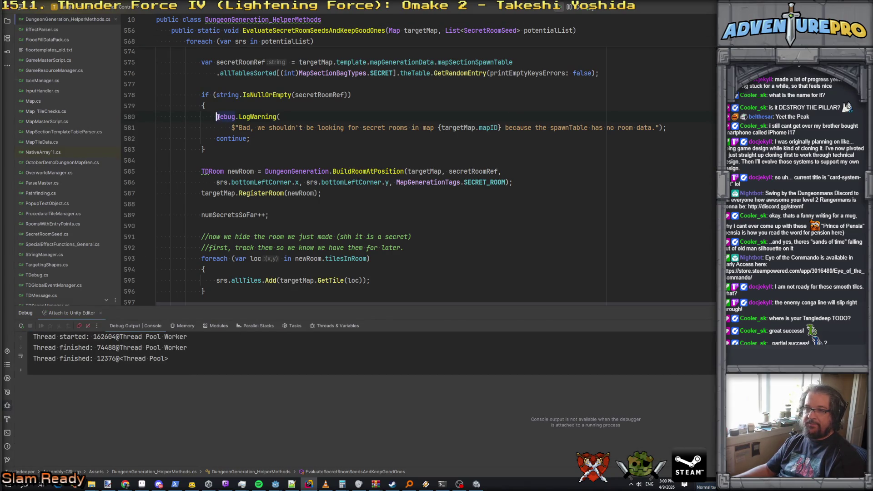
{"action": "key", "text": "ctrl+slash"}
{"action": "key", "text": "Down"}
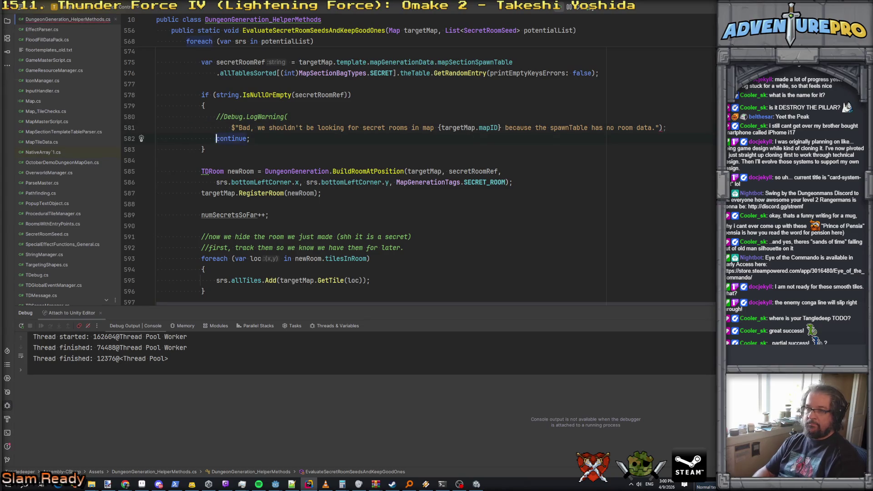
{"action": "key", "text": "Down"}
{"action": "key", "text": "ctrl+slash"}
{"action": "key", "text": "Up"}
{"action": "key", "text": "Up"}
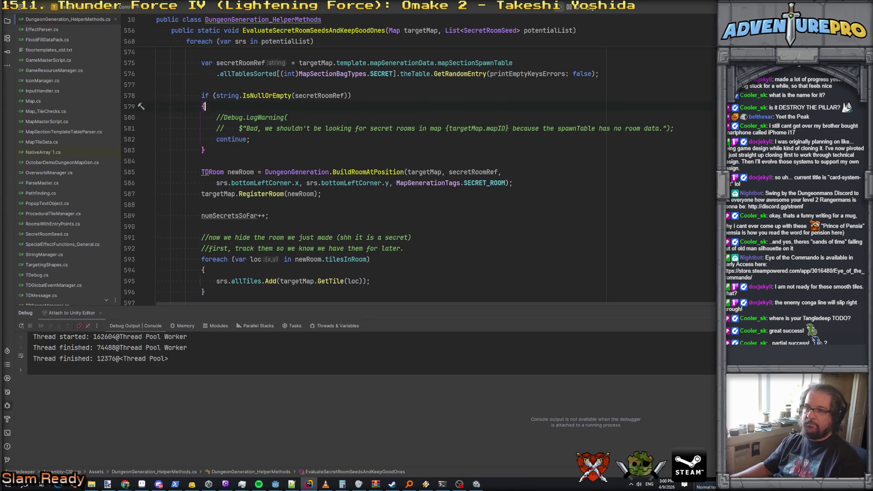
{"action": "scroll", "coordinate": [334, 220], "scroll_direction": "up", "scroll_amount": 4}
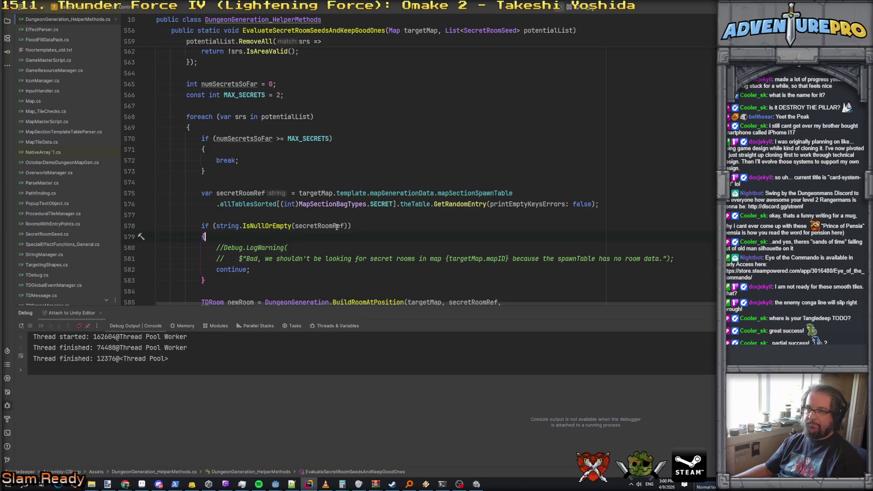
{"action": "scroll", "coordinate": [336, 228], "scroll_direction": "down", "scroll_amount": 2}
{"action": "scroll", "coordinate": [319, 229], "scroll_direction": "up", "scroll_amount": 2}
{"action": "scroll", "coordinate": [234, 273], "scroll_direction": "down", "scroll_amount": 1}
Replace the continue statement with break, then return to Unity
{"action": "double_click", "coordinate": [225, 238]}
{"action": "type", "text": "break"}
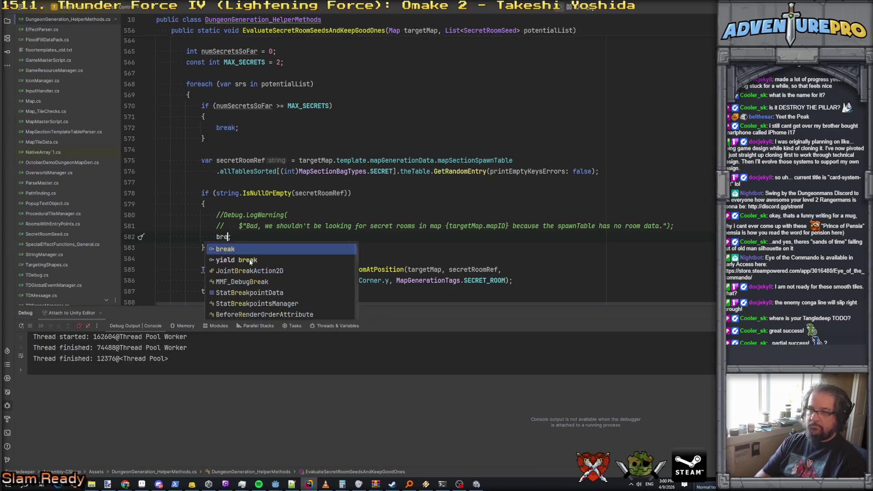
{"action": "left_click", "coordinate": [473, 160]}
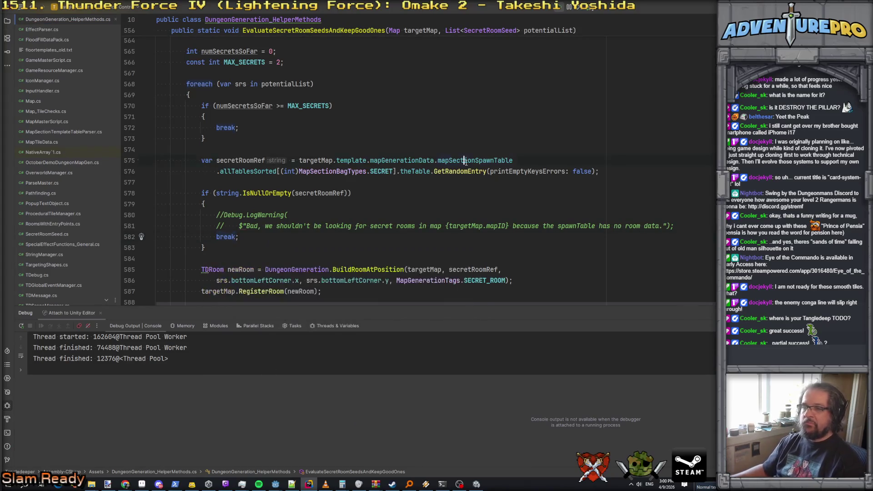
{"action": "scroll", "coordinate": [467, 163], "scroll_direction": "down", "scroll_amount": 3}
{"action": "scroll", "coordinate": [467, 162], "scroll_direction": "up", "scroll_amount": 2}
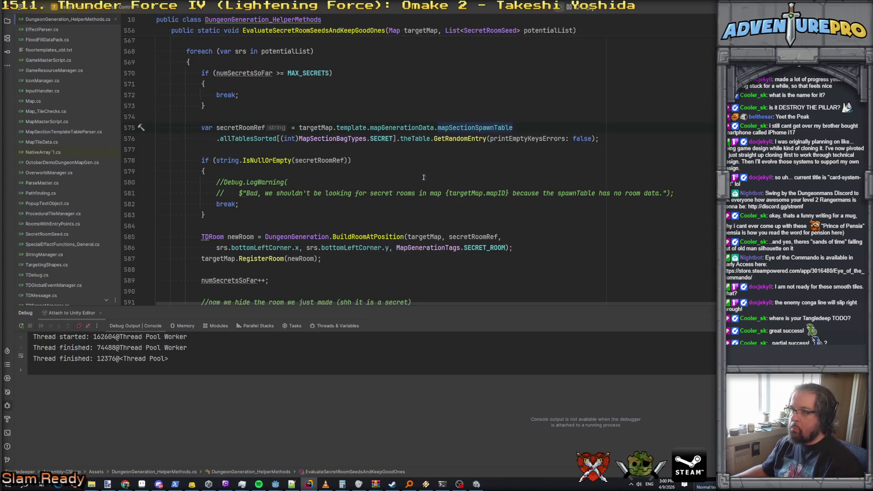
{"action": "scroll", "coordinate": [501, 121], "scroll_direction": "up", "scroll_amount": 1}
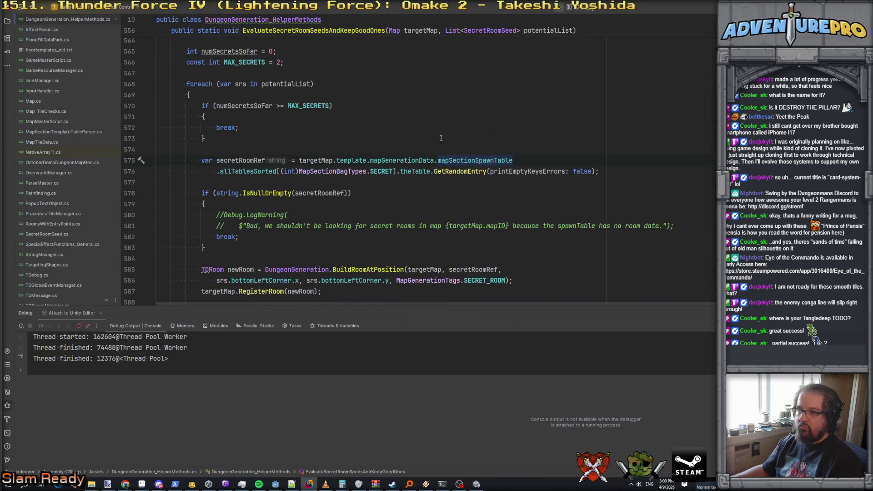
{"action": "scroll", "coordinate": [447, 136], "scroll_direction": "down", "scroll_amount": 4}
{"action": "scroll", "coordinate": [402, 155], "scroll_direction": "up", "scroll_amount": 13}
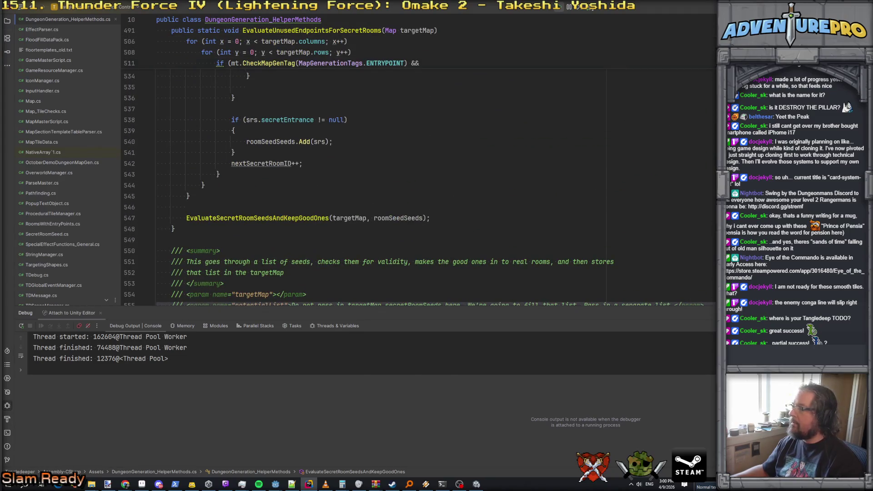
{"action": "left_click", "coordinate": [476, 484]}
Stop play mode, then restart it twice so the recompiled scripts load starter_cave_floor2
{"action": "left_click", "coordinate": [368, 24]}
{"action": "left_click", "coordinate": [367, 24]}
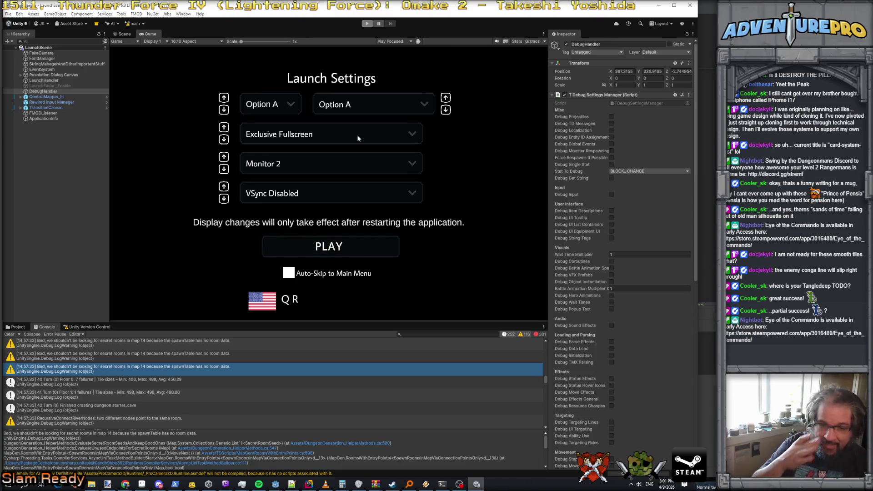
{"action": "left_click", "coordinate": [368, 24]}
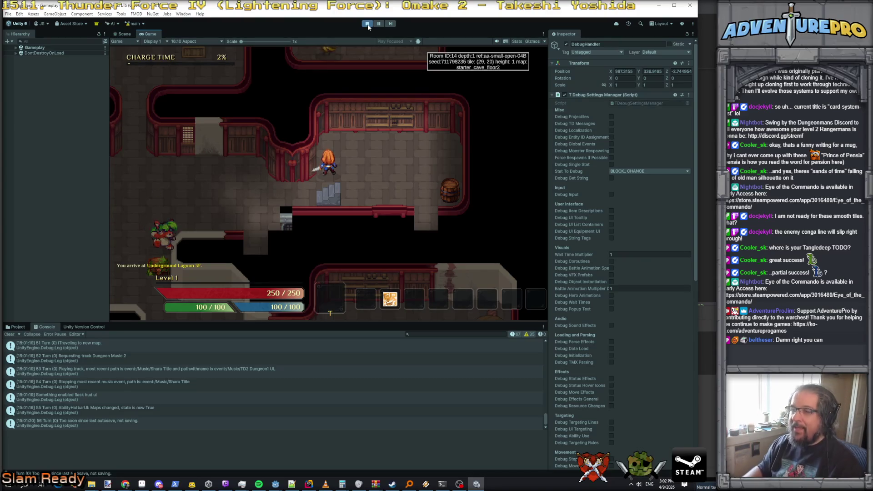
Finish the fight, put spare level-up points into Strength and accept the new passive
{"action": "key", "text": "Left"}
{"action": "key", "text": "Left"}
{"action": "key", "text": "grave"}
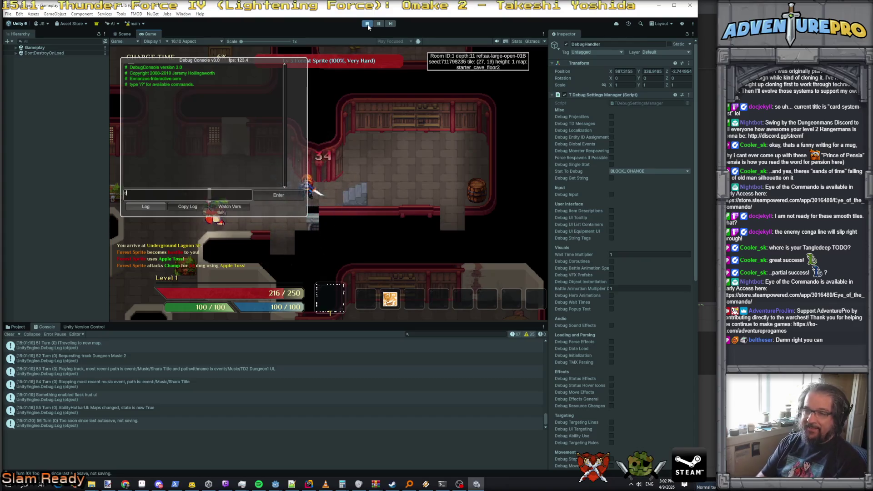
{"action": "key", "text": "Return"}
{"action": "key", "text": "Up"}
{"action": "key", "text": "Up"}
{"action": "key", "text": "Up"}
{"action": "key", "text": "Return"}
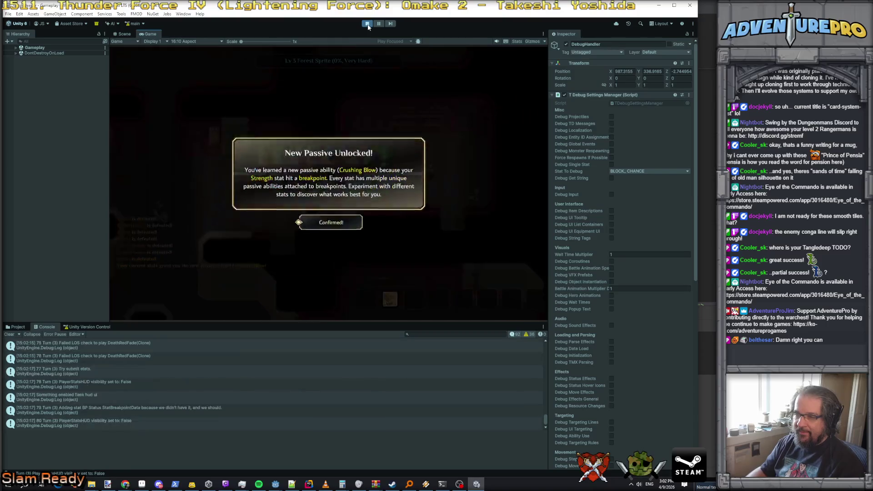
{"action": "key", "text": "Return"}
Pick up the Medium Mint Tonic and Training Sword, then equip the Studded Vest
{"action": "key", "text": "KP_7"}
{"action": "key", "text": "Left"}
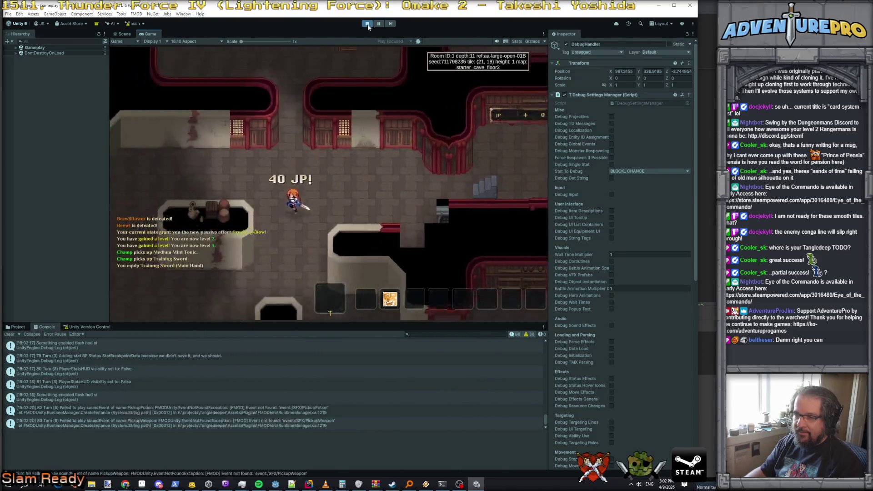
{"action": "key", "text": "KP_7"}
{"action": "key", "text": "Left"}
{"action": "key", "text": "Left"}
{"action": "key", "text": "Left"}
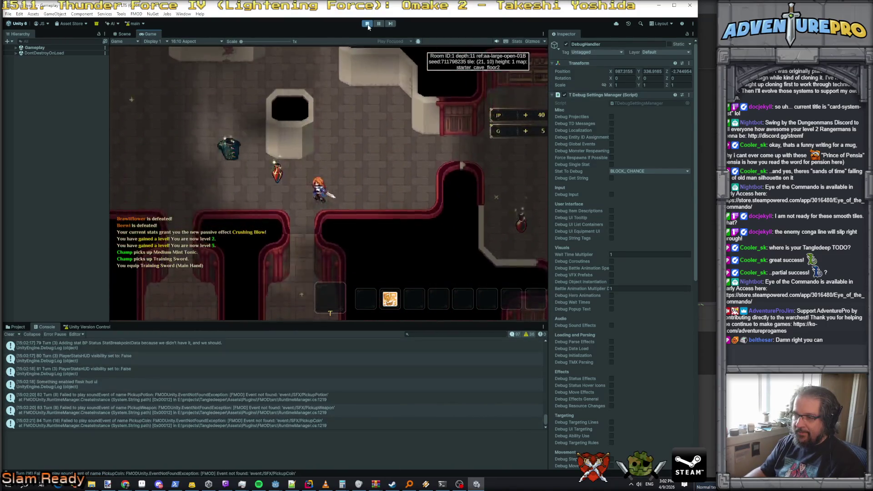
{"action": "key", "text": "KP_3"}
{"action": "key", "text": "Right"}
{"action": "key", "text": "Right"}
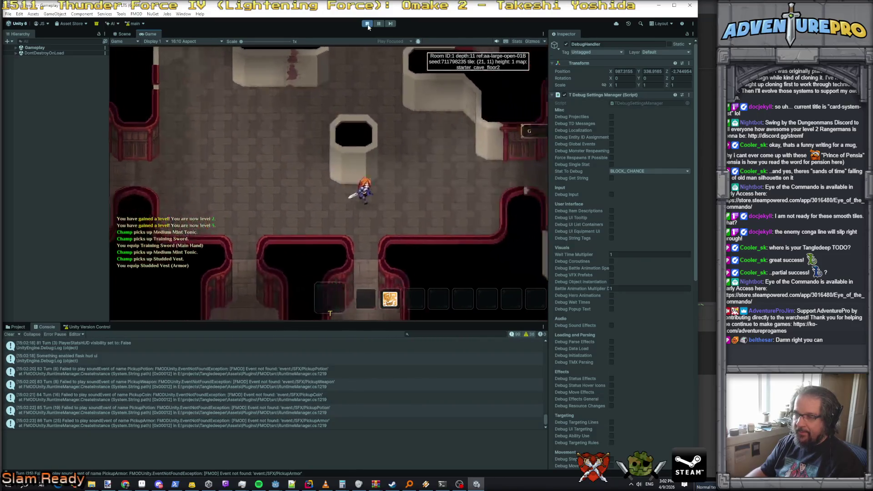
Walk into the next room collecting gold, then down the corridor into another room
{"action": "key", "text": "Right"}
{"action": "key", "text": "Right"}
{"action": "key", "text": "Right"}
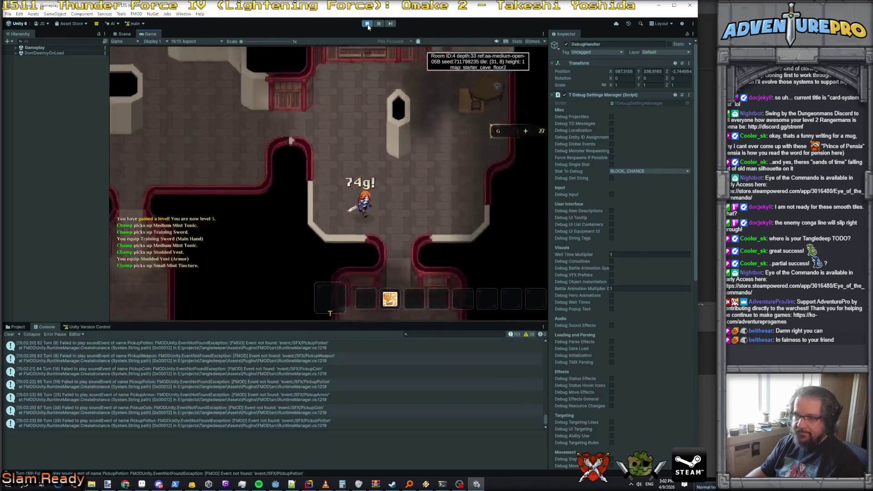
{"action": "key", "text": "KP_3"}
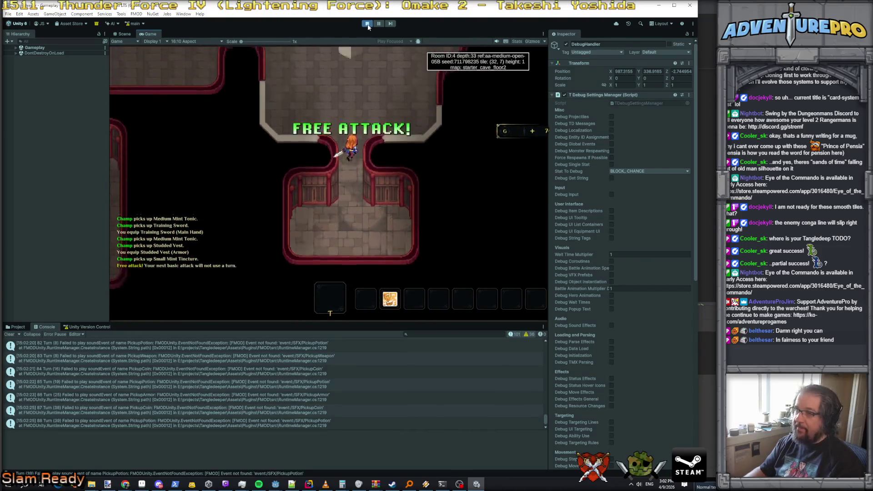
{"action": "key", "text": "KP_7"}
{"action": "key", "text": "KP_7"}
{"action": "key", "text": "Up"}
{"action": "key", "text": "Up"}
{"action": "key", "text": "Up"}
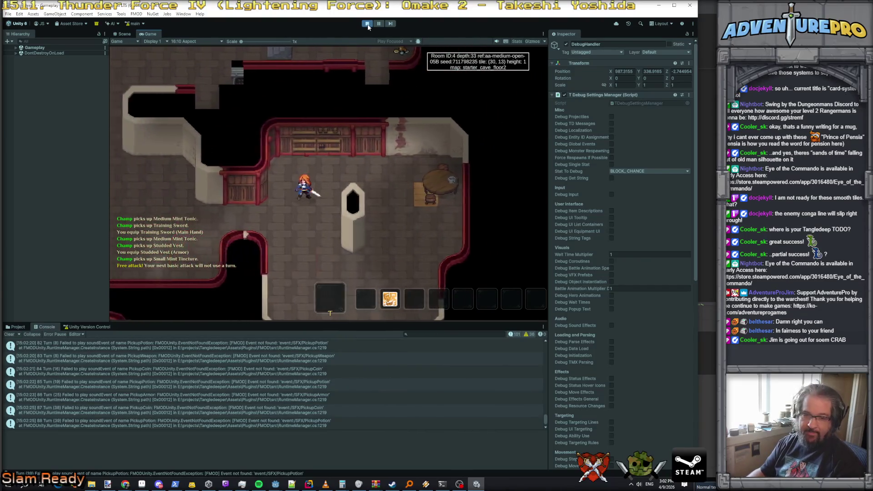
{"action": "key", "text": "Left"}
{"action": "key", "text": "Left"}
{"action": "key", "text": "Left"}
Head west into Room 5, then right into Room 1 and up to a new area
{"action": "key", "text": "KP_1"}
{"action": "key", "text": "KP_1"}
{"action": "key", "text": "KP_1"}
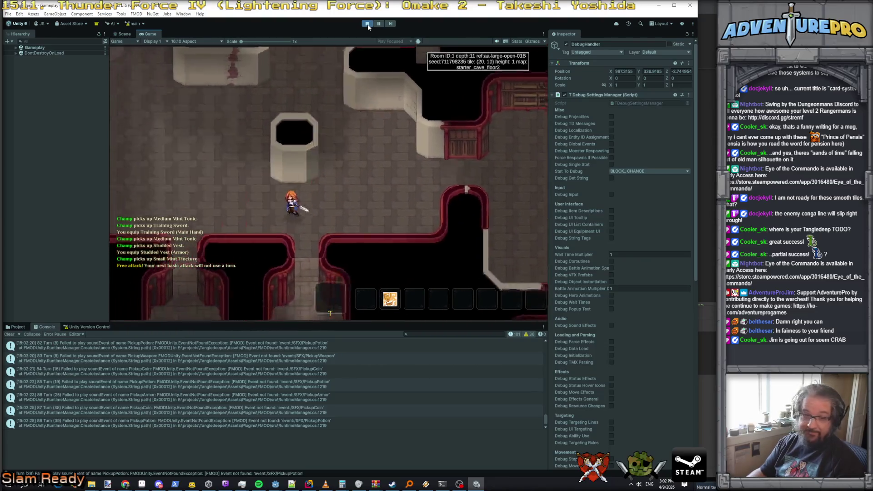
{"action": "key", "text": "Left"}
{"action": "key", "text": "Left"}
{"action": "key", "text": "Left"}
{"action": "key", "text": "KP_7"}
{"action": "key", "text": "KP_7"}
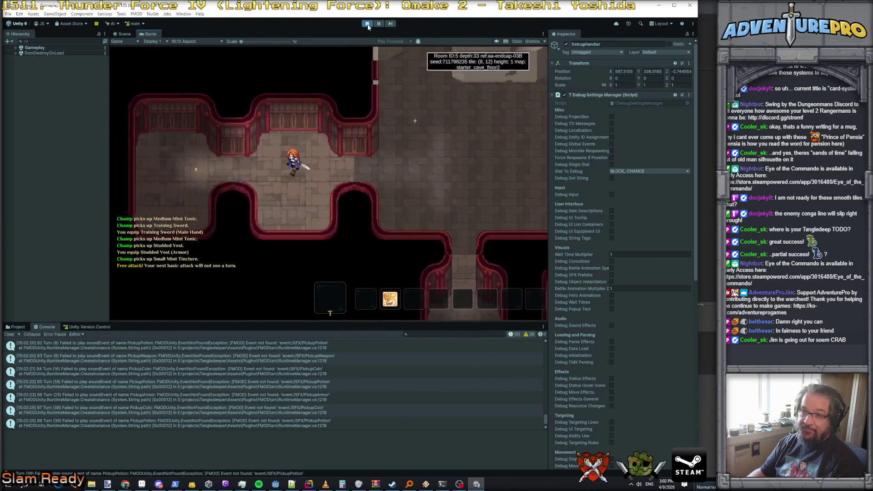
{"action": "key", "text": "Right"}
{"action": "key", "text": "Right"}
{"action": "key", "text": "Right"}
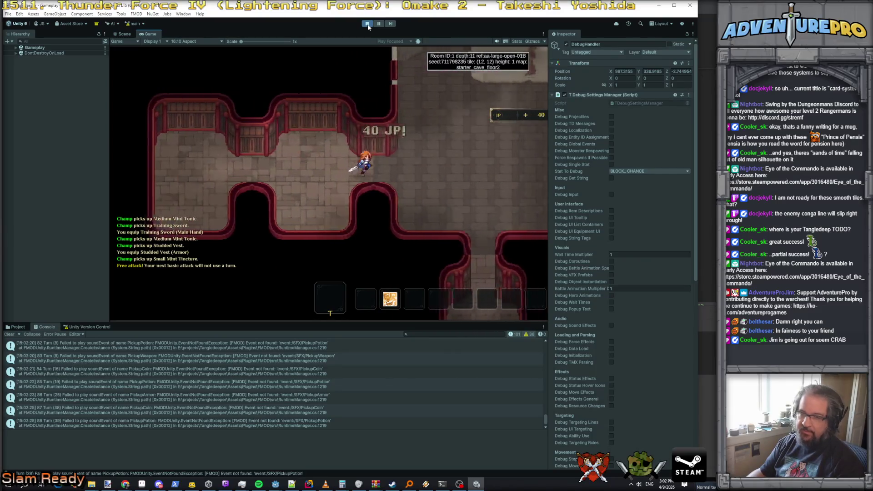
{"action": "key", "text": "KP_9"}
{"action": "key", "text": "KP_9"}
{"action": "key", "text": "KP_9"}
{"action": "key", "text": "Up"}
{"action": "key", "text": "Up"}
{"action": "key", "text": "Up"}
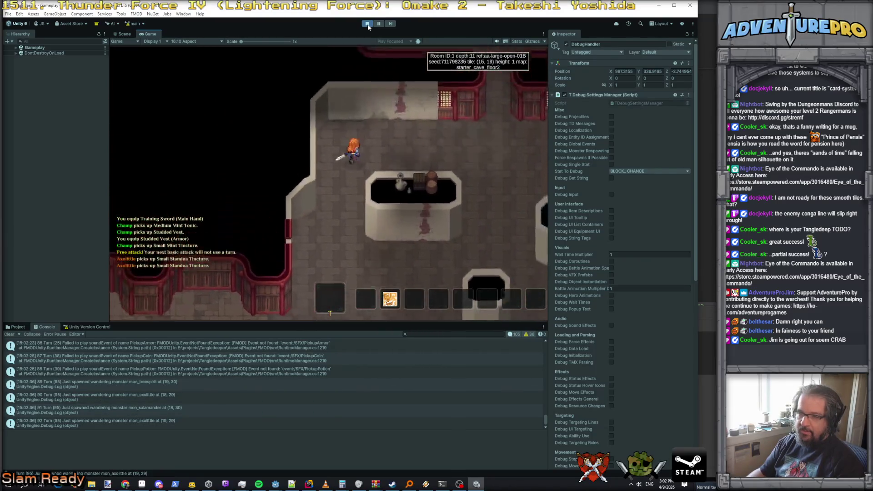
Scroll the Console to the map-generation warnings and show a tossed-out map entry's stack trace
{"action": "scroll", "coordinate": [275, 383], "scroll_direction": "up", "scroll_amount": 10}
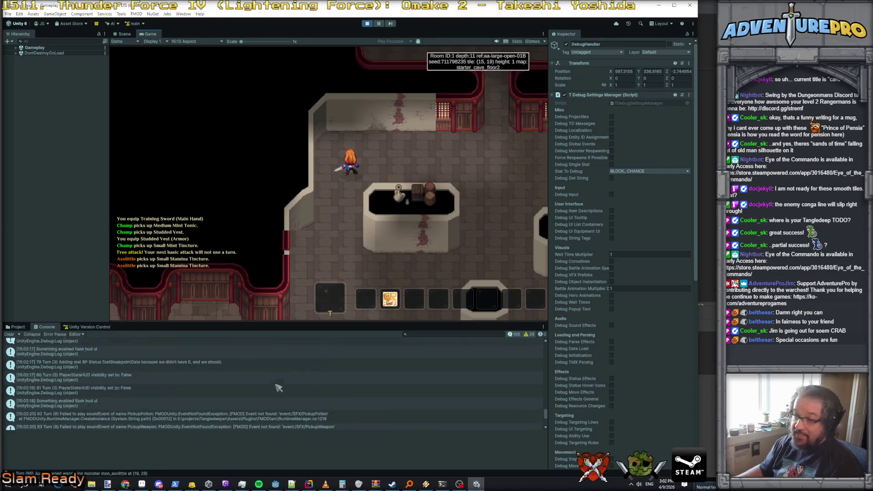
{"action": "scroll", "coordinate": [275, 386], "scroll_direction": "up", "scroll_amount": 10}
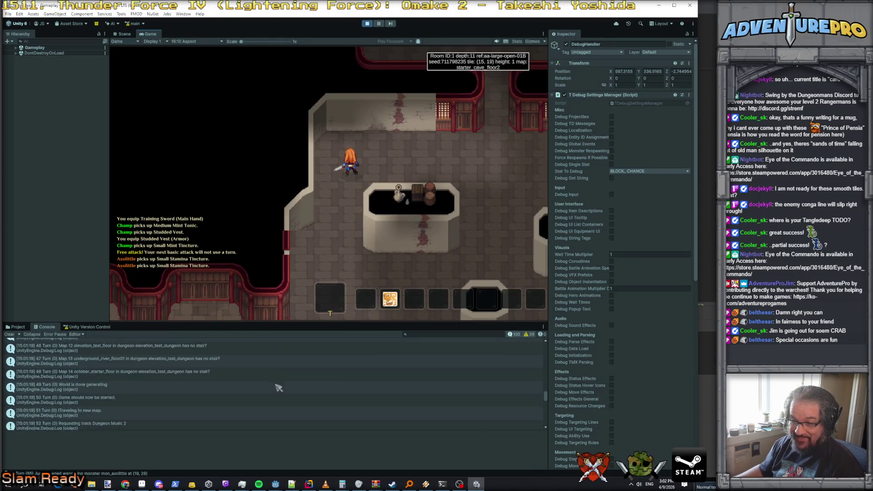
{"action": "scroll", "coordinate": [222, 410], "scroll_direction": "down", "scroll_amount": 5}
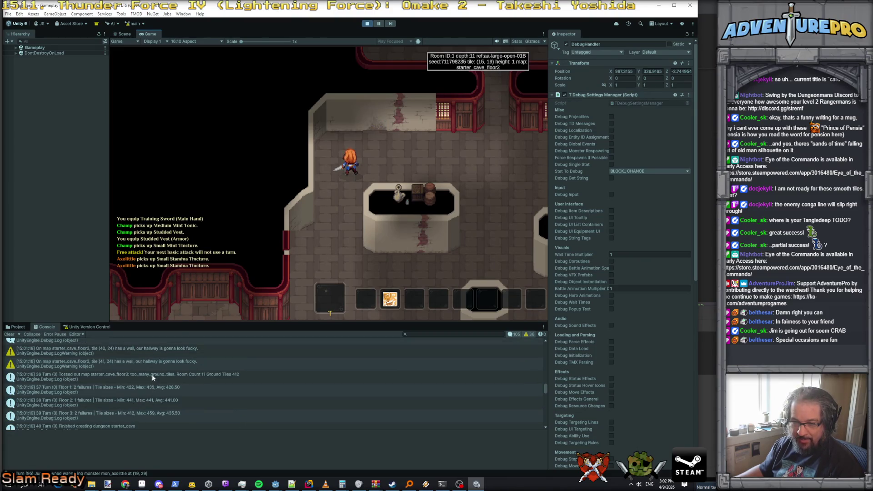
{"action": "scroll", "coordinate": [149, 376], "scroll_direction": "up", "scroll_amount": 3}
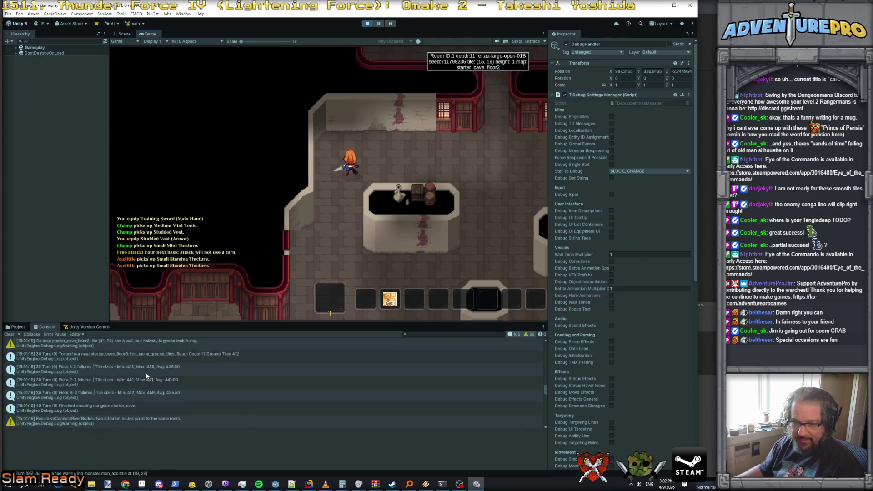
{"action": "scroll", "coordinate": [146, 376], "scroll_direction": "up", "scroll_amount": 5}
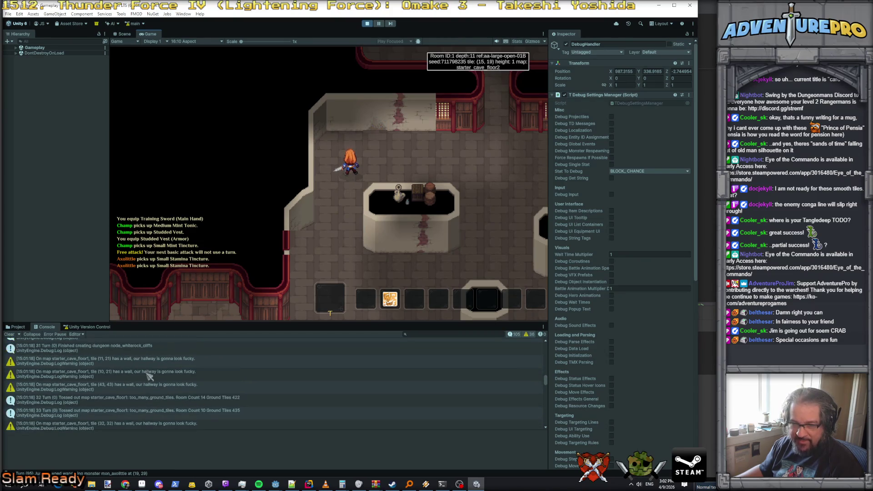
{"action": "left_click", "coordinate": [149, 403]}
Show the stack traces for the hallway wall warnings at tiles (32, 32) and (11, 27)
{"action": "scroll", "coordinate": [148, 397], "scroll_direction": "down", "scroll_amount": 1}
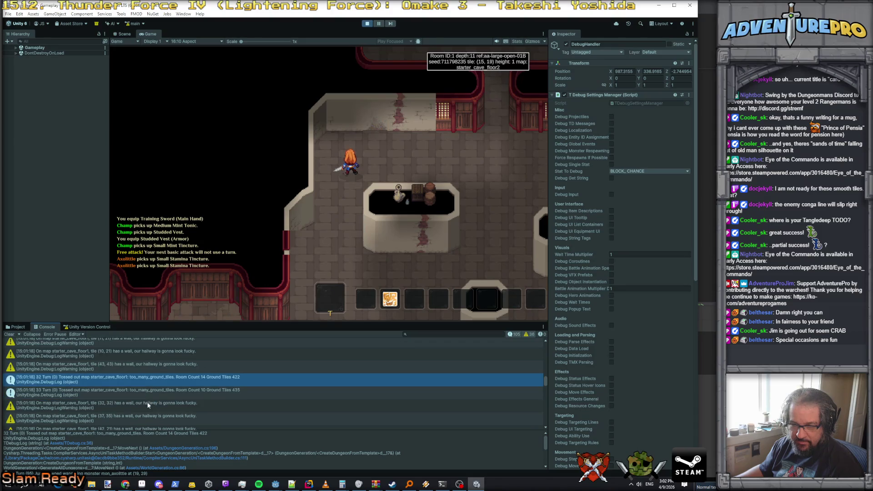
{"action": "left_click", "coordinate": [150, 404]}
{"action": "scroll", "coordinate": [151, 406], "scroll_direction": "down", "scroll_amount": 3}
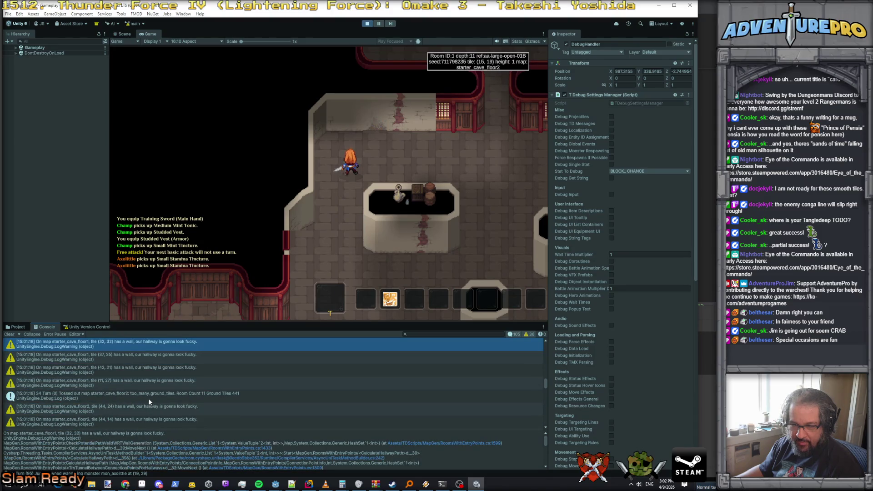
{"action": "left_click", "coordinate": [147, 385]}
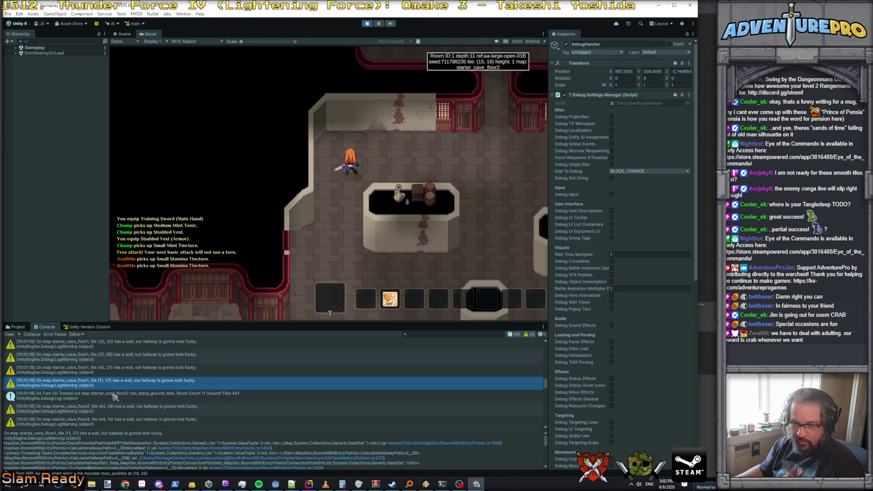
{"action": "key", "text": "Right"}
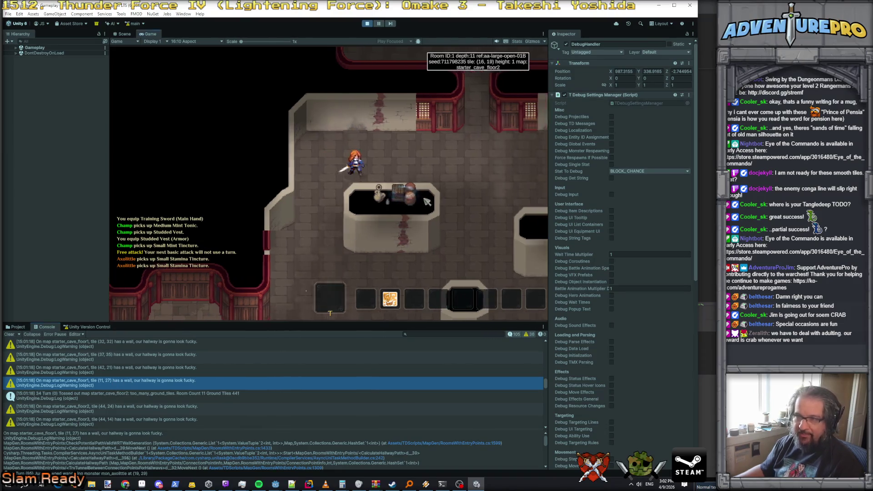
Load the starter_cave_floor1 map from the debug console and run detonate on nearby enemies
{"action": "key", "text": "grave"}
{"action": "key", "text": "BackSpace"}
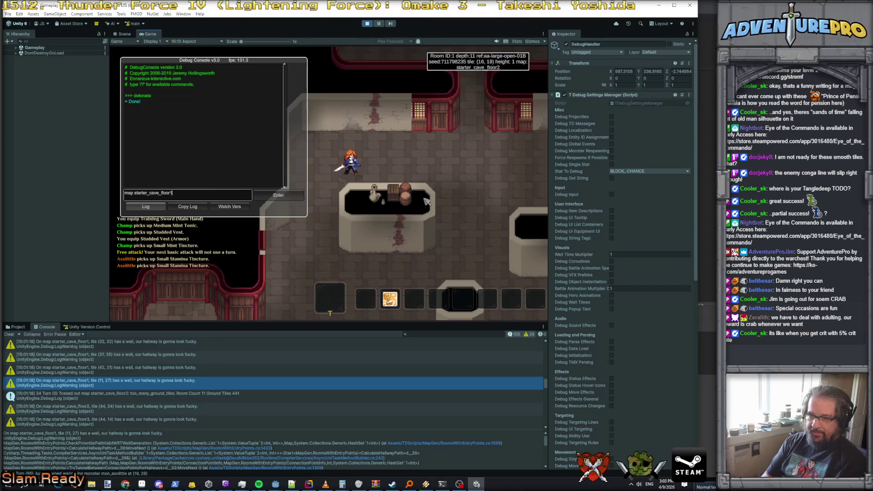
{"action": "key", "text": "Return"}
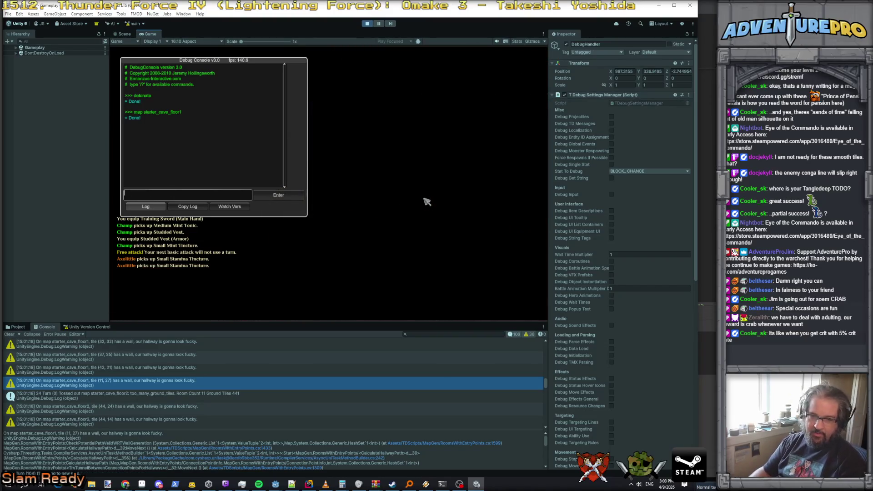
{"action": "key", "text": "grave"}
{"action": "key", "text": "grave"}
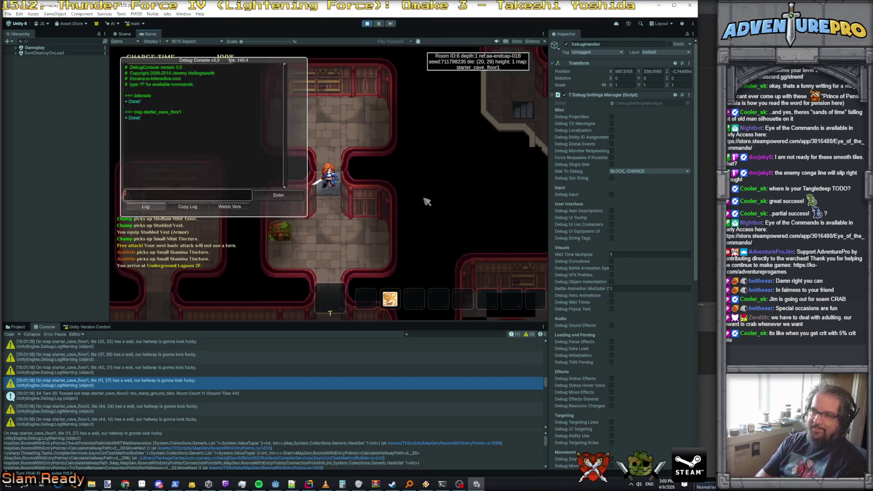
{"action": "type", "text": "detonate"}
{"action": "key", "text": "Return"}
{"action": "key", "text": "grave"}
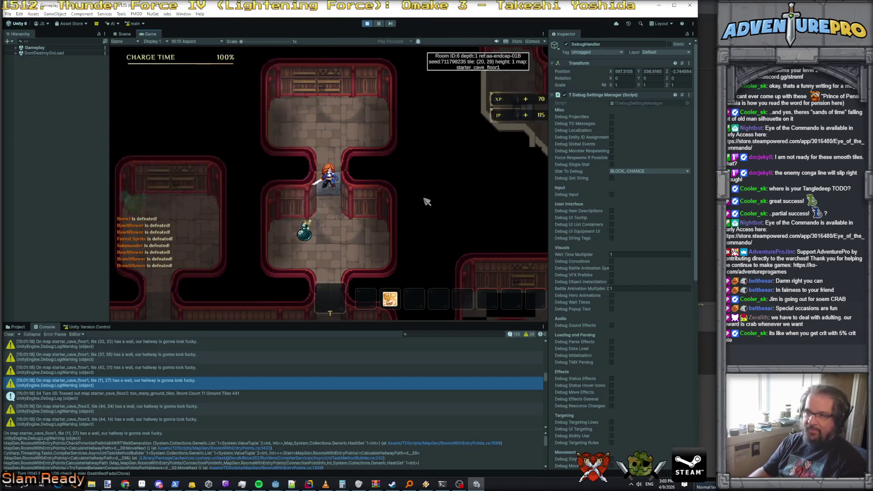
Walk the hero through room 1, collecting the Buff Potion, tonic, gold and Sorcerer Robe
{"action": "key", "text": "Down"}
{"action": "key", "text": "Down"}
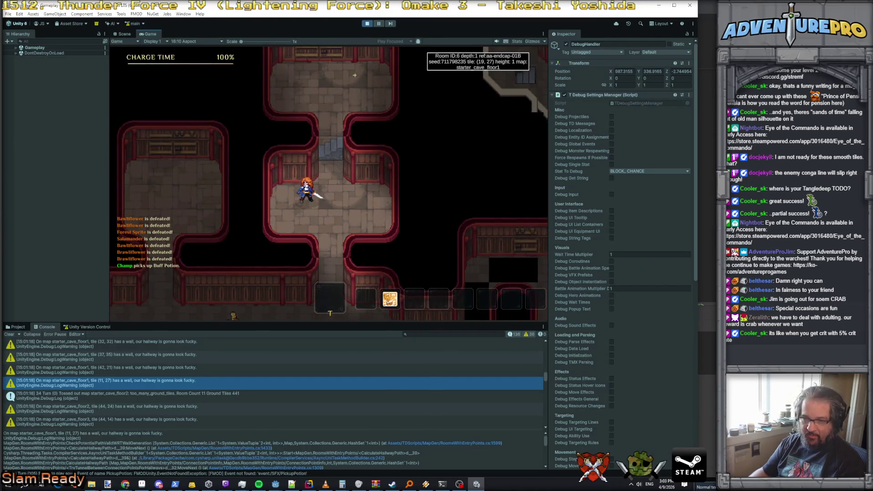
{"action": "key", "text": "Right"}
{"action": "key", "text": "Down"}
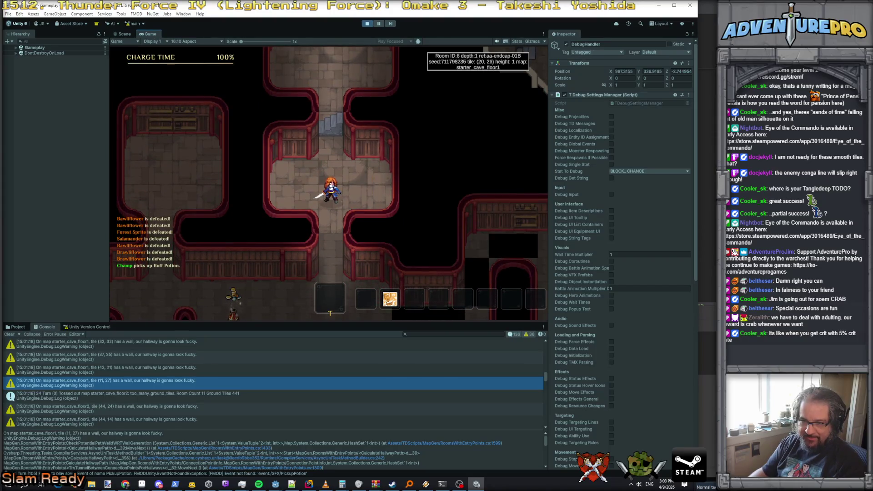
{"action": "key", "text": "Up"}
{"action": "key", "text": "Up"}
{"action": "key", "text": "Up"}
{"action": "key", "text": "Left"}
{"action": "key", "text": "Left"}
{"action": "key", "text": "Left"}
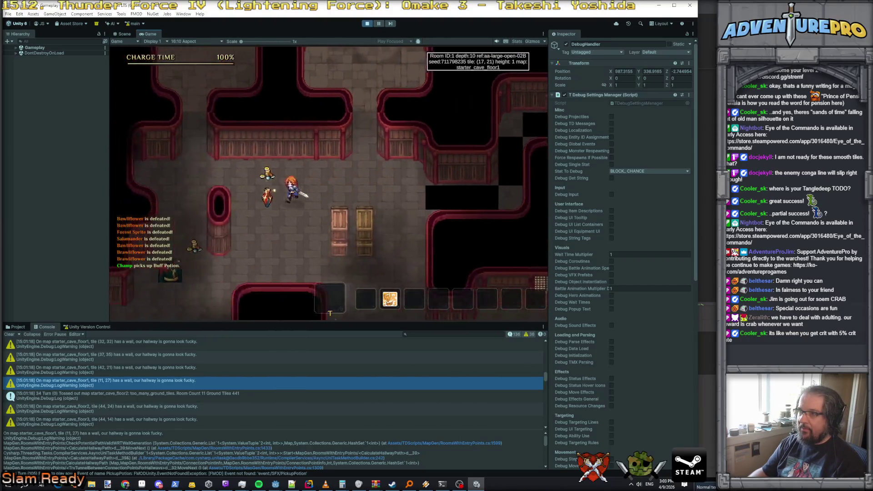
{"action": "key", "text": "Left"}
{"action": "key", "text": "Left"}
{"action": "key", "text": "Up"}
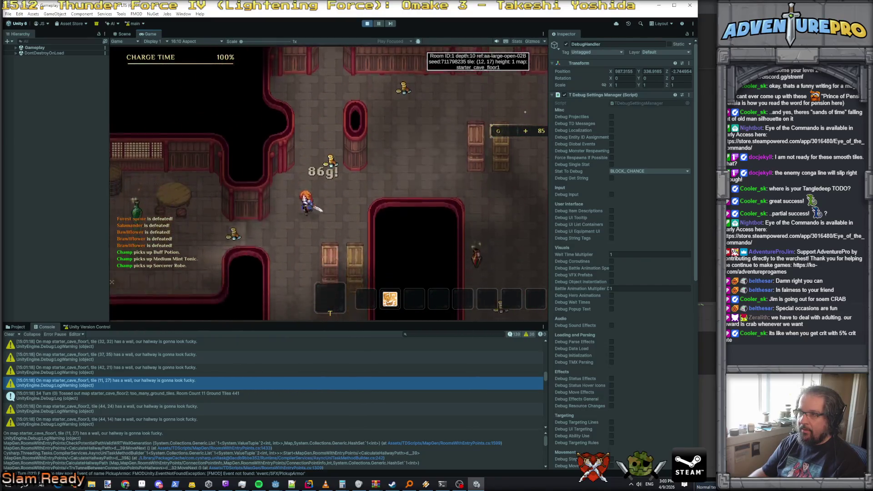
{"action": "key", "text": "Up"}
{"action": "key", "text": "Up"}
{"action": "key", "text": "Up"}
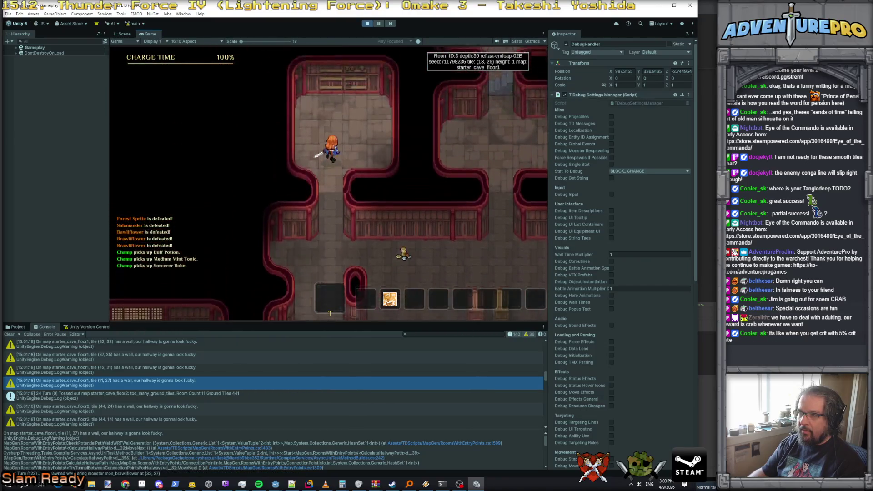
{"action": "key", "text": "Up"}
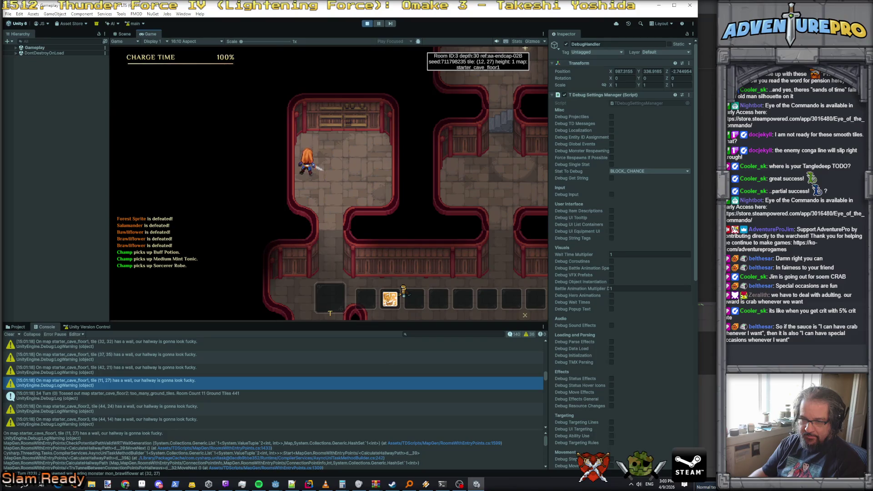
Turn on noclip mode through the in-game debug console
{"action": "key", "text": "grave"}
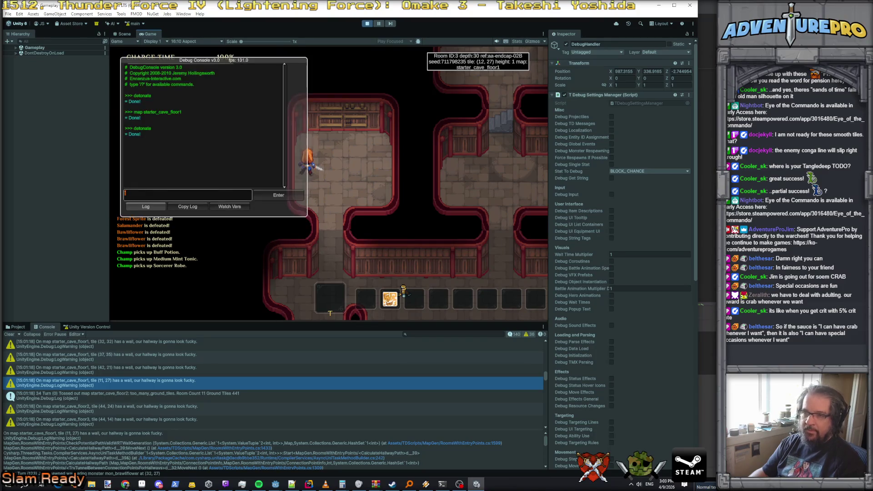
{"action": "type", "text": "nto"}
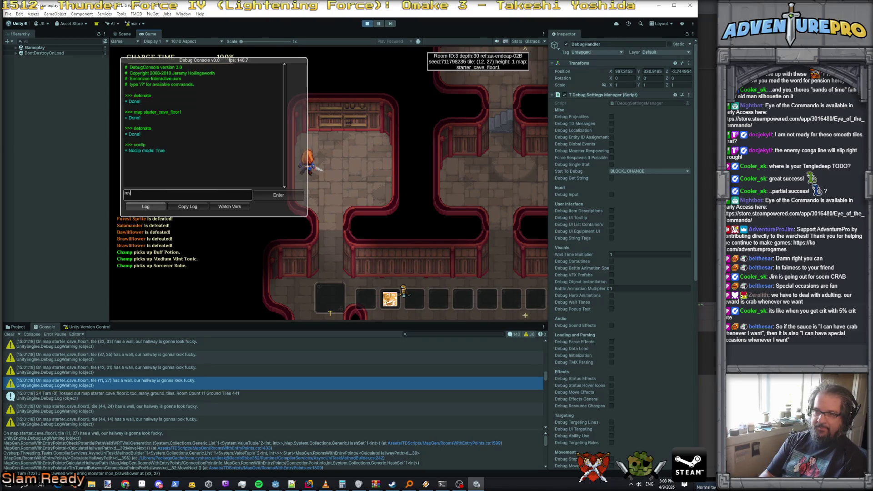
{"action": "key", "text": "Return"}
{"action": "key", "text": "grave"}
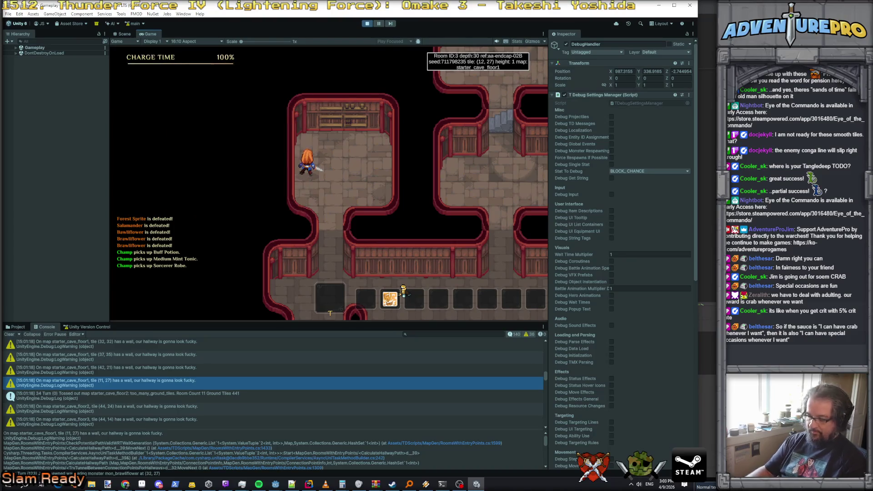
{"action": "key", "text": "Left"}
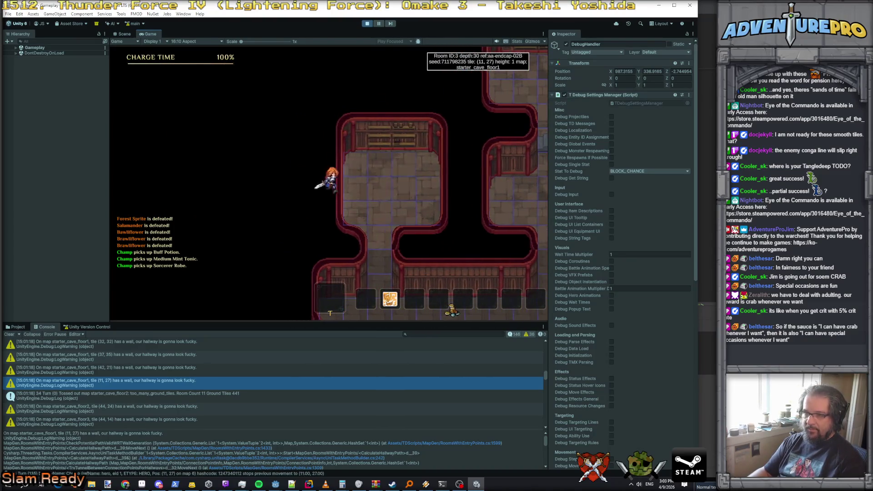
Walk up-left collecting gold and the Hefty Stamina Tincture, reaching the corridor at (12, 10)
{"action": "key", "text": "Up"}
{"action": "key", "text": "Up"}
{"action": "key", "text": "Up"}
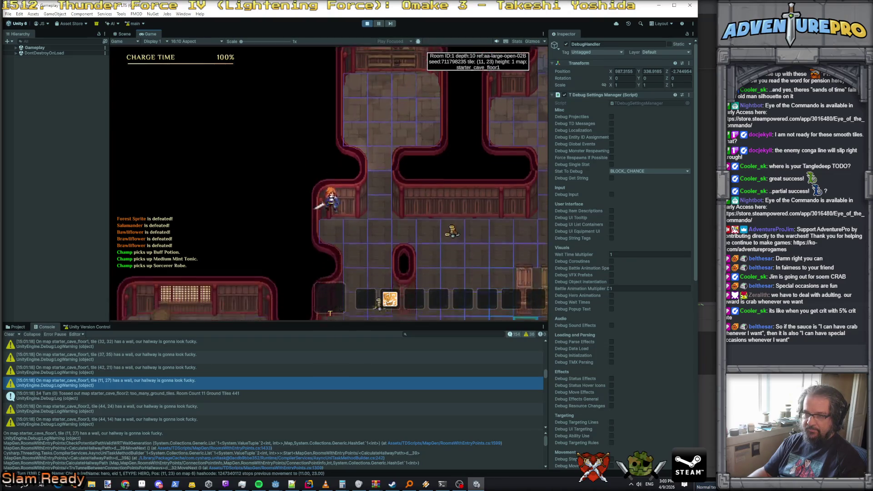
{"action": "key", "text": "Up"}
{"action": "key", "text": "Up"}
{"action": "key", "text": "Up"}
{"action": "key", "text": "Left"}
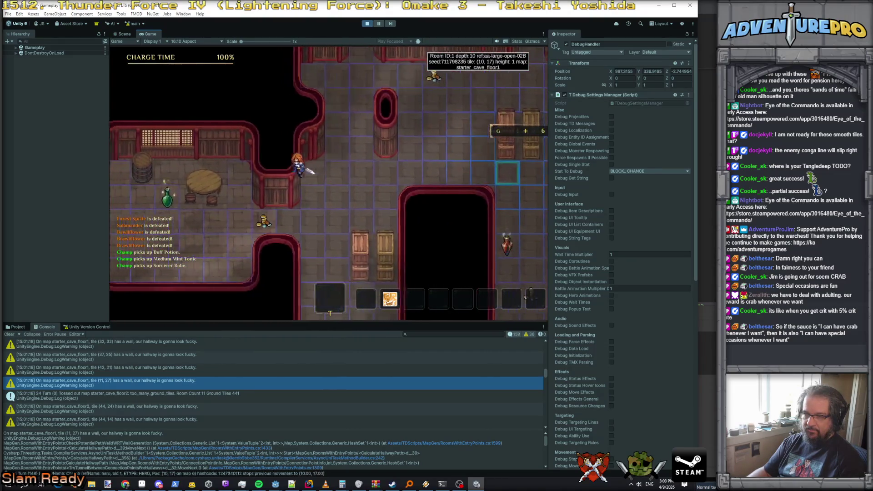
{"action": "key", "text": "Left"}
{"action": "key", "text": "Left"}
{"action": "key", "text": "Left"}
{"action": "key", "text": "Up"}
{"action": "key", "text": "Up"}
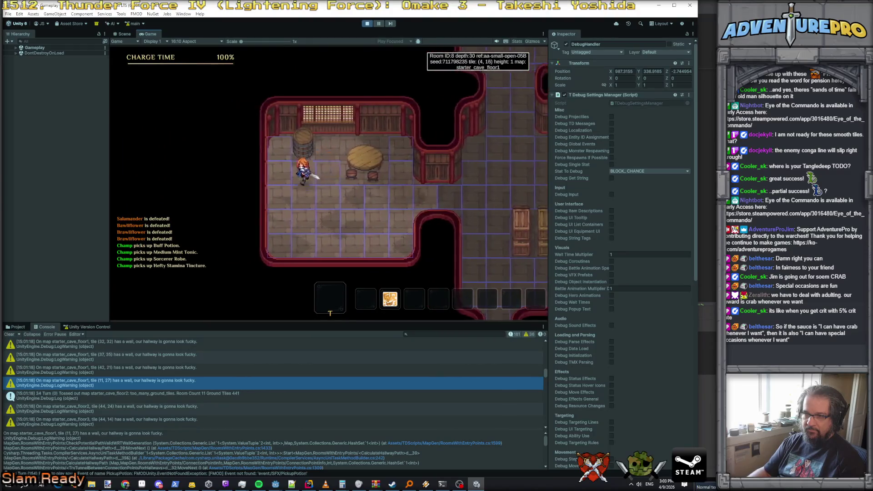
{"action": "key", "text": "Up"}
{"action": "key", "text": "Up"}
{"action": "key", "text": "Right"}
{"action": "key", "text": "Right"}
{"action": "key", "text": "Right"}
{"action": "key", "text": "Right"}
{"action": "key", "text": "Right"}
{"action": "key", "text": "Up"}
{"action": "key", "text": "Up"}
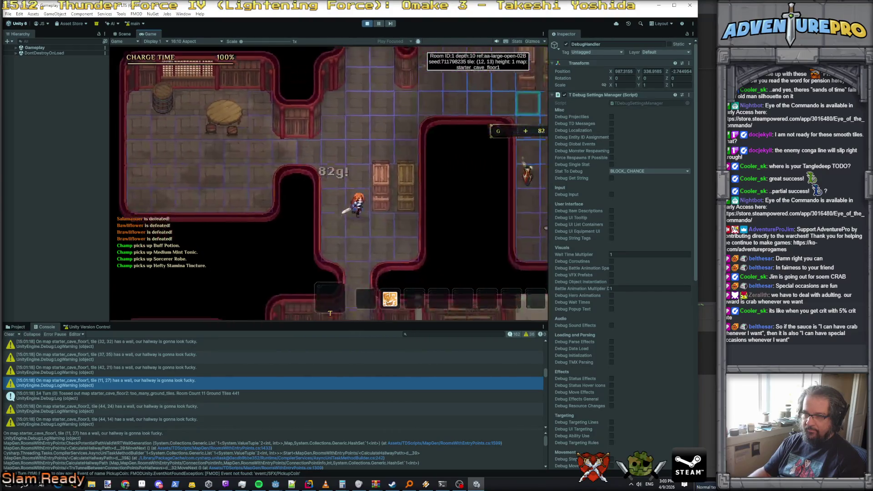
Pass through the room at (11, 3), pick up the Javelin and defeat the Brawlflower
{"action": "key", "text": "Up"}
{"action": "key", "text": "Up"}
{"action": "key", "text": "Up"}
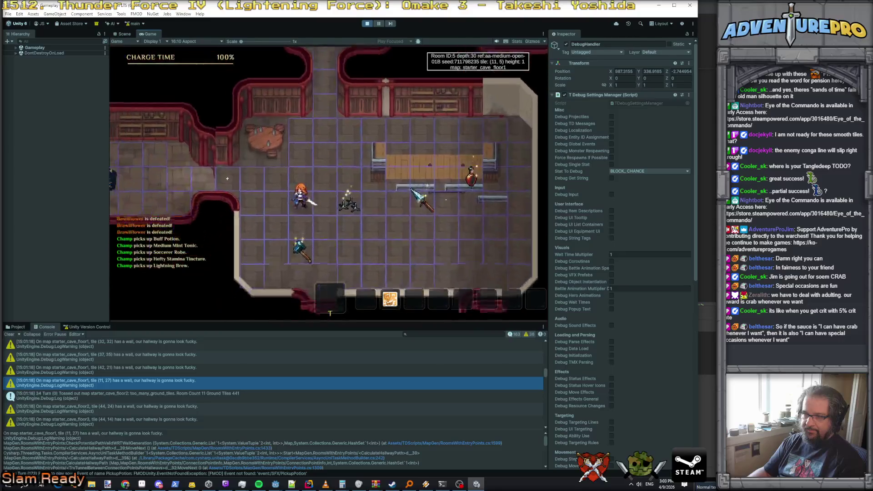
{"action": "key", "text": "Left"}
{"action": "key", "text": "Down"}
{"action": "key", "text": "Down"}
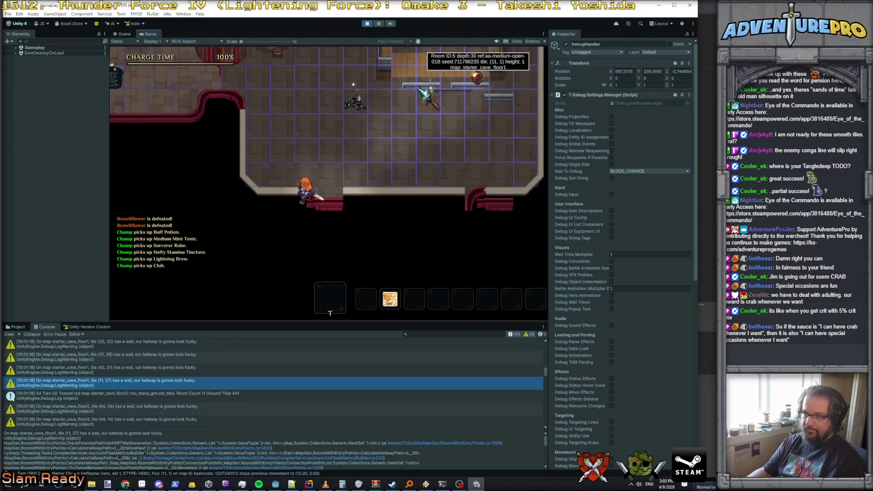
{"action": "key", "text": "Down"}
{"action": "key", "text": "Down"}
{"action": "key", "text": "Down"}
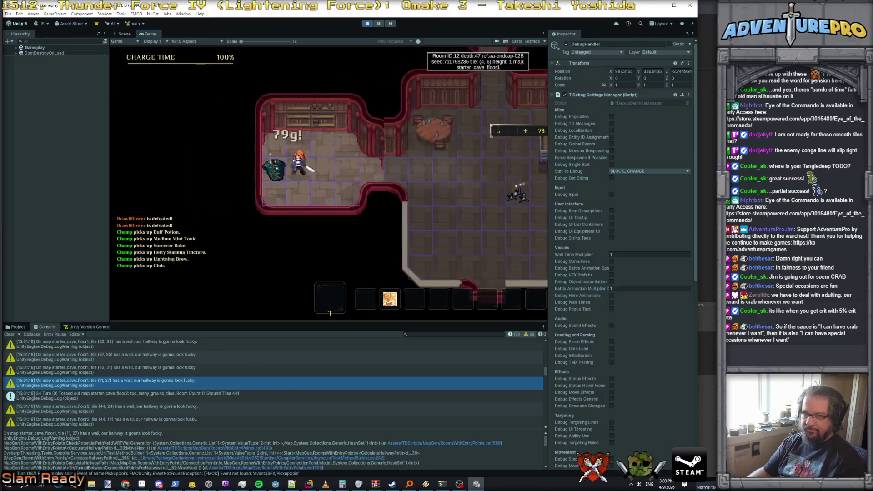
{"action": "key", "text": "Right"}
{"action": "key", "text": "Right"}
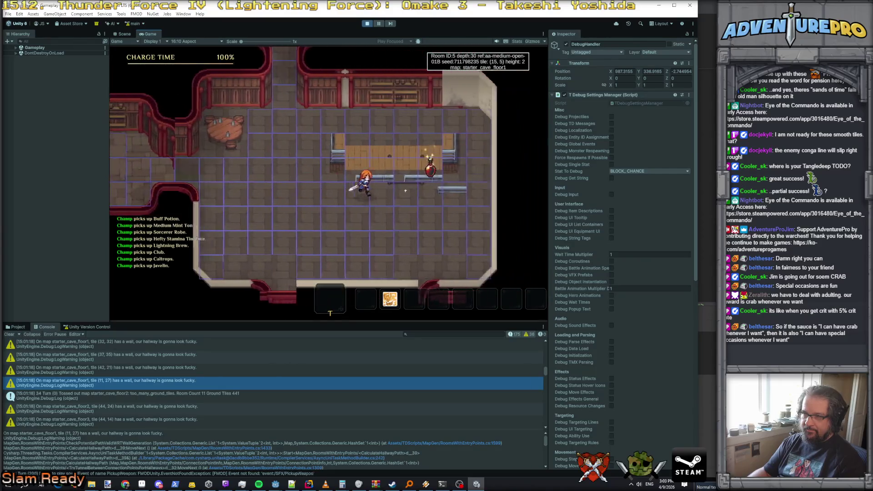
{"action": "key", "text": "Down"}
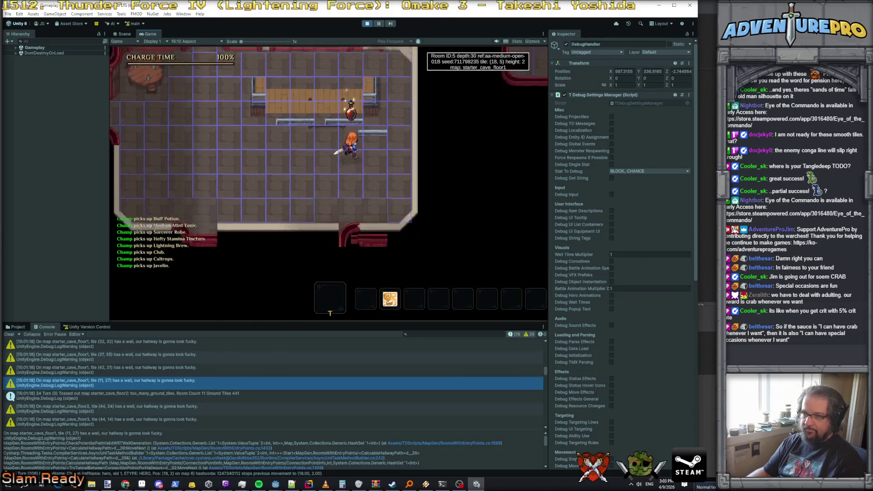
{"action": "key", "text": "Up"}
{"action": "key", "text": "Up"}
{"action": "key", "text": "Up"}
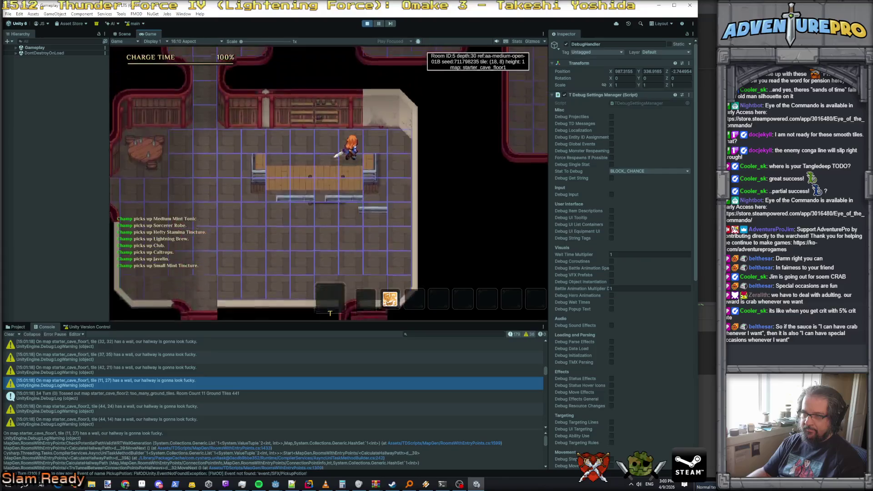
{"action": "key", "text": "Right"}
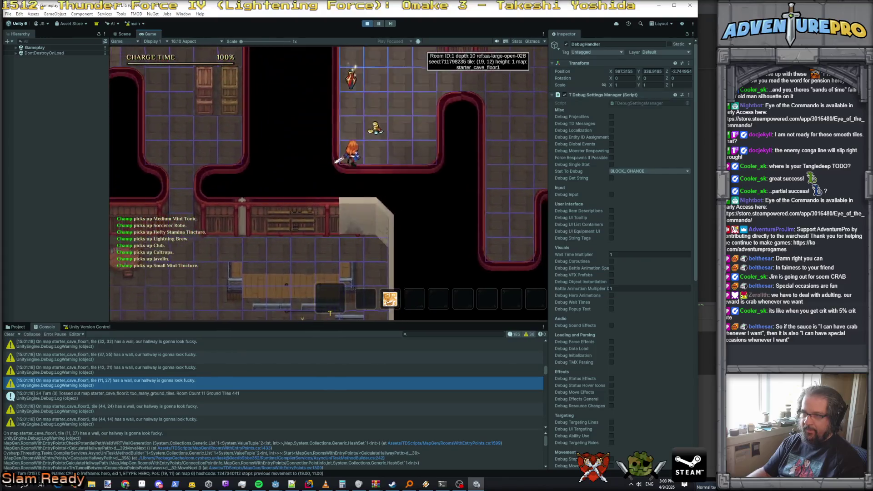
{"action": "key", "text": "Down"}
{"action": "key", "text": "Down"}
{"action": "key", "text": "Down"}
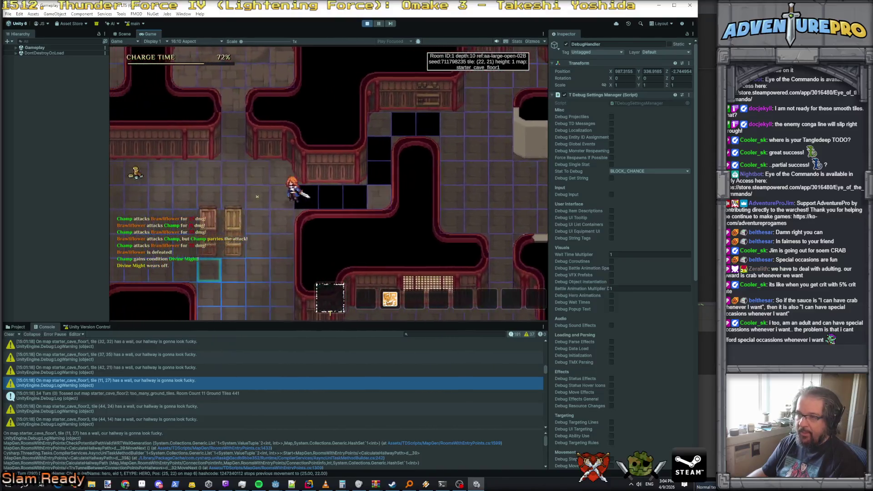
Walk up the corridor into the room at (29, 28), then back down to (26, 23)
{"action": "key", "text": "Right"}
{"action": "key", "text": "Right"}
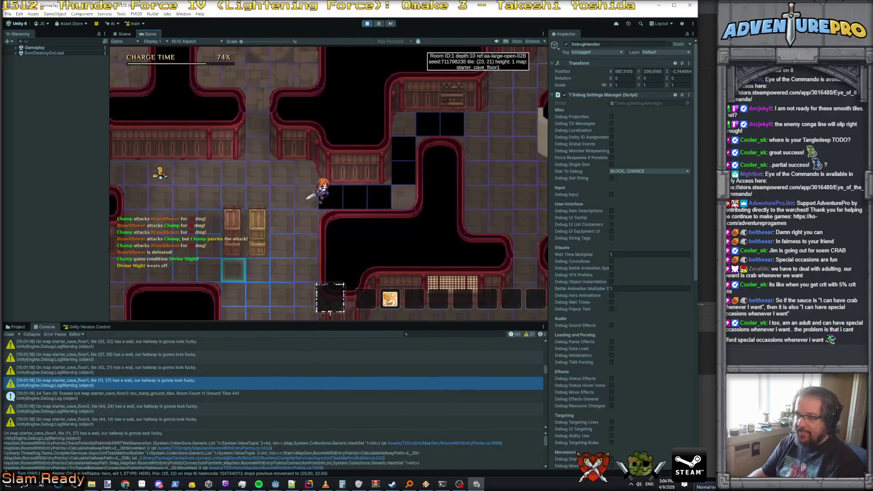
{"action": "key", "text": "Up"}
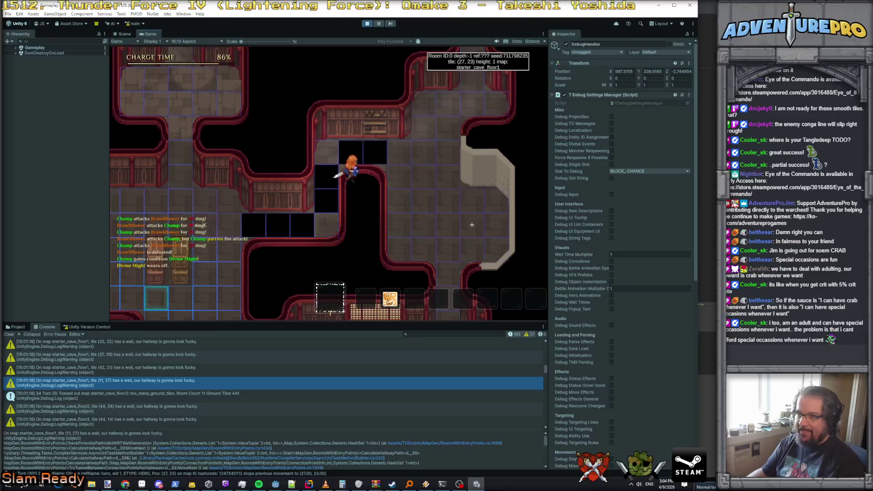
{"action": "key", "text": "Up"}
{"action": "key", "text": "Up"}
{"action": "key", "text": "Up"}
{"action": "key", "text": "Right"}
{"action": "key", "text": "Right"}
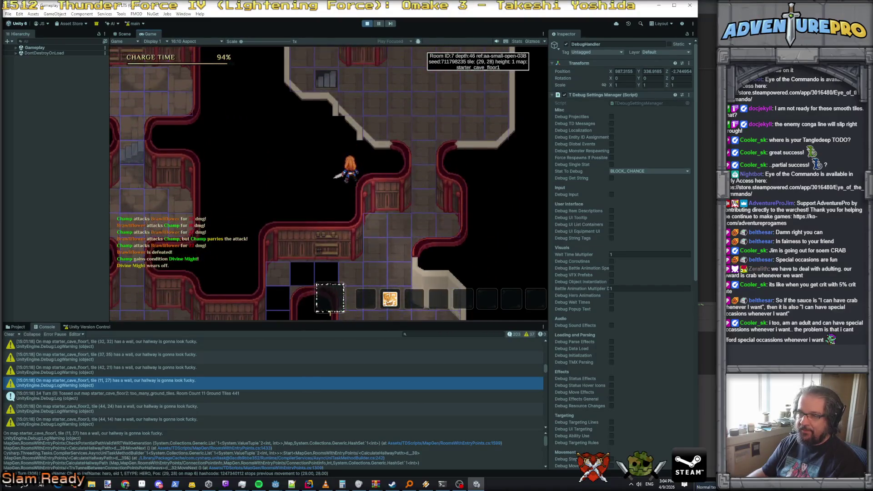
{"action": "key", "text": "Down"}
{"action": "key", "text": "Down"}
{"action": "key", "text": "Down"}
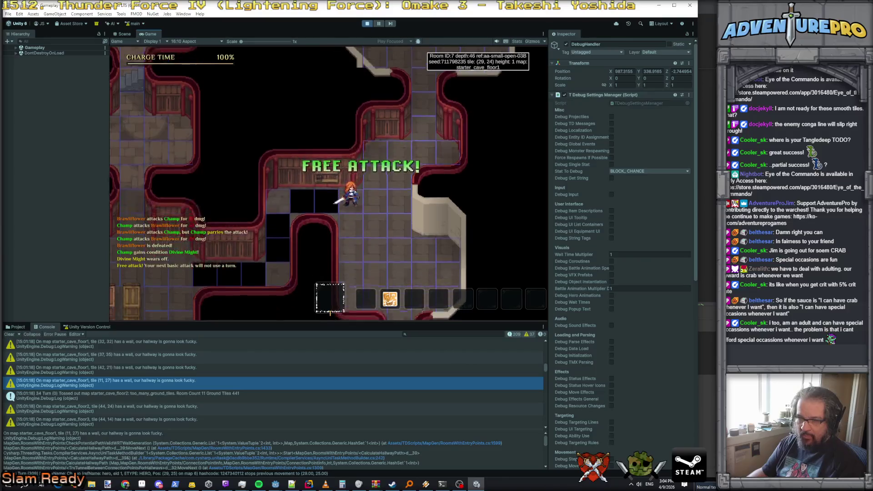
{"action": "key", "text": "Left"}
{"action": "key", "text": "Left"}
{"action": "key", "text": "Left"}
{"action": "key", "text": "Down"}
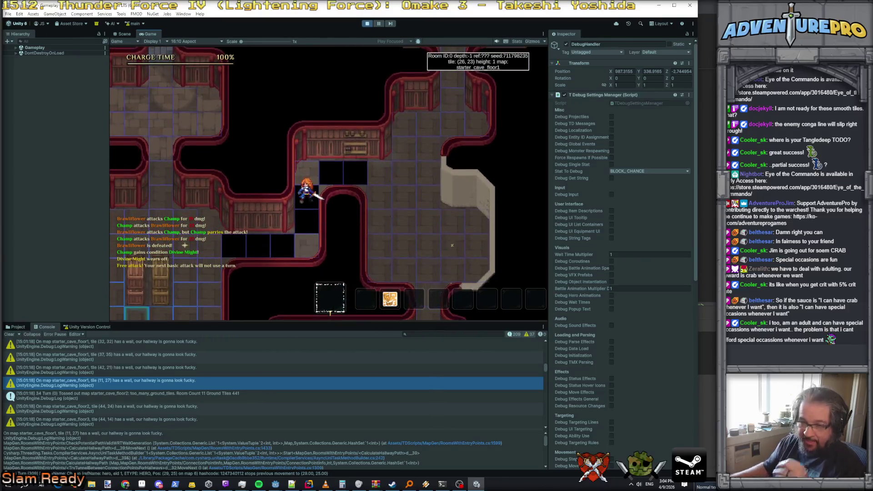
Inspect the tile (32, 32) wall warning, then send the hero there and north past room 11's walls
{"action": "scroll", "coordinate": [138, 402], "scroll_direction": "up", "scroll_amount": 2}
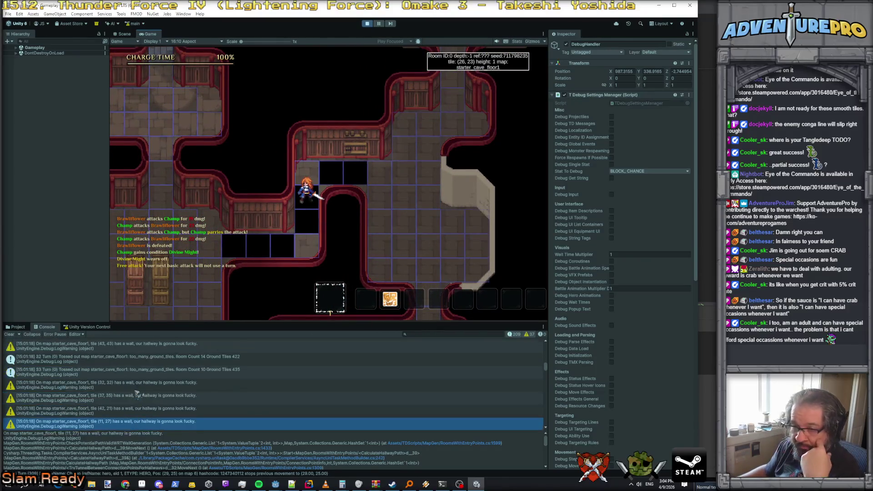
{"action": "left_click", "coordinate": [136, 369]}
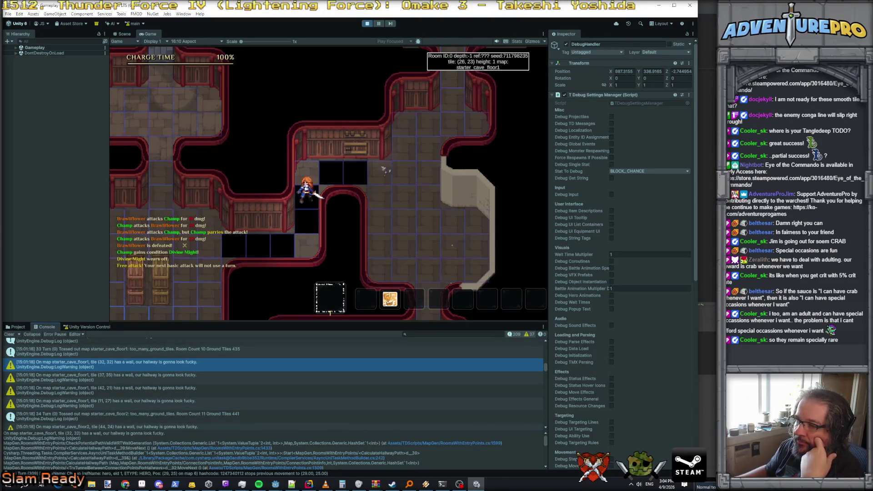
{"action": "left_click", "coordinate": [423, 55]}
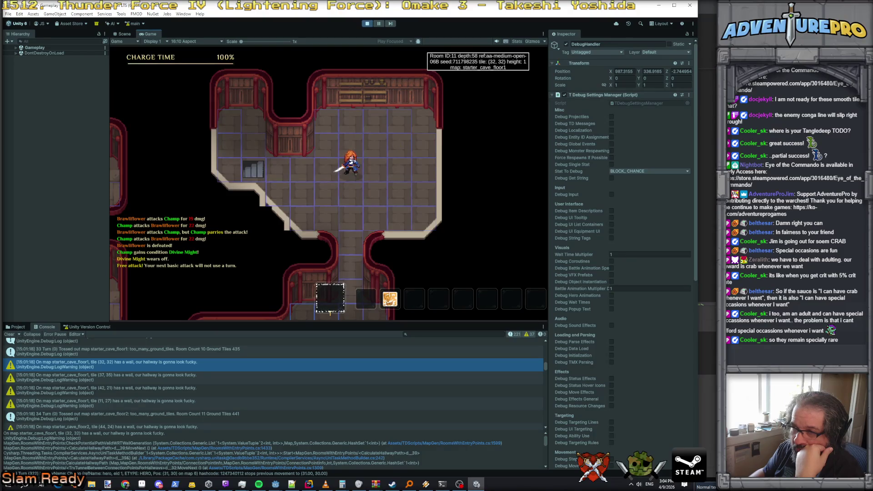
{"action": "key", "text": "Up"}
{"action": "key", "text": "Up"}
{"action": "key", "text": "Up"}
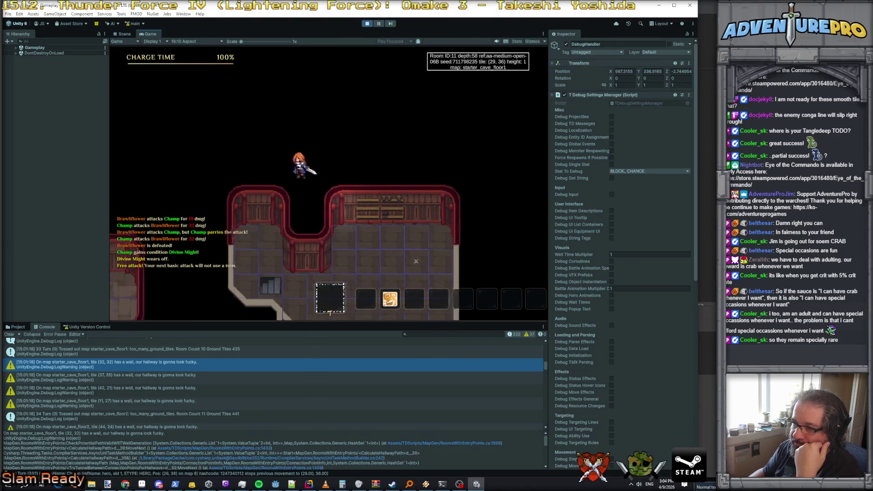
Walk the hero down-left through rooms via (24, 32), (19, 30) and (16, 22) to (12, 17)
{"action": "key", "text": "Left"}
{"action": "key", "text": "Left"}
{"action": "key", "text": "Left"}
{"action": "key", "text": "Down"}
{"action": "key", "text": "Down"}
{"action": "key", "text": "Down"}
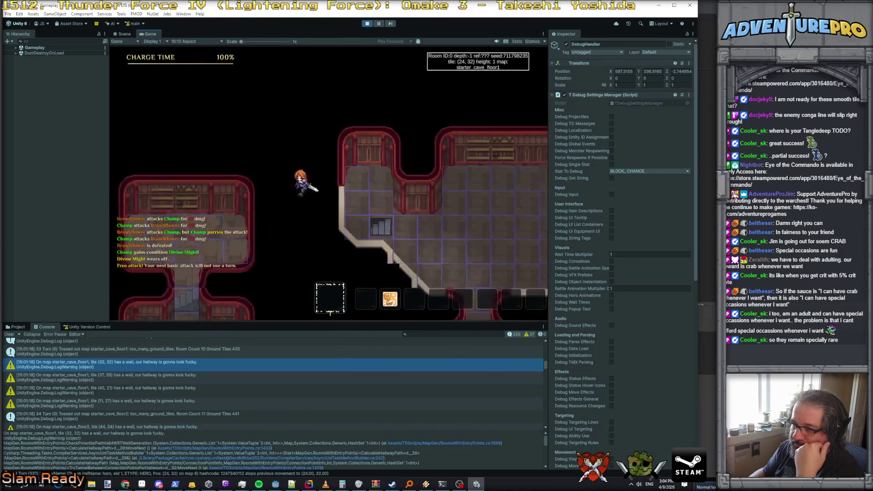
{"action": "key", "text": "Left"}
{"action": "key", "text": "Left"}
{"action": "key", "text": "Left"}
{"action": "key", "text": "Down"}
{"action": "key", "text": "Down"}
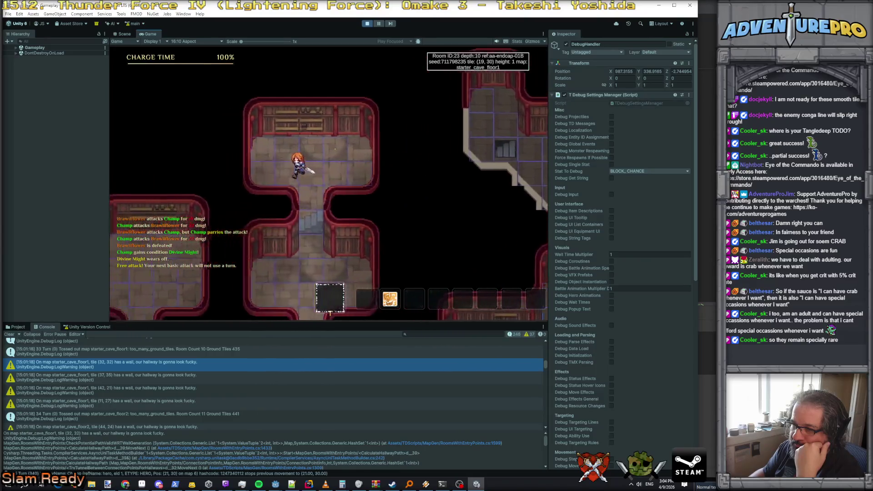
{"action": "key", "text": "Down"}
{"action": "key", "text": "Down"}
{"action": "key", "text": "Down"}
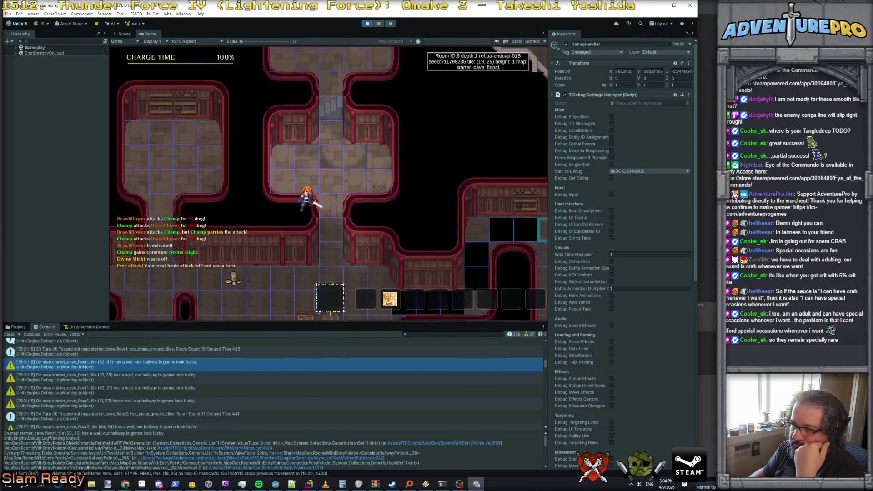
{"action": "key", "text": "Down"}
{"action": "key", "text": "Down"}
{"action": "key", "text": "Down"}
{"action": "key", "text": "Left"}
{"action": "key", "text": "Left"}
{"action": "key", "text": "Left"}
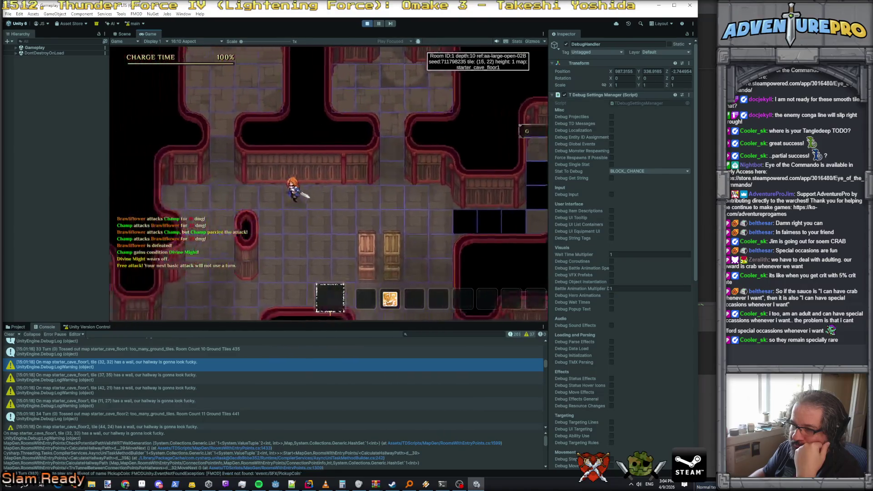
{"action": "key", "text": "Down"}
{"action": "key", "text": "Down"}
{"action": "key", "text": "Down"}
{"action": "key", "text": "Left"}
{"action": "key", "text": "Left"}
{"action": "key", "text": "Left"}
{"action": "key", "text": "Down"}
{"action": "key", "text": "Down"}
{"action": "key", "text": "Down"}
{"action": "key", "text": "Left"}
{"action": "key", "text": "Left"}
{"action": "key", "text": "Left"}
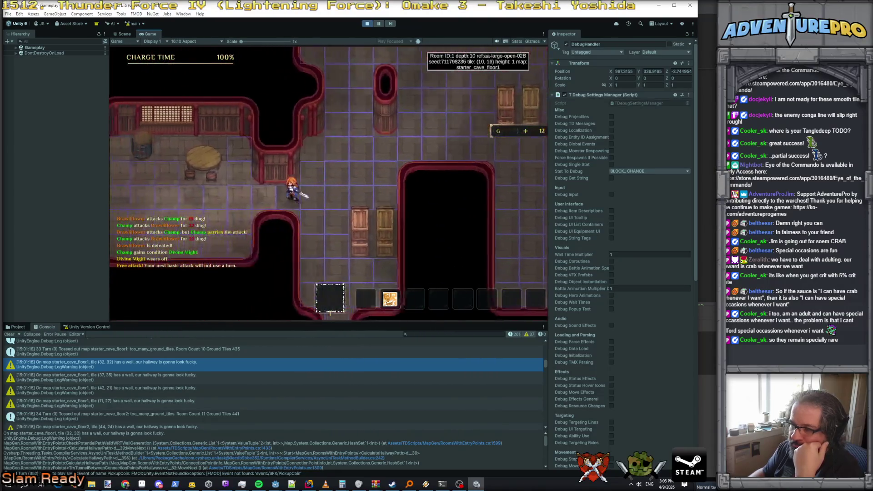
{"action": "key", "text": "Right"}
{"action": "key", "text": "Right"}
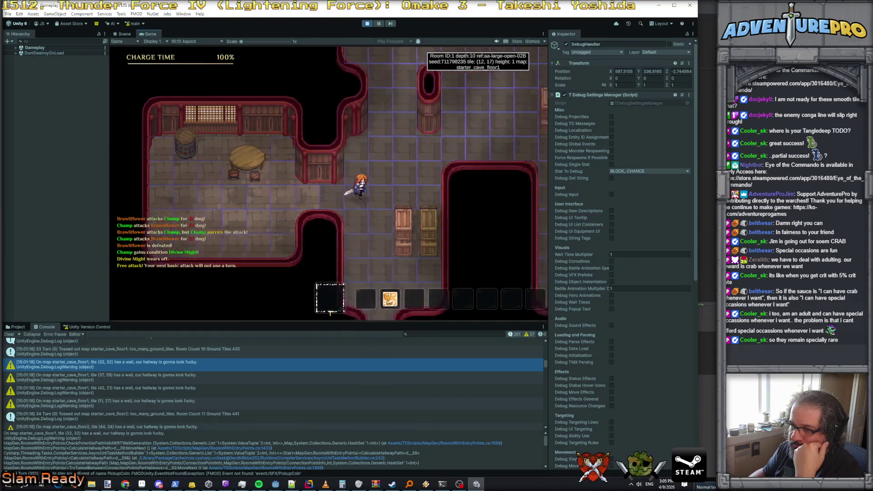
Follow the hallway right to (24, 15), on toward (29, 10), then down and back up
{"action": "key", "text": "Right"}
{"action": "key", "text": "Right"}
{"action": "key", "text": "Right"}
{"action": "key", "text": "Down"}
{"action": "key", "text": "Down"}
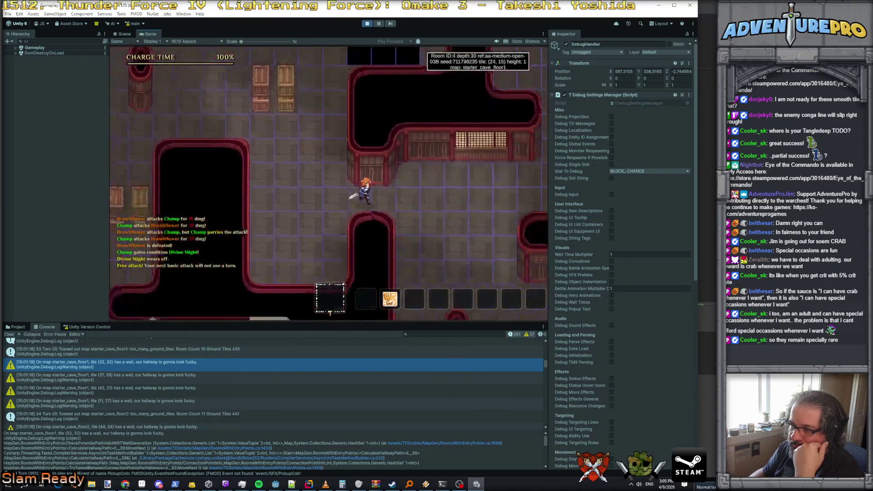
{"action": "key", "text": "Right"}
{"action": "key", "text": "Right"}
{"action": "key", "text": "Right"}
{"action": "key", "text": "Down"}
{"action": "key", "text": "Down"}
{"action": "key", "text": "Down"}
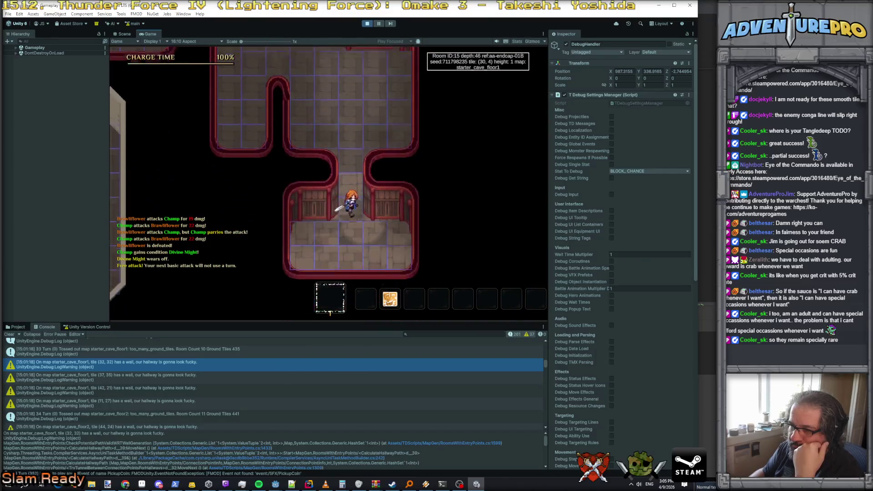
{"action": "key", "text": "Down"}
{"action": "key", "text": "Down"}
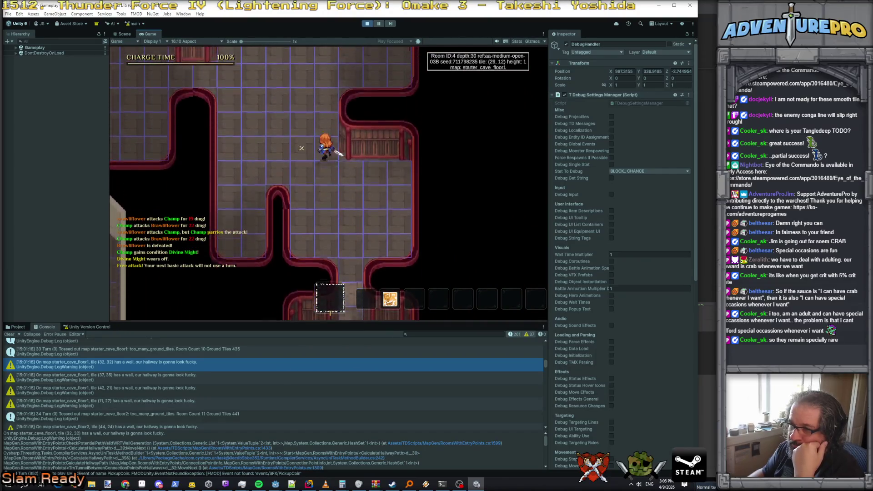
{"action": "key", "text": "Up"}
{"action": "key", "text": "Up"}
{"action": "key", "text": "Up"}
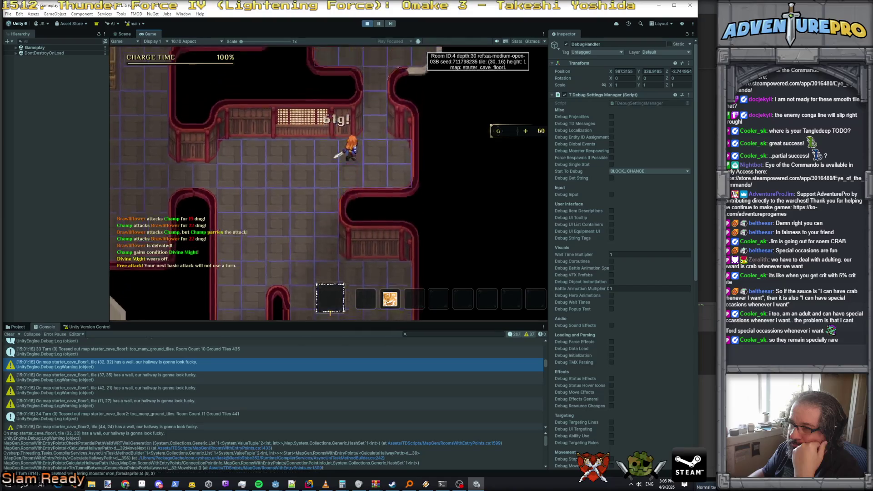
{"action": "key", "text": "Right"}
{"action": "key", "text": "Right"}
{"action": "key", "text": "Up"}
{"action": "key", "text": "Up"}
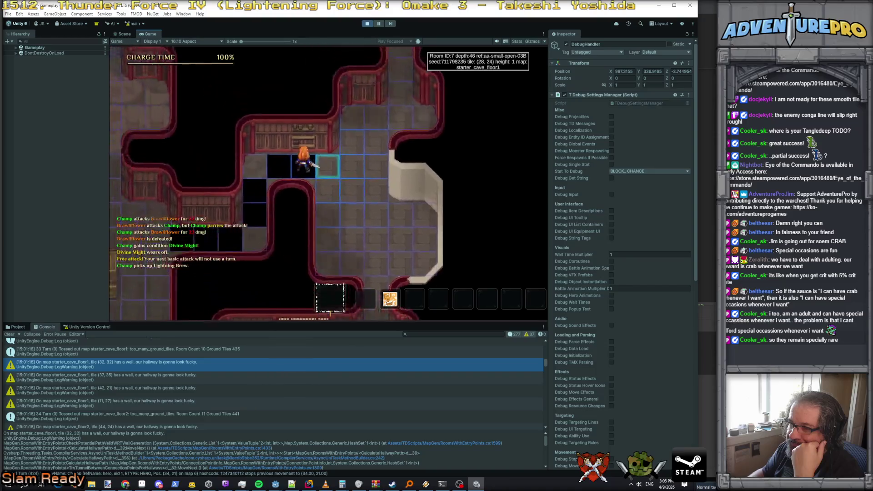
Walk west into the next rooms collecting a Lightning Brew and 66 gold, then return to Rider
{"action": "key", "text": "Left"}
{"action": "key", "text": "Left"}
{"action": "key", "text": "Left"}
{"action": "key", "text": "Down"}
{"action": "key", "text": "Down"}
{"action": "key", "text": "Down"}
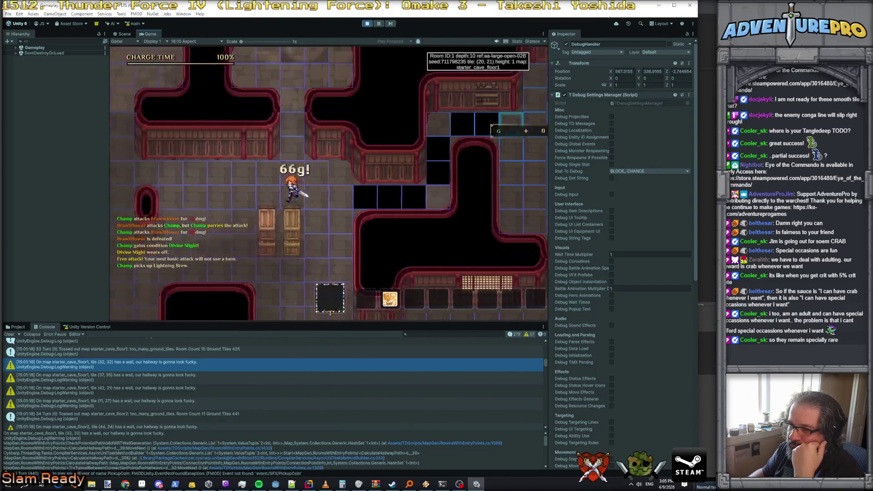
{"action": "key", "text": "Left"}
{"action": "key", "text": "Left"}
{"action": "key", "text": "Left"}
{"action": "key", "text": "Down"}
{"action": "key", "text": "Down"}
{"action": "key", "text": "Down"}
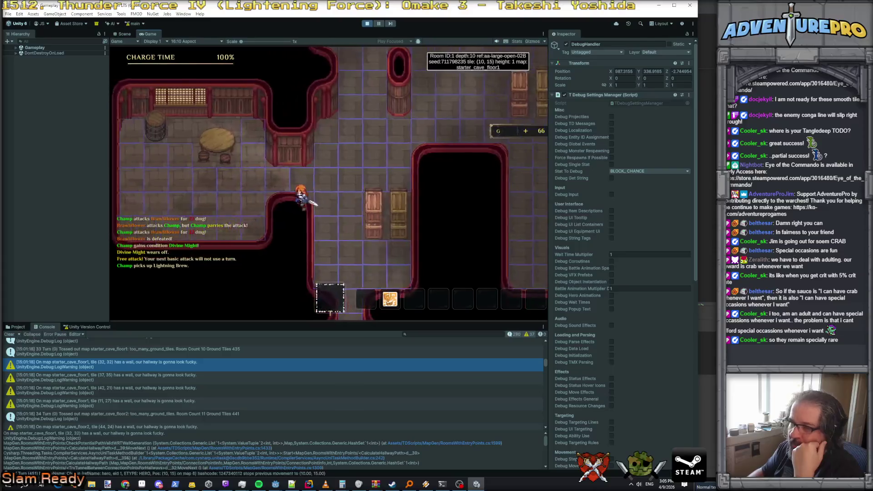
{"action": "key", "text": "alt+Tab"}
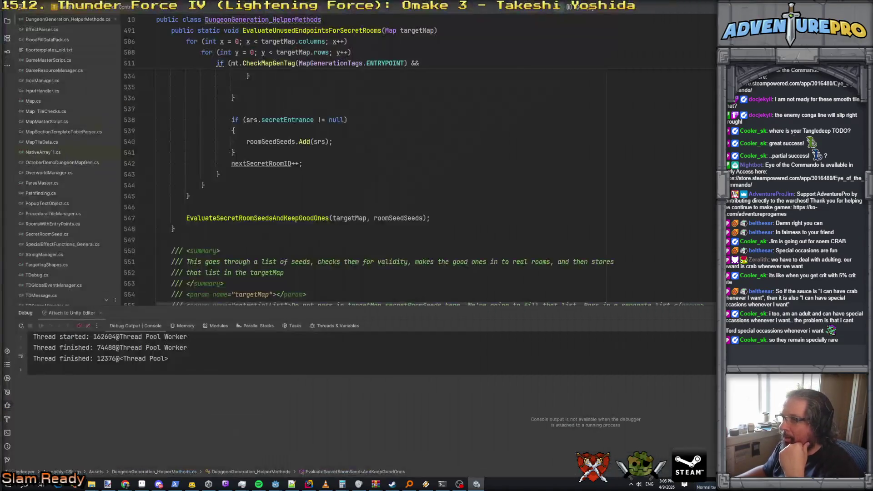
Navigate back to RoomsWithEntryPoints.cs and scroll to the hallway wall-check loop
{"action": "key", "text": "ctrl+shift+BackSpace"}
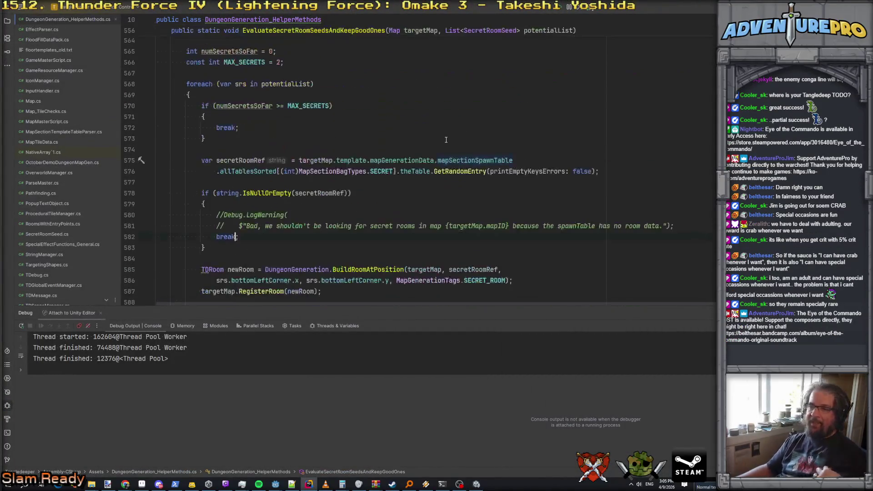
{"action": "key", "text": "ctrl+shift+BackSpace"}
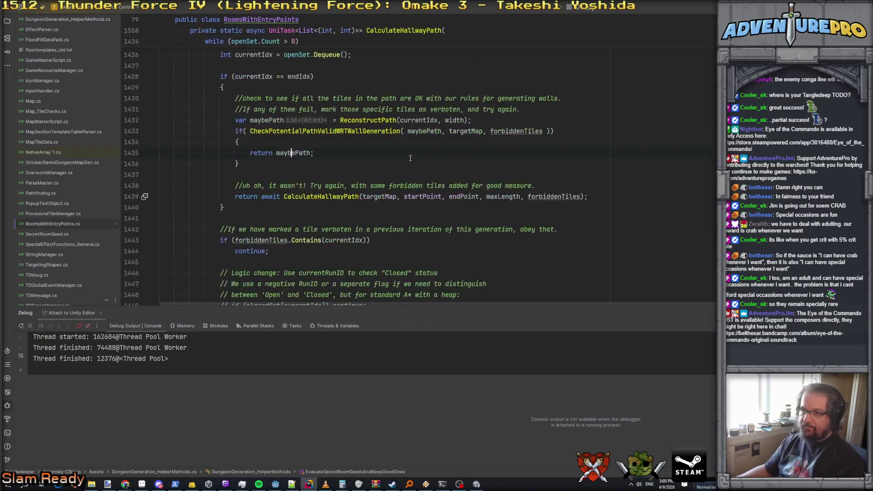
{"action": "scroll", "coordinate": [410, 158], "scroll_direction": "down", "scroll_amount": 20}
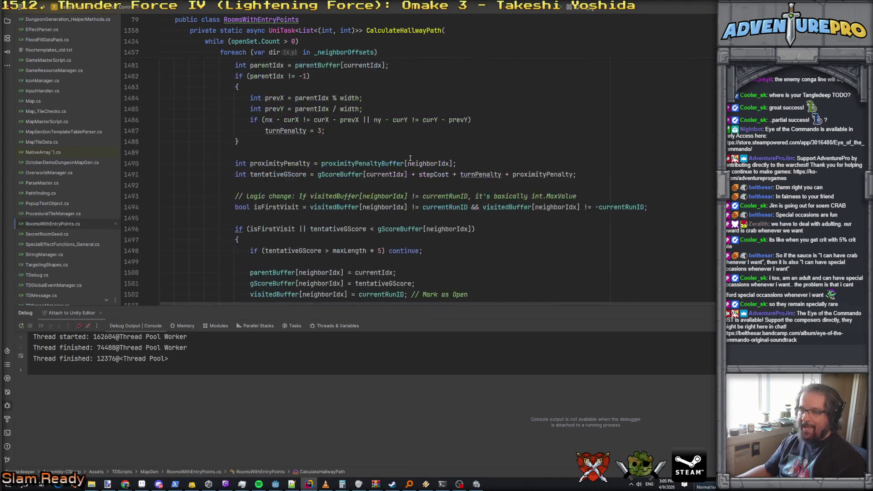
{"action": "scroll", "coordinate": [410, 158], "scroll_direction": "down", "scroll_amount": 20}
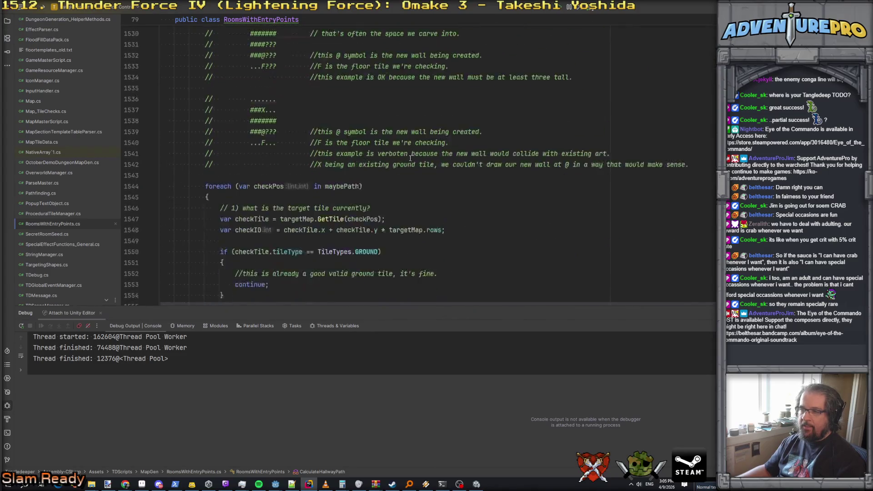
{"action": "scroll", "coordinate": [410, 159], "scroll_direction": "down", "scroll_amount": 3}
{"action": "scroll", "coordinate": [340, 181], "scroll_direction": "up", "scroll_amount": 4}
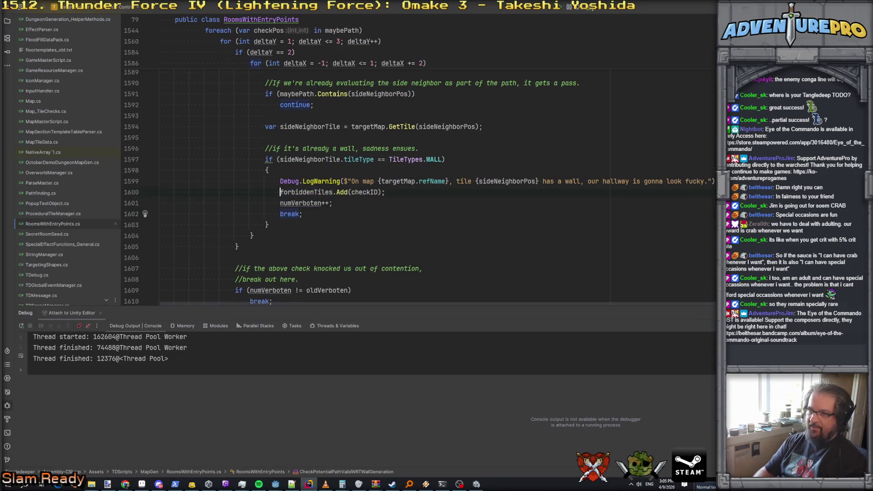
Comment out the per-tile wall warning and add 'return true;' after the loop in CheckPotentialPathValidWRTWallGeneration
{"action": "type", "text": "//"}
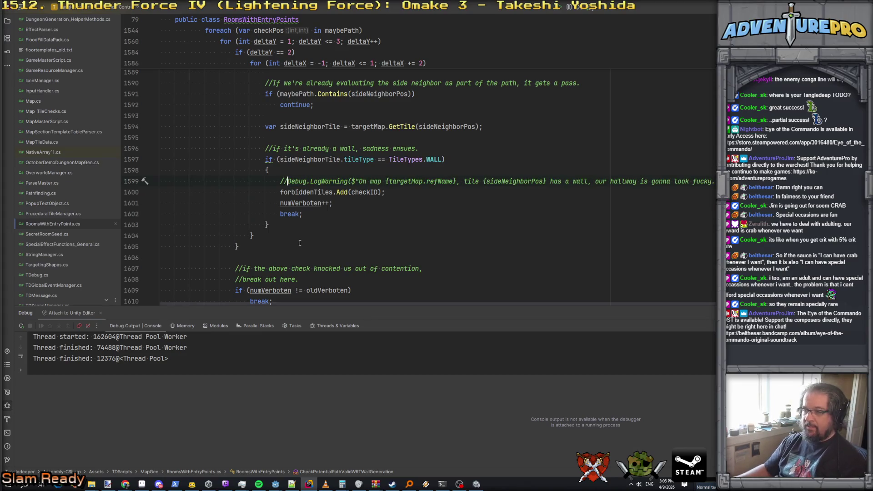
{"action": "scroll", "coordinate": [300, 243], "scroll_direction": "down", "scroll_amount": 8}
{"action": "scroll", "coordinate": [225, 73], "scroll_direction": "up", "scroll_amount": 4}
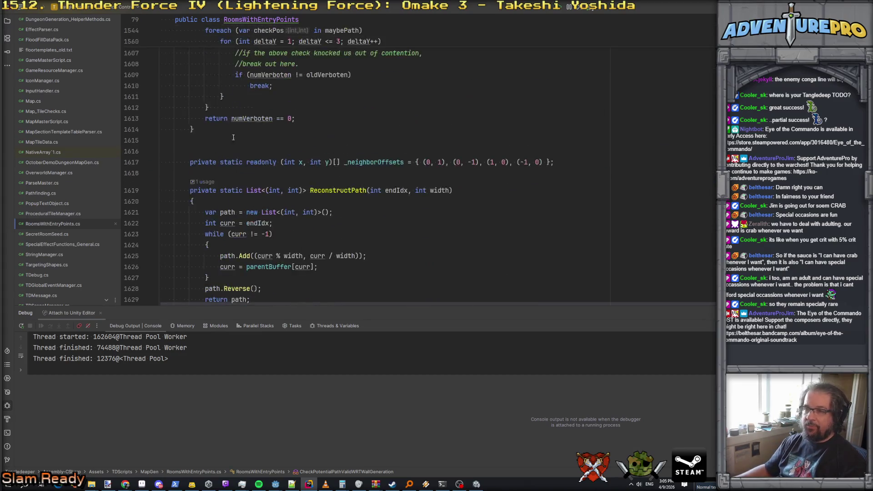
{"action": "key", "text": "Return"}
{"action": "key", "text": "Return"}
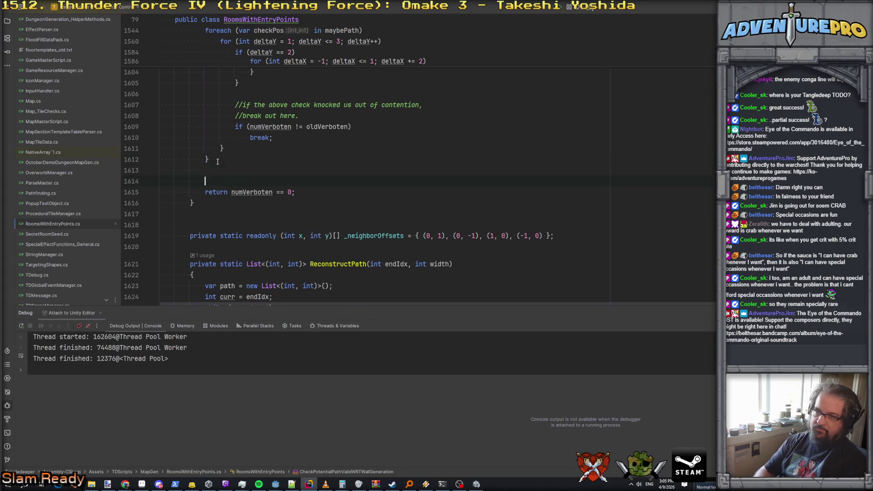
{"action": "type", "text": "return true;"}
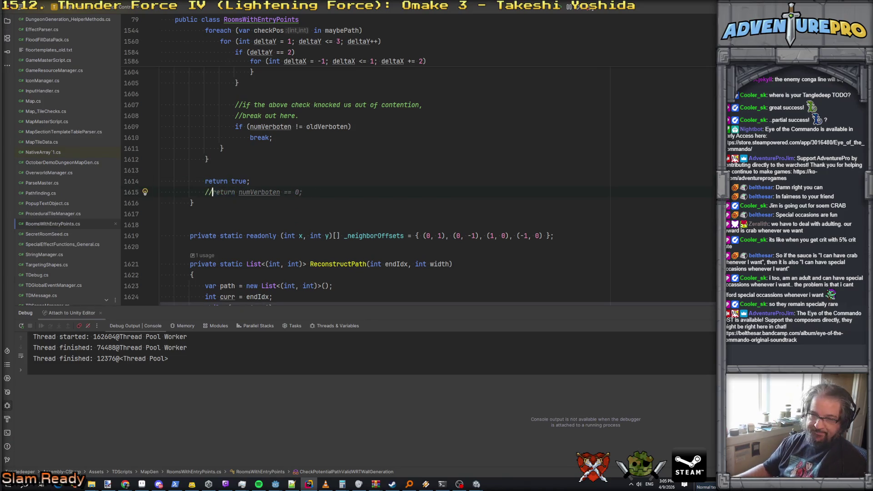
{"action": "key", "text": "ctrl+minus"}
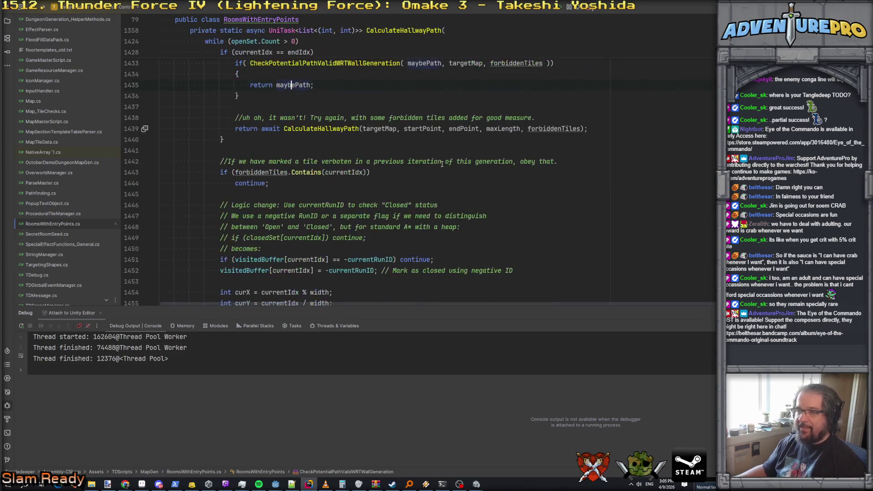
Above 'return maybePath;', add an if (forbiddenTiles.Count > 0) block
{"action": "scroll", "coordinate": [441, 164], "scroll_direction": "up", "scroll_amount": 4}
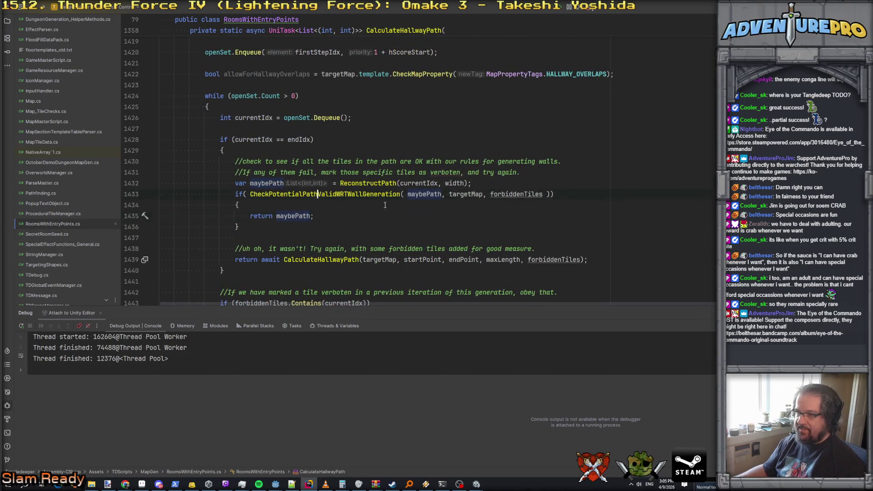
{"action": "key", "text": "Return"}
{"action": "type", "text": "if( for)"}
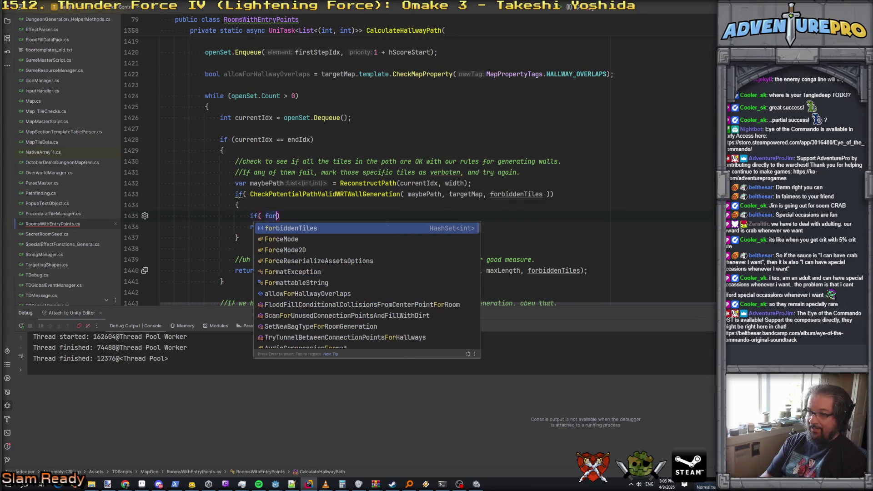
{"action": "key", "text": "Escape"}
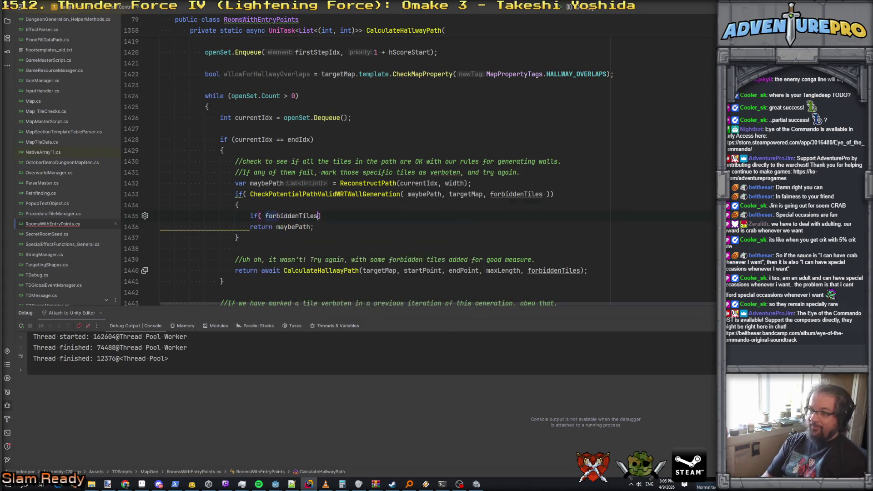
{"action": "key", "text": "Return"}
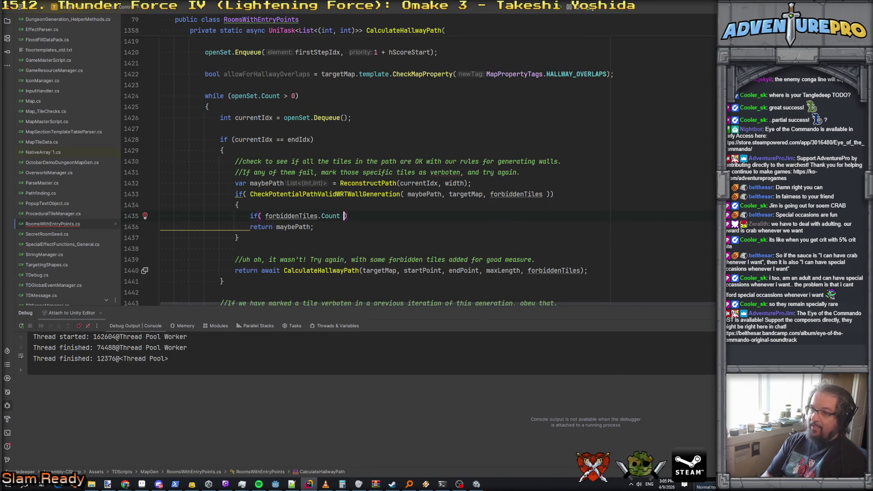
{"action": "type", "text": ")"}
{"action": "key", "text": "Return"}
{"action": "type", "text": "{"}
{"action": "key", "text": "Return"}
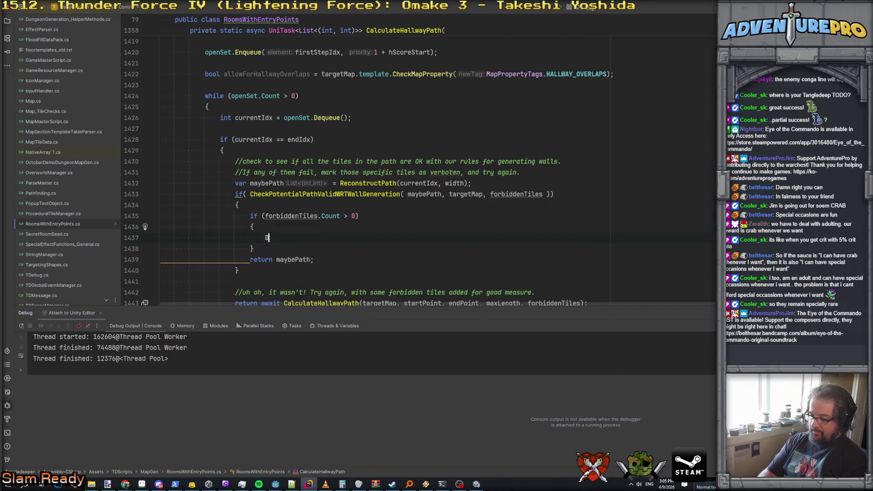
Inside it, log a Debug.LogWarning naming targetMap.refName and warning of potentially bad hallway walls
{"action": "type", "text": "Debug.LogWa"}
{"action": "key", "text": "Return"}
{"action": "type", "text": "\"IF we keep t"}
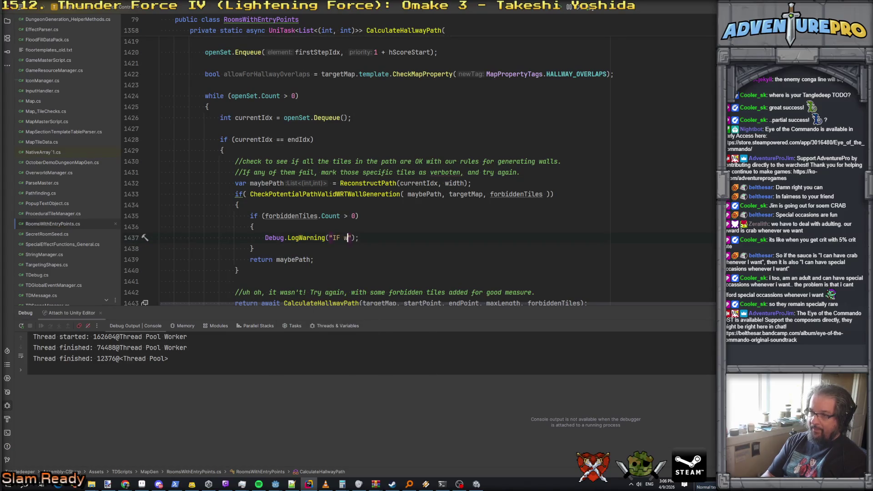
{"action": "type", "text": "his map"}
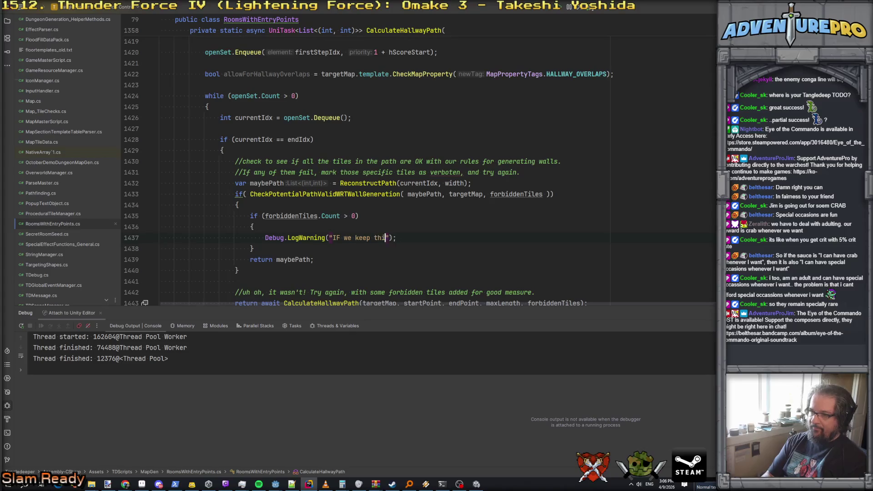
{"action": "key", "text": "BackSpace"}
{"action": "key", "text": "BackSpace"}
{"action": "key", "text": "BackSpace"}
{"action": "type", "text": "map {rt"}
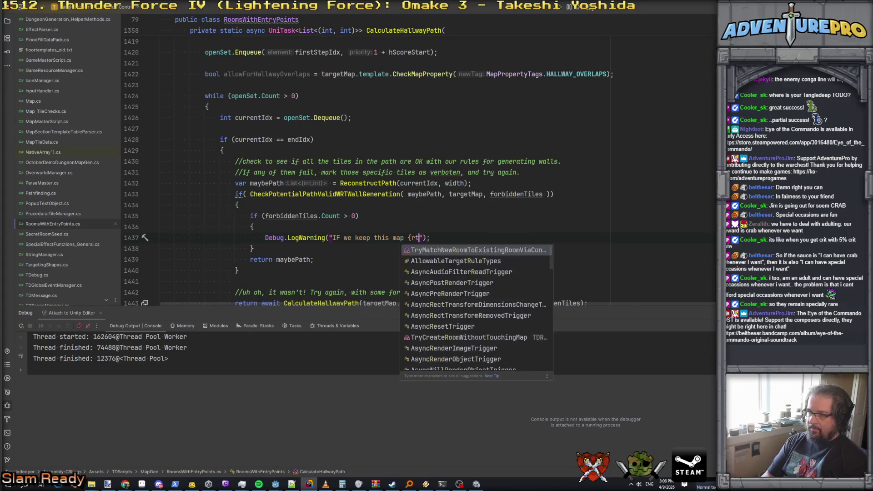
{"action": "key", "text": "BackSpace"}
{"action": "key", "text": "BackSpace"}
{"action": "type", "text": "t"}
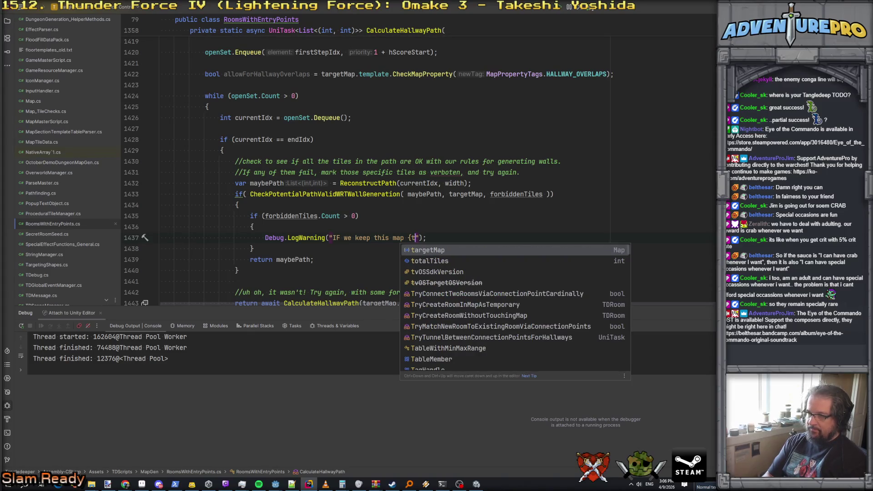
{"action": "key", "text": "Return"}
{"action": "type", "text": ".ref"}
{"action": "key", "text": "Return"}
{"action": "type", "text": "{, then we bui"}
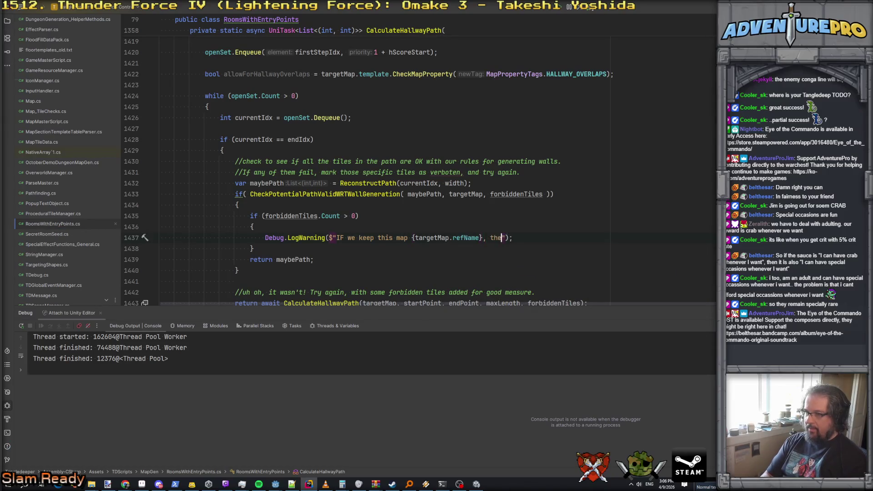
{"action": "type", "text": "lt a wa"}
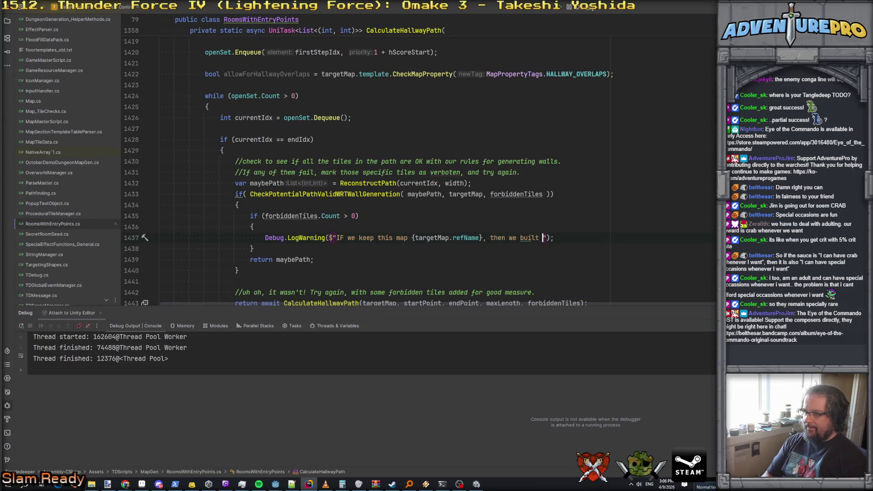
{"action": "type", "text": "llway that has"}
{"action": "type", "text": " some potential"}
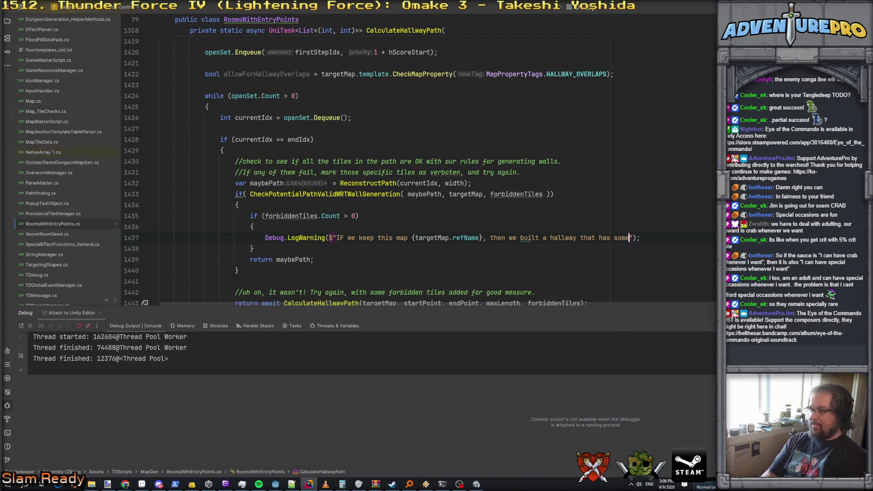
{"action": "type", "text": "y fucky wall"}
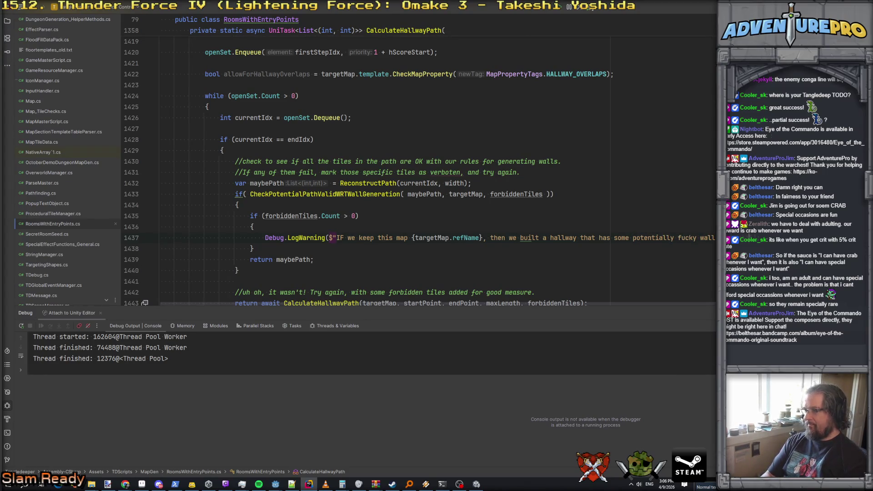
Below the warning, start a foreach loop over the forbiddenTiles IDs
{"action": "key", "text": "Up"}
{"action": "key", "text": "Return"}
{"action": "type", "text": "f"}
{"action": "type", "text": "ach( var "}
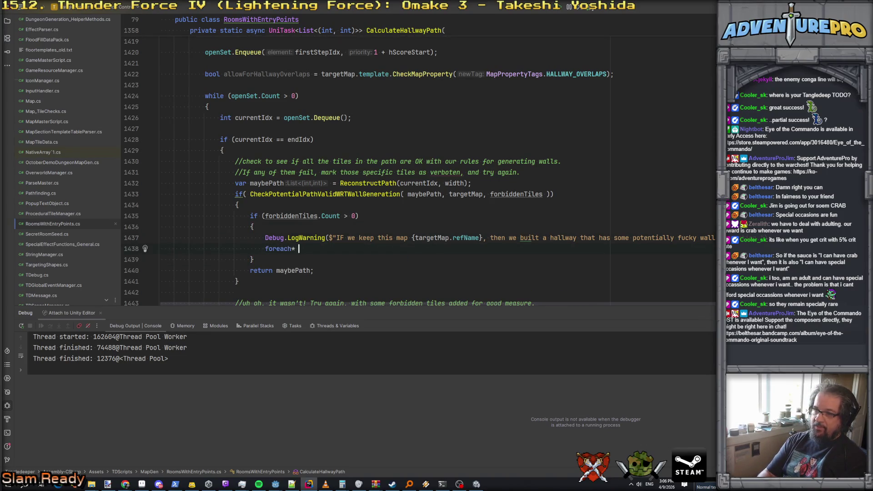
{"action": "type", "text": "( v"}
{"action": "type", "text": "leID in forbv"}
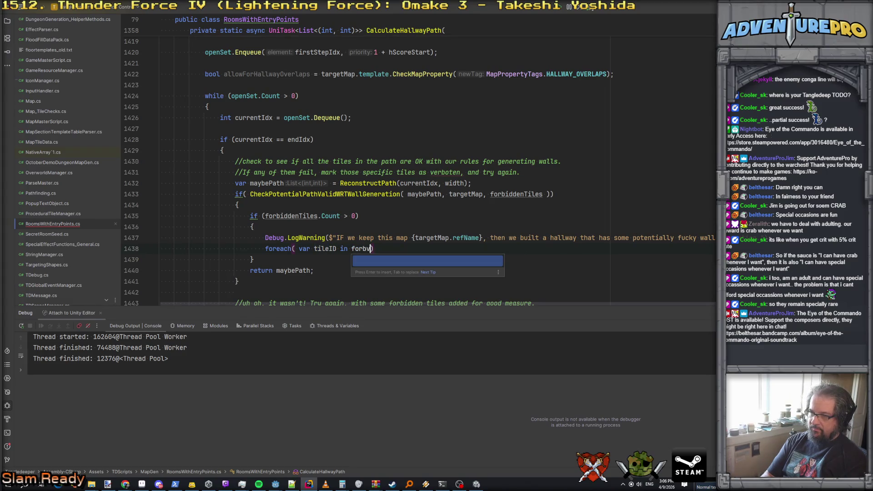
Finish the foreach header over forbiddenTiles and open the loop body
{"action": "key", "text": "BackSpace"}
{"action": "key", "text": "Return"}
{"action": "type", "text": ")"}
{"action": "key", "text": "Return"}
{"action": "type", "text": "{"}
{"action": "key", "text": "Return"}
{"action": "type", "text": "var x ="}
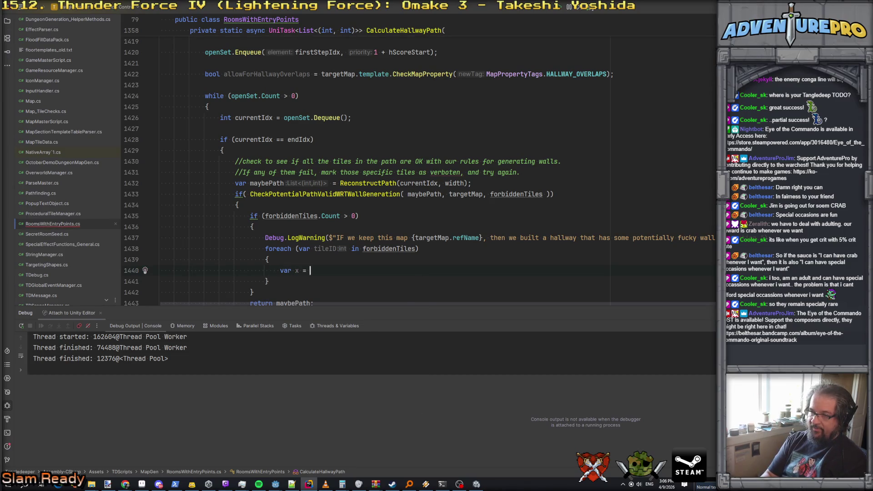
In the loop body, compute x as tileID % targetMap.columns
{"action": "type", "text": "ti"}
{"action": "key", "text": "Return"}
{"action": "type", "text": "&"}
{"action": "type", "text": "% ma"}
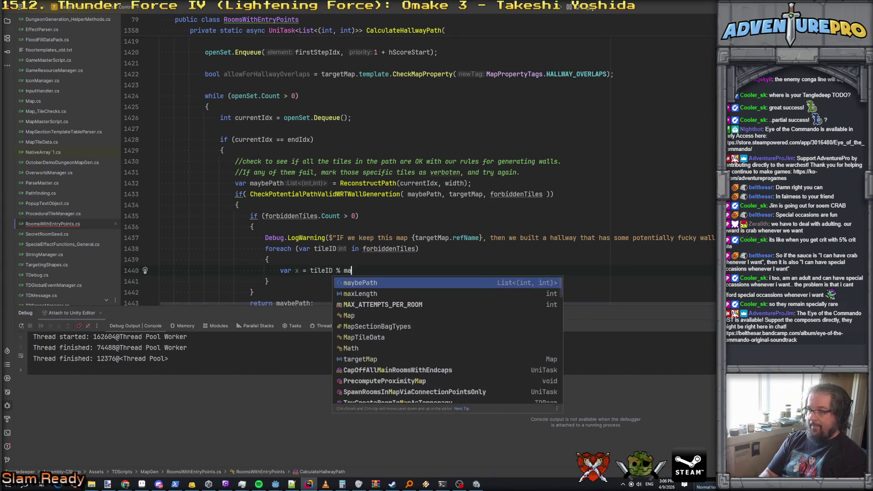
{"action": "key", "text": "Return"}
{"action": "type", "text": "."}
{"action": "key", "text": "BackSpace"}
{"action": "key", "text": "BackSpace"}
{"action": "key", "text": "BackSpace"}
{"action": "key", "text": "BackSpace"}
{"action": "key", "text": "BackSpace"}
{"action": "type", "text": "ar"}
{"action": "key", "text": "Return"}
{"action": "type", "text": "."}
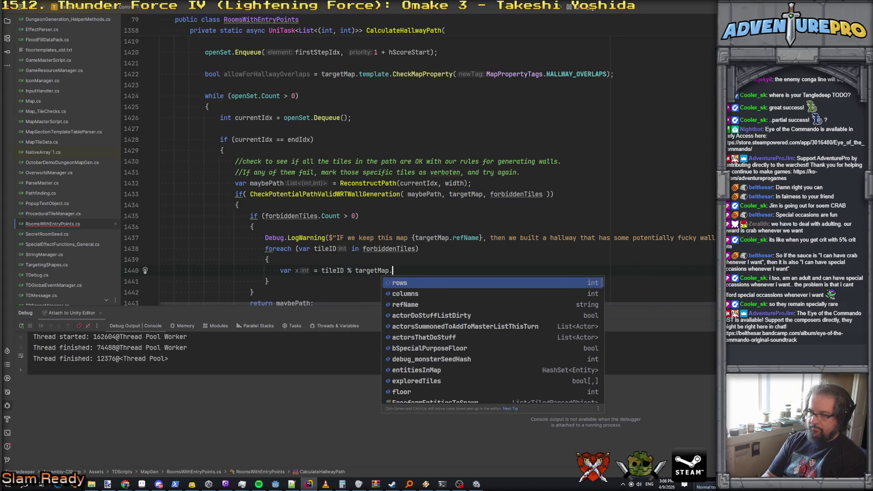
{"action": "type", "text": "co"}
{"action": "key", "text": "Return"}
{"action": "key", "text": "Return"}
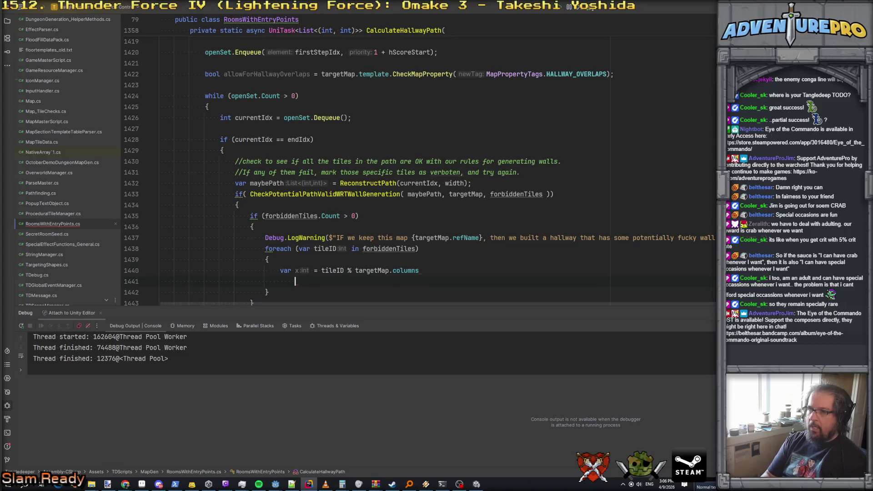
{"action": "key", "text": "Up"}
{"action": "key", "text": "End"}
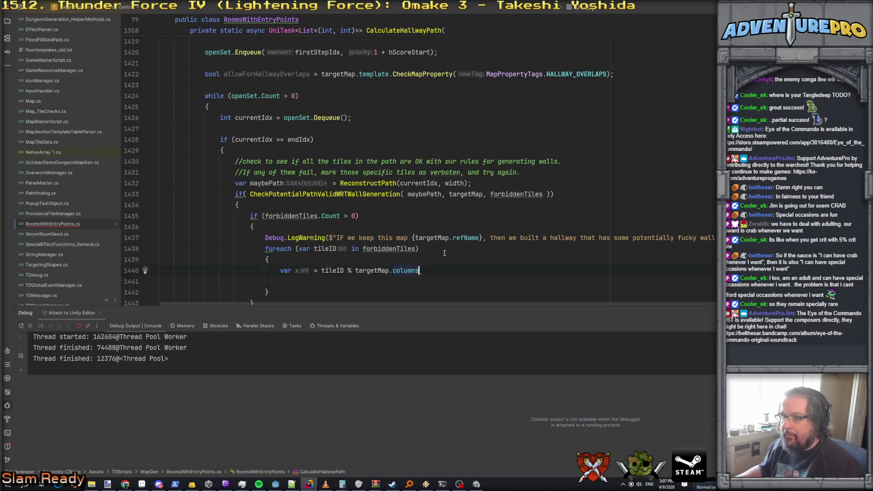
{"action": "scroll", "coordinate": [431, 202], "scroll_direction": "down", "scroll_amount": 3, "text": "ctrl"}
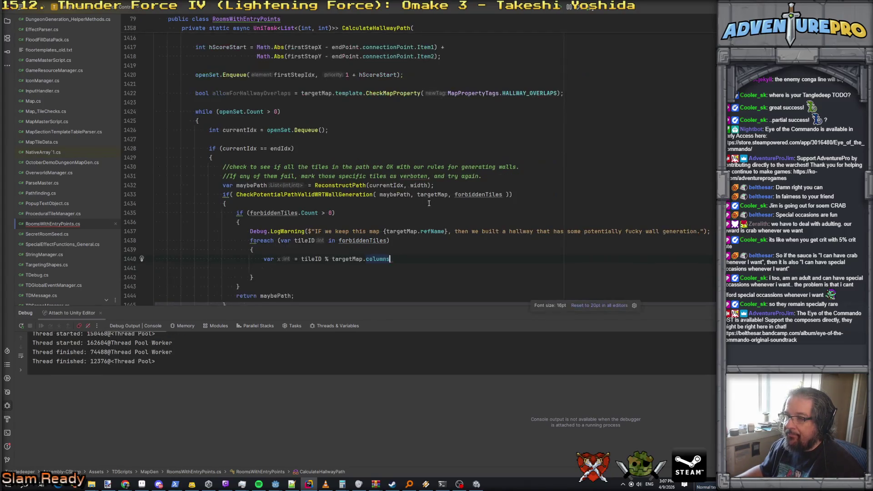
In CheckPotentialPathValidWRTWallGeneration, compute checkID with targetMap.columns instead of rows
{"action": "scroll", "coordinate": [329, 196], "scroll_direction": "up", "scroll_amount": 2, "text": "ctrl"}
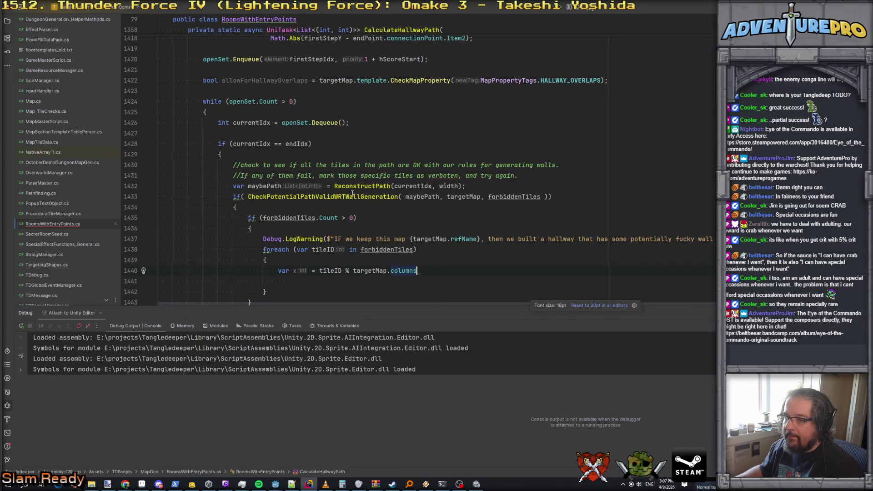
{"action": "left_click", "coordinate": [353, 197], "text": "ctrl"}
{"action": "scroll", "coordinate": [352, 202], "scroll_direction": "down", "scroll_amount": 15}
{"action": "scroll", "coordinate": [352, 201], "scroll_direction": "up", "scroll_amount": 7}
{"action": "scroll", "coordinate": [352, 201], "scroll_direction": "up", "scroll_amount": 2}
{"action": "double_click", "coordinate": [432, 186]}
{"action": "type", "text": "col"}
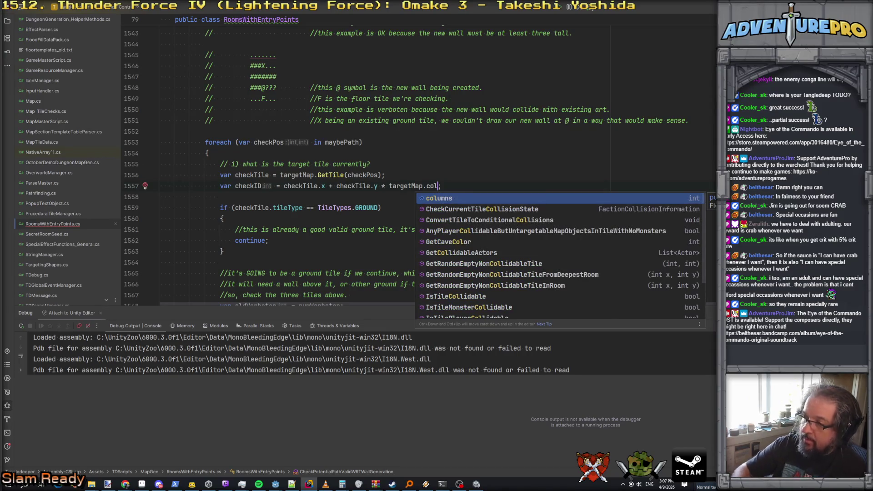
{"action": "key", "text": "Return"}
{"action": "left_click", "coordinate": [160, 207]}
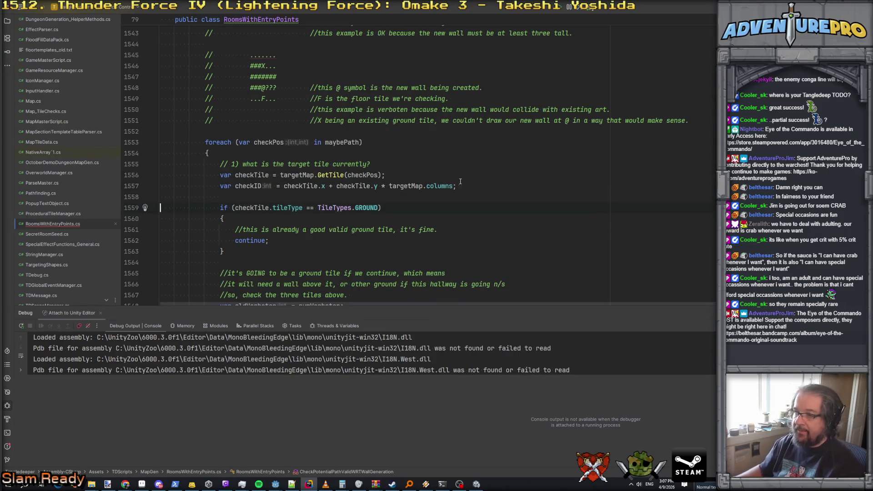
{"action": "key", "text": "ctrl+minus"}
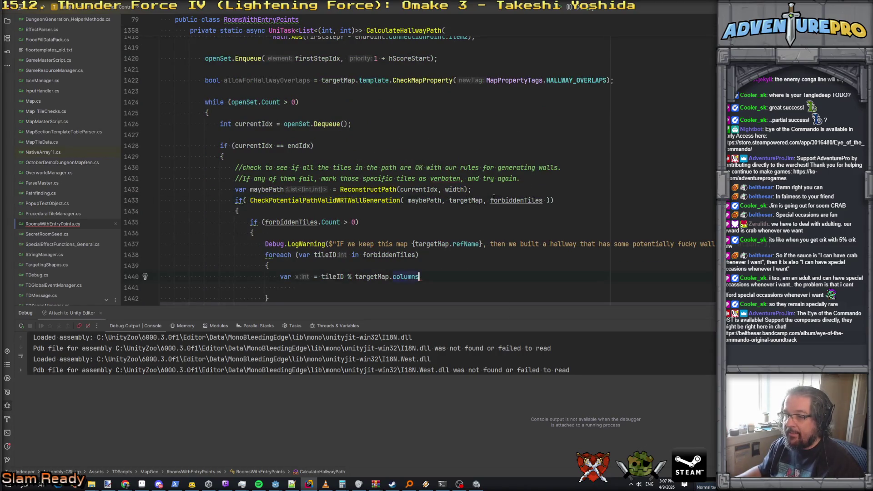
After the x line, add 'var y = tileID / targetMap.columns;'
{"action": "scroll", "coordinate": [494, 198], "scroll_direction": "down", "scroll_amount": 3}
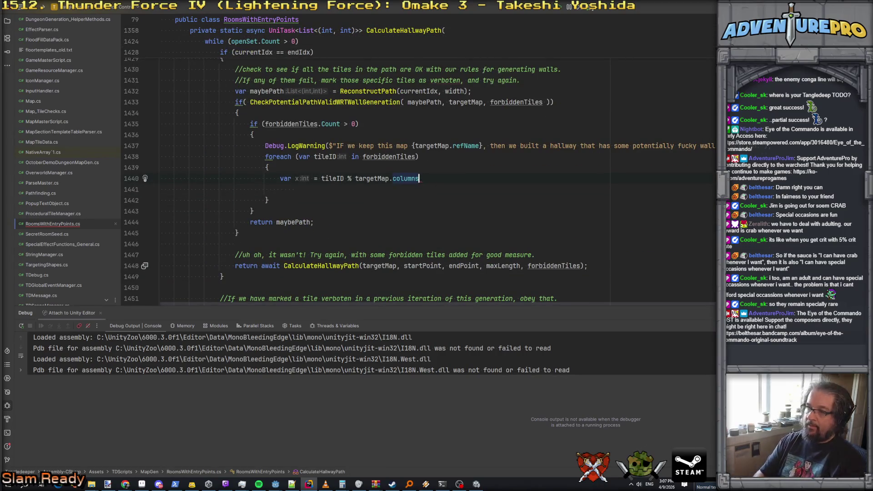
{"action": "type", "text": ";"}
{"action": "key", "text": "Return"}
{"action": "type", "text": "var y = "}
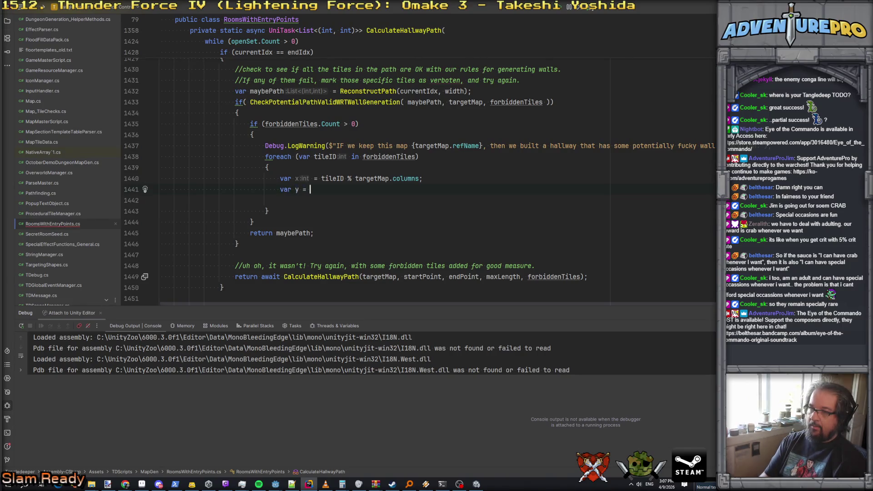
{"action": "type", "text": "tileID / t"}
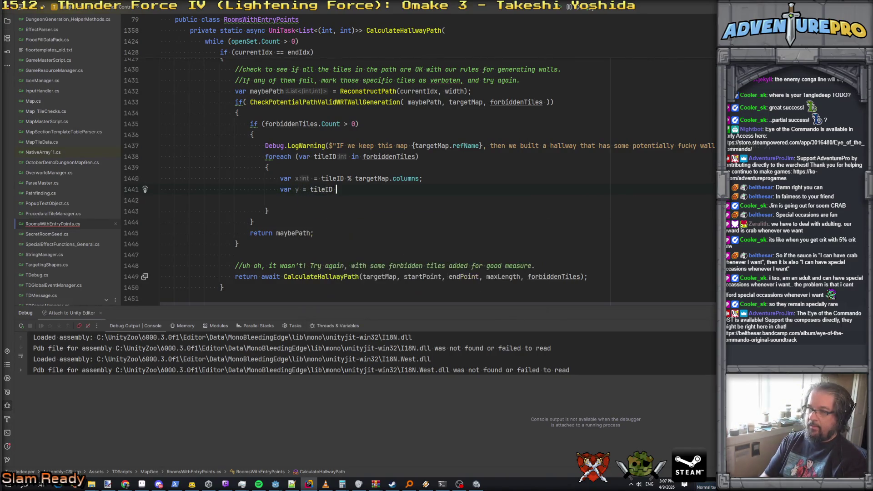
{"action": "key", "text": "Tab"}
{"action": "type", "text": ".columns;"}
{"action": "key", "text": "Return"}
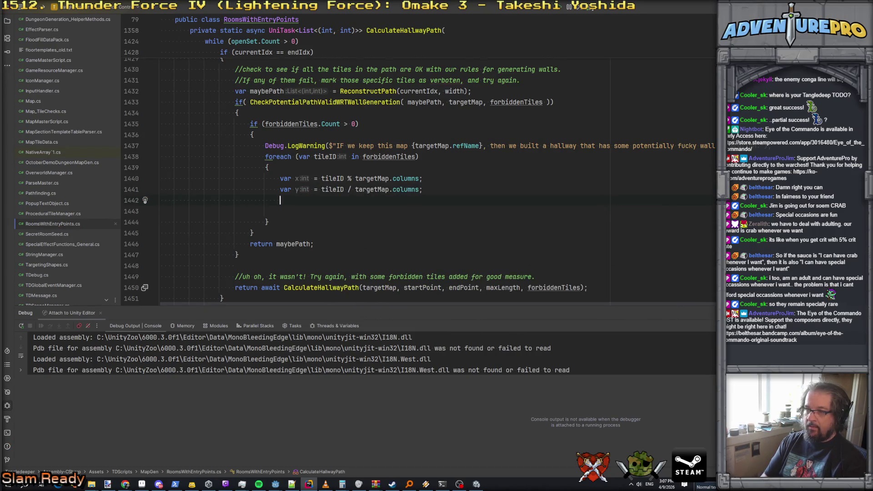
Log the warning "Expect clownful walls at {x},{y}", remove the blank line, and switch to Unity
{"action": "type", "text": "Deb"}
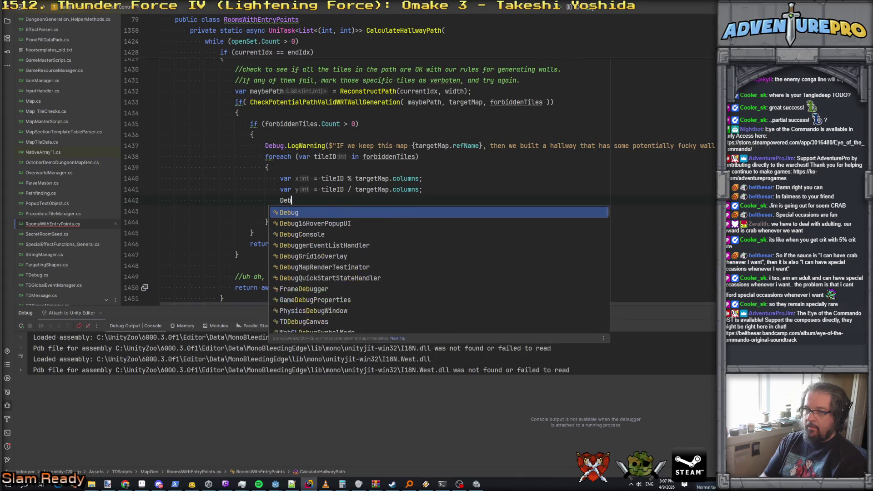
{"action": "type", "text": "ug.LogW"}
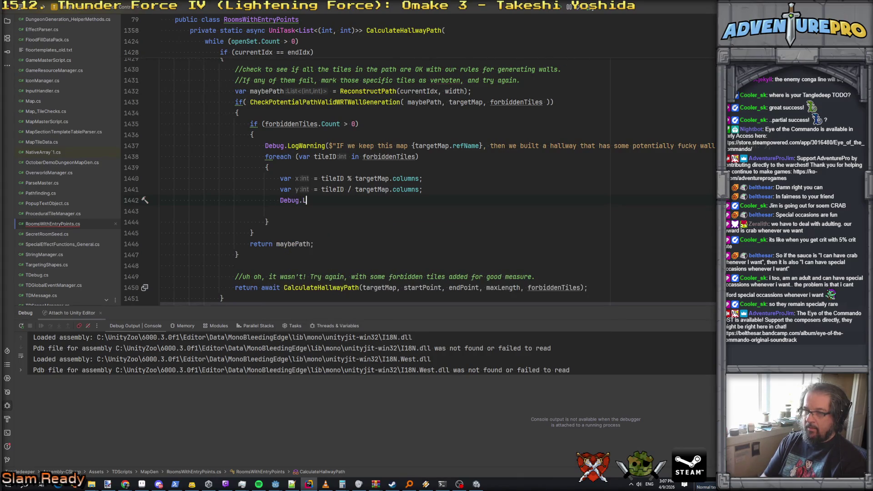
{"action": "key", "text": "Return"}
{"action": "type", "text": "(\"Expect"}
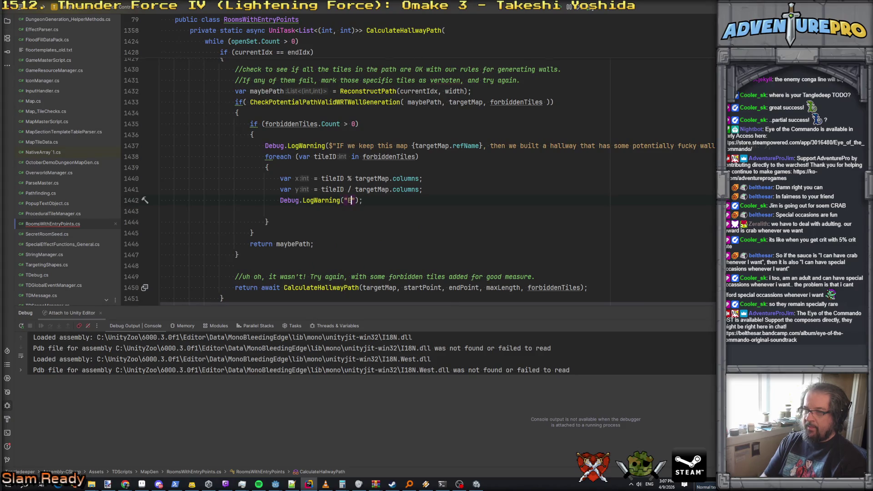
{"action": "type", "text": "lownfu"}
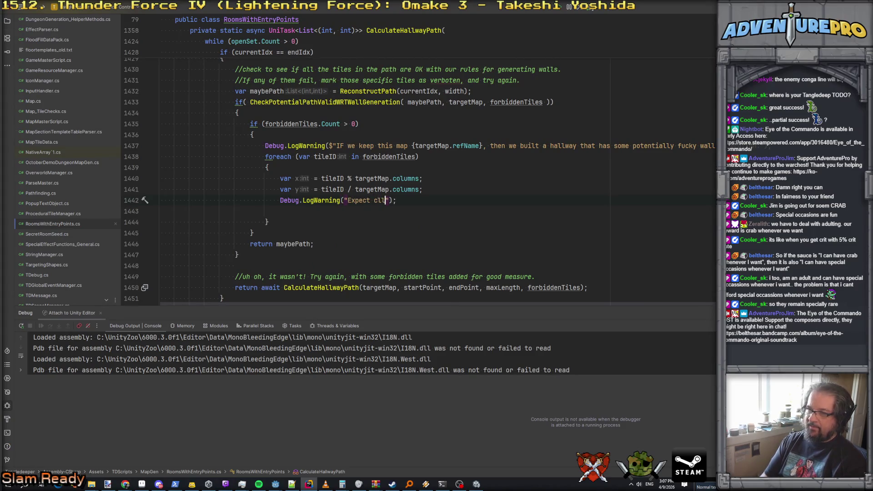
{"action": "type", "text": "l walls at {"}
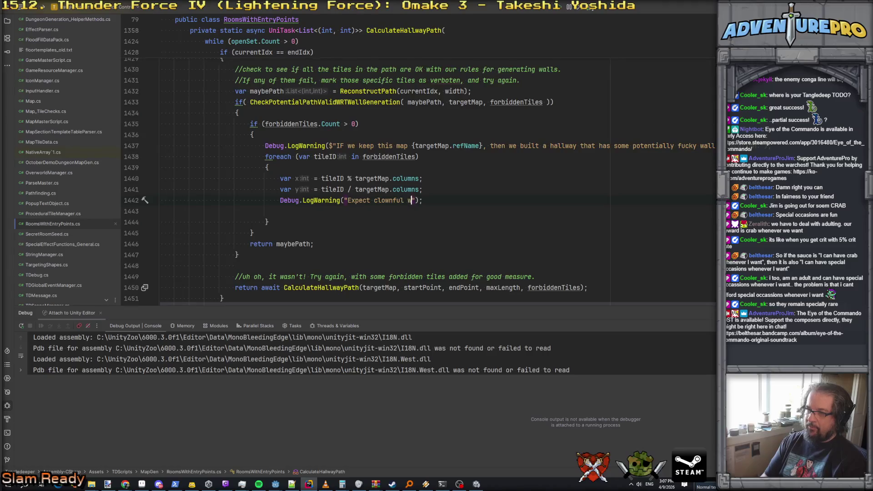
{"action": "type", "text": "x,y"}
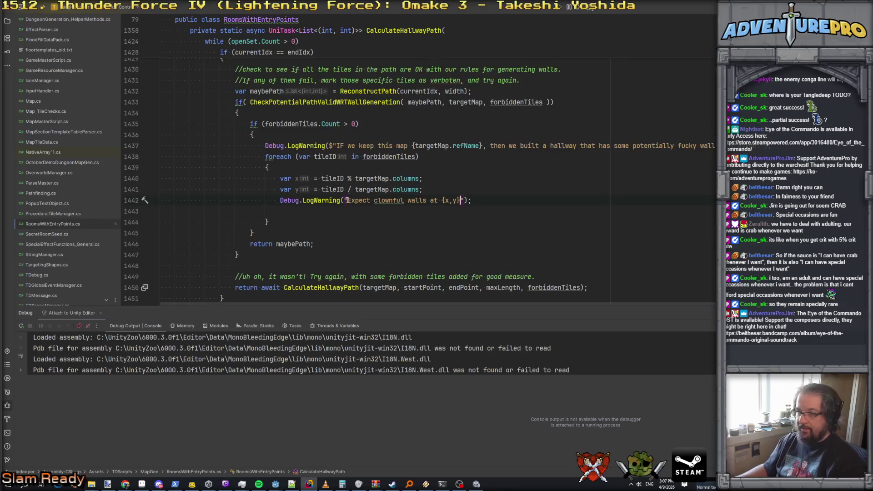
{"action": "type", "text": "$"}
{"action": "left_click", "coordinate": [433, 203]}
{"action": "key", "text": "BackSpace"}
{"action": "key", "text": "BackSpace"}
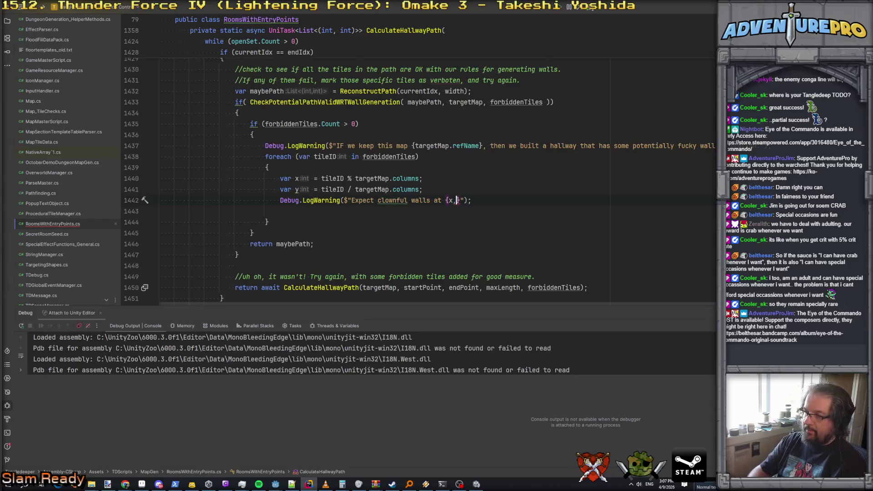
{"action": "type", "text": "{y}"}
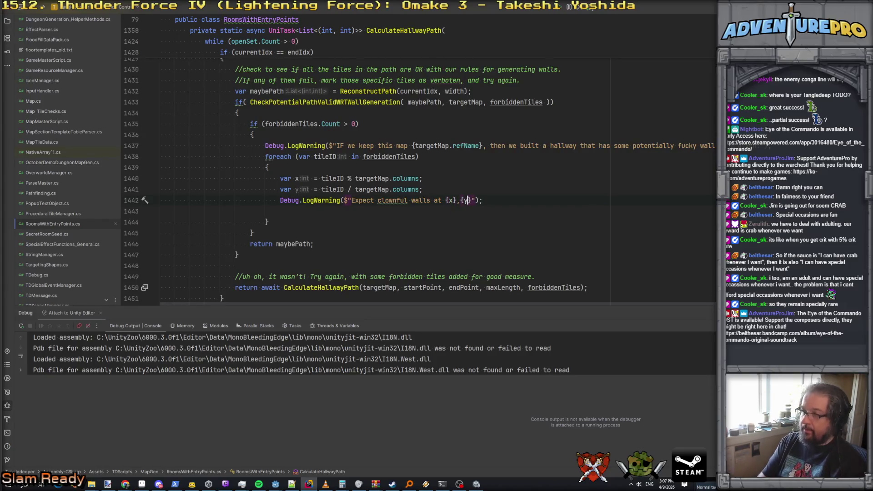
{"action": "key", "text": "Up"}
{"action": "left_click", "coordinate": [161, 222]}
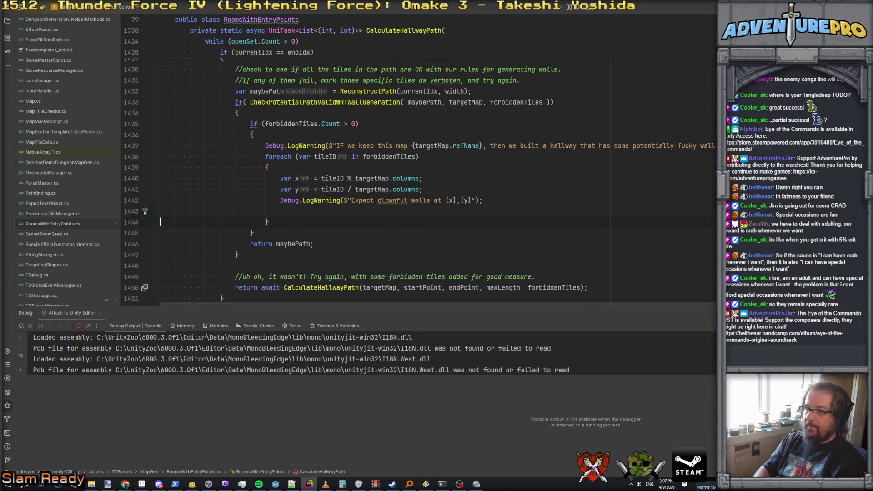
{"action": "key", "text": "Delete"}
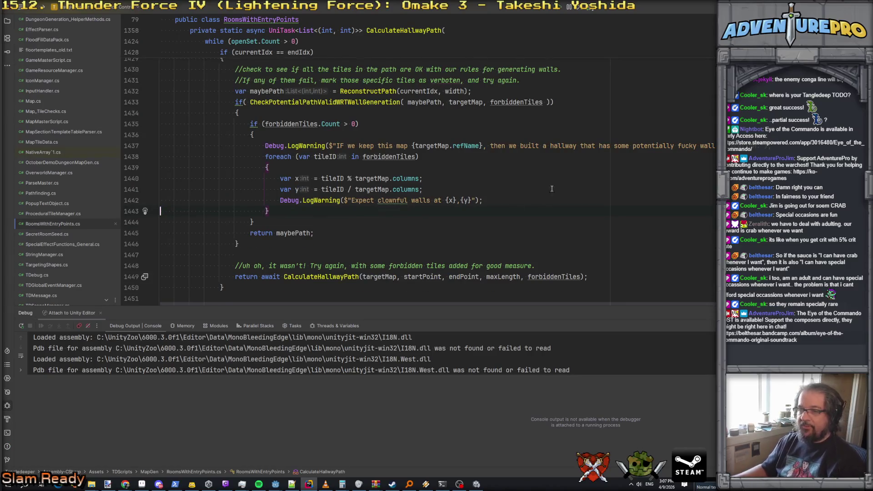
{"action": "left_click", "coordinate": [476, 484]}
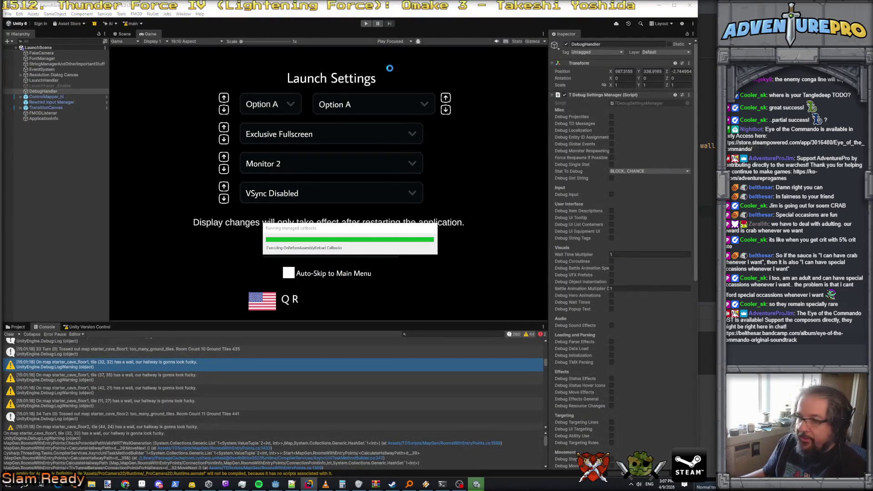
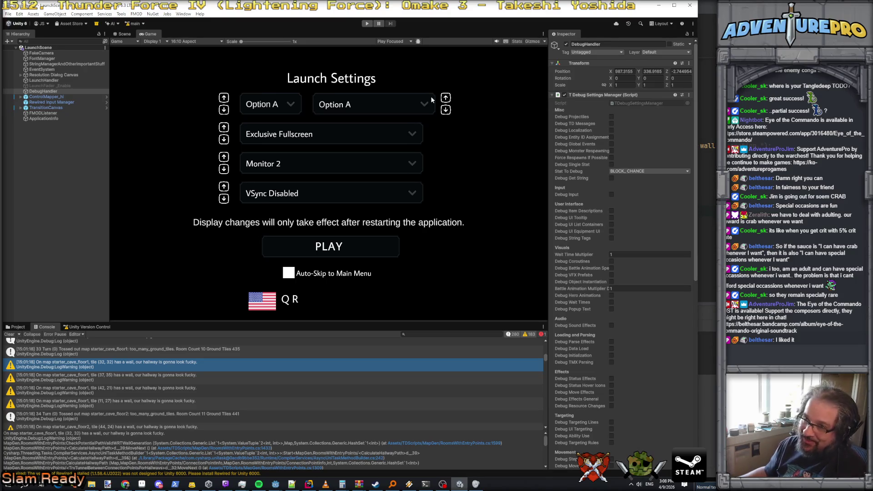
Enter play mode so the hero loads into Underground Lagoon 5F
{"action": "left_click", "coordinate": [367, 26]}
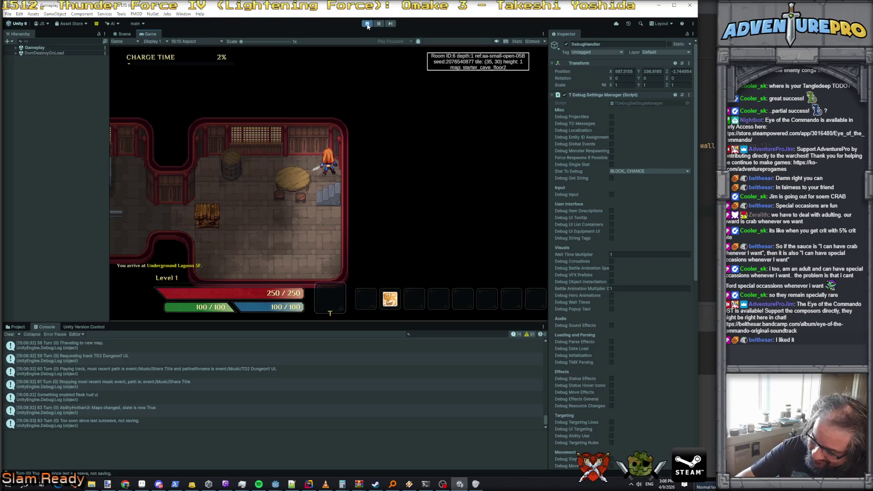
Pick up the gold, smash the crate for the Medium Mint Tonic, and scroll the Console log
{"action": "left_click", "coordinate": [254, 238]}
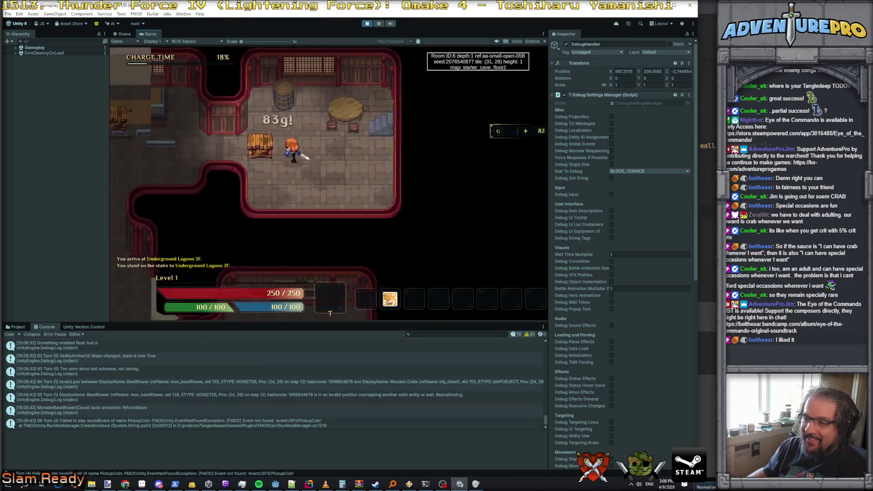
{"action": "key", "text": "Left"}
{"action": "key", "text": "Left"}
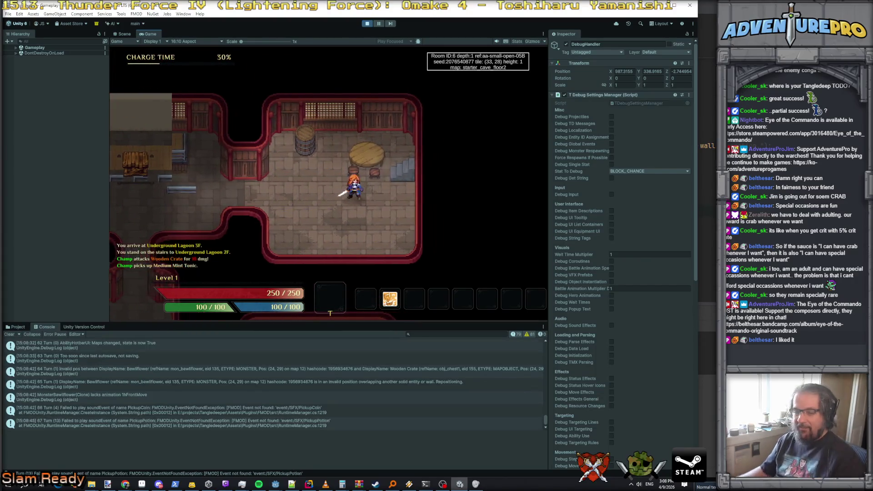
{"action": "scroll", "coordinate": [232, 389], "scroll_direction": "up", "scroll_amount": 10}
{"action": "scroll", "coordinate": [233, 391], "scroll_direction": "down", "scroll_amount": 3}
{"action": "scroll", "coordinate": [183, 389], "scroll_direction": "up", "scroll_amount": 8}
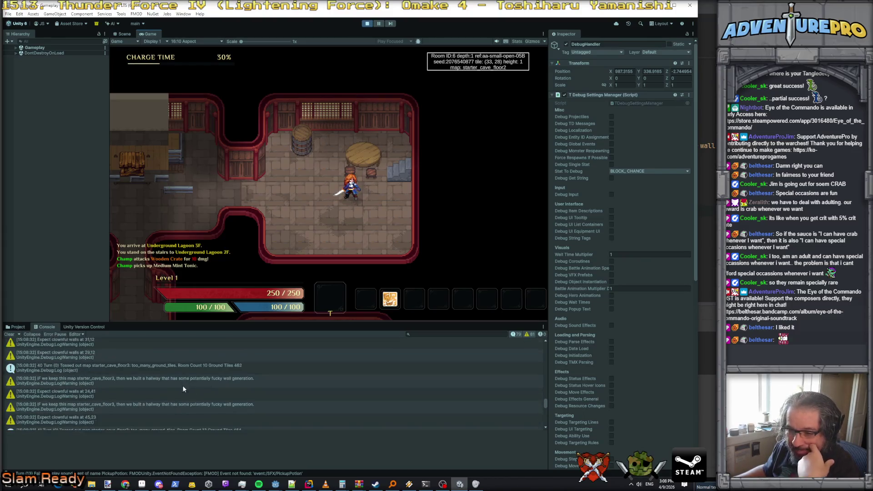
{"action": "scroll", "coordinate": [183, 387], "scroll_direction": "down", "scroll_amount": 1}
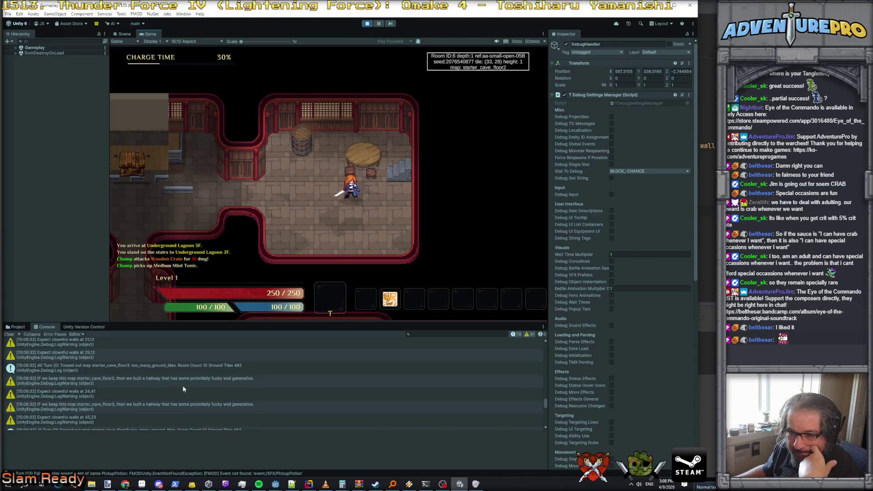
{"action": "scroll", "coordinate": [150, 387], "scroll_direction": "down", "scroll_amount": 1}
{"action": "scroll", "coordinate": [134, 384], "scroll_direction": "down", "scroll_amount": 1}
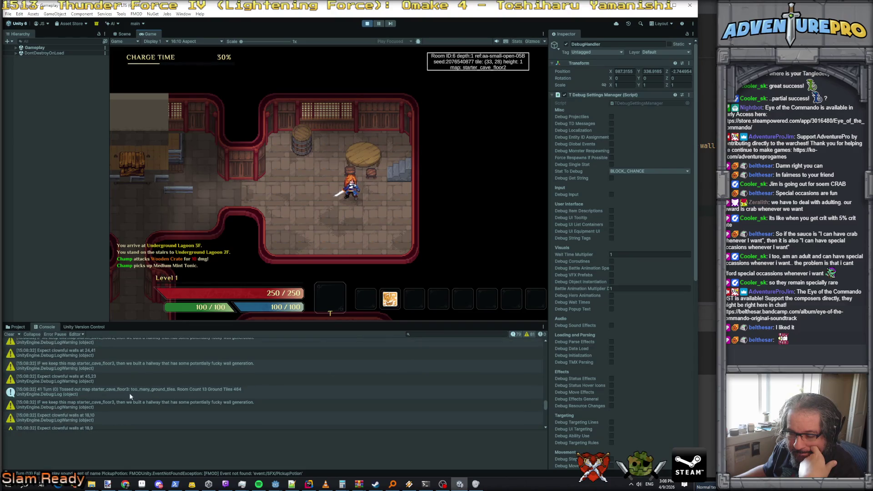
Compare the 'Expect clownful walls' warnings around 18,10, step south, and open the debug console
{"action": "left_click", "coordinate": [129, 402]}
{"action": "scroll", "coordinate": [126, 407], "scroll_direction": "down", "scroll_amount": 1}
{"action": "scroll", "coordinate": [125, 410], "scroll_direction": "down", "scroll_amount": 2}
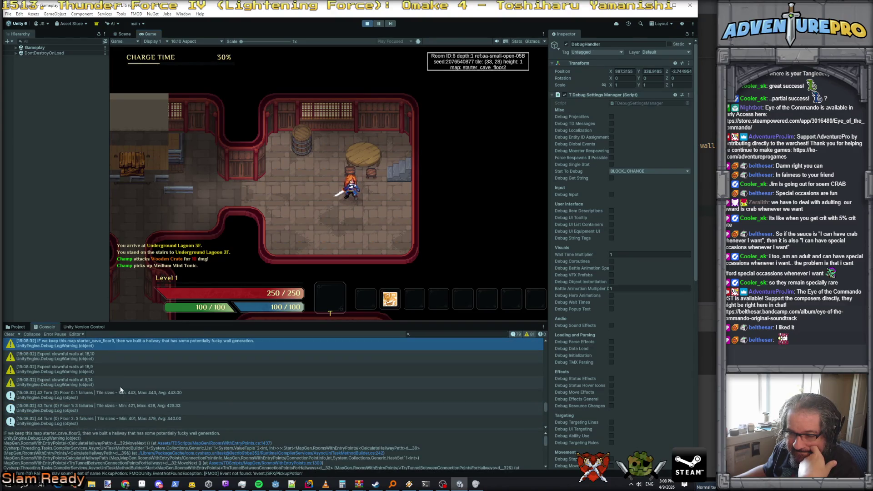
{"action": "scroll", "coordinate": [97, 367], "scroll_direction": "up", "scroll_amount": 1}
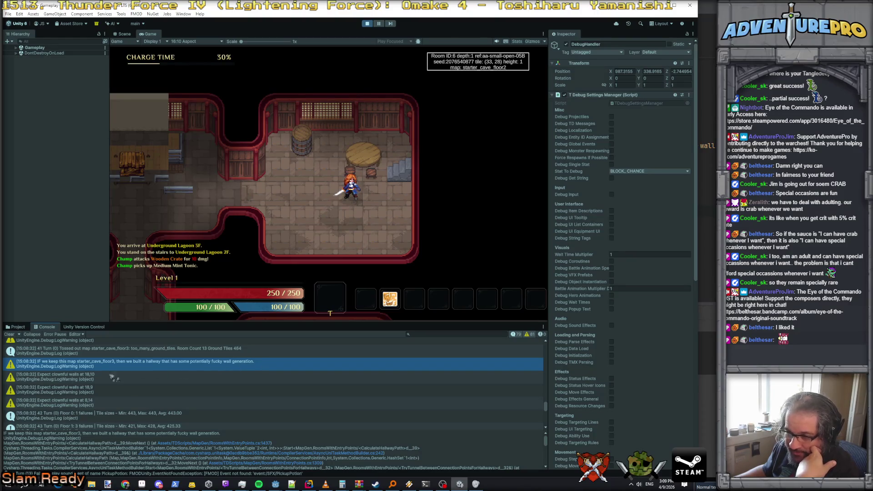
{"action": "left_click", "coordinate": [102, 381]}
{"action": "left_click", "coordinate": [108, 390]}
{"action": "left_click", "coordinate": [105, 404]}
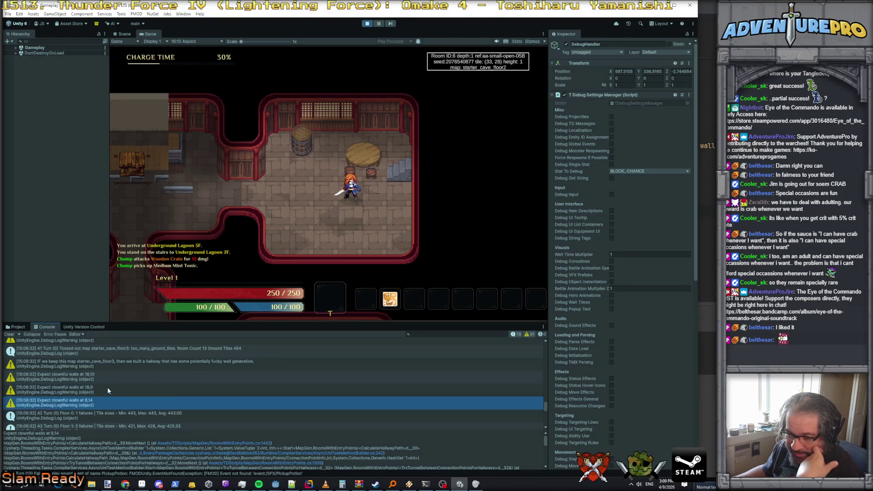
{"action": "left_click", "coordinate": [109, 391]}
{"action": "left_click", "coordinate": [112, 381]}
{"action": "left_click", "coordinate": [360, 225]}
{"action": "key", "text": "grave"}
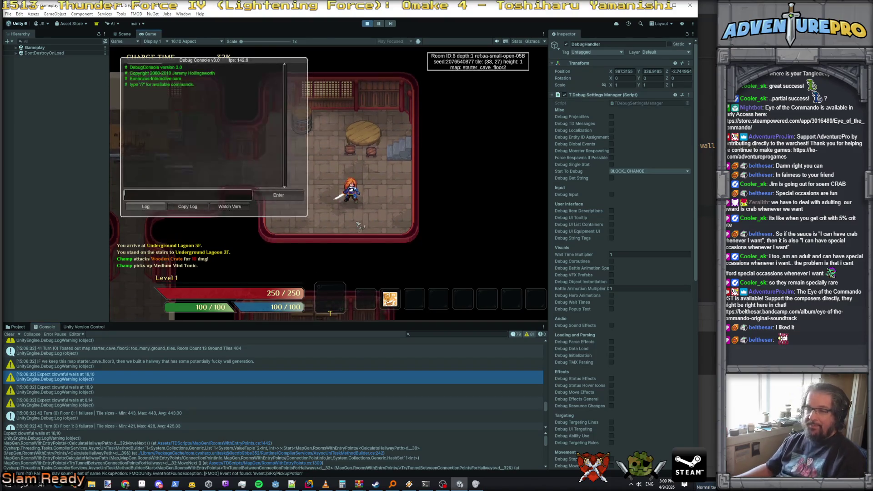
Load map starter_cave_floor3 and level the hero up, confirming the stat and passive dialogs
{"action": "type", "text": "map starter_cave_f"}
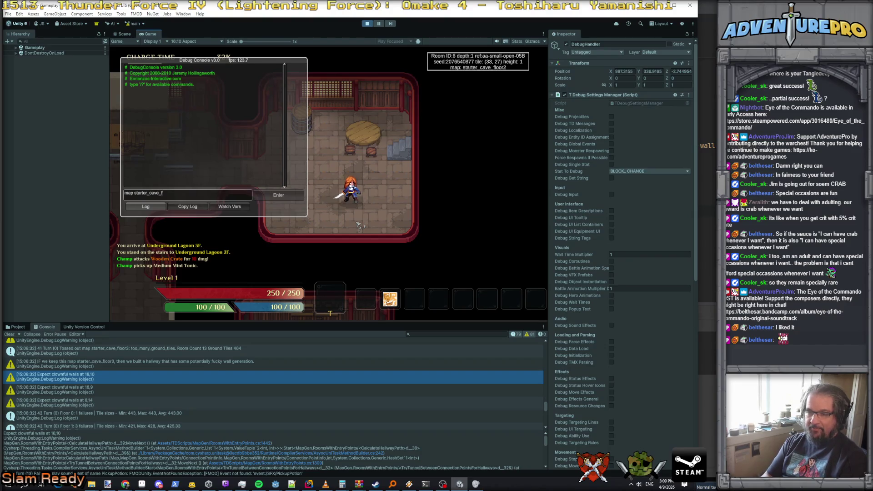
{"action": "type", "text": "3"}
{"action": "key", "text": "Return"}
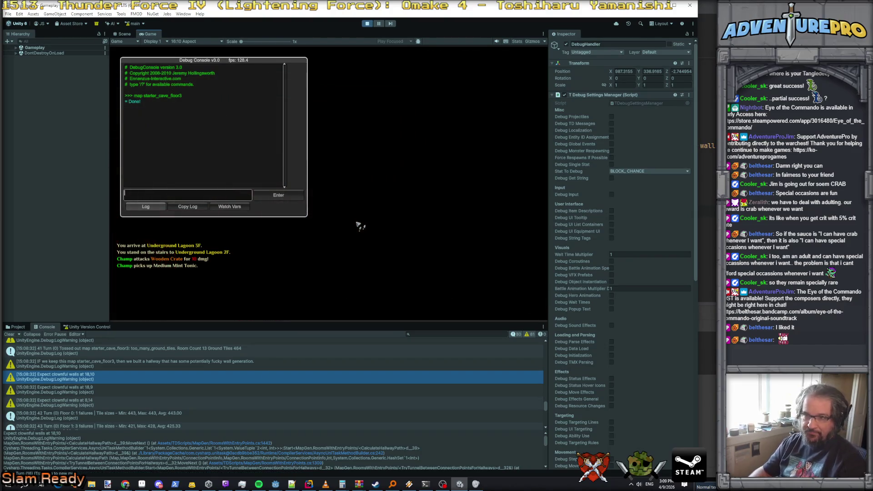
{"action": "type", "text": "detonate"}
{"action": "key", "text": "Return"}
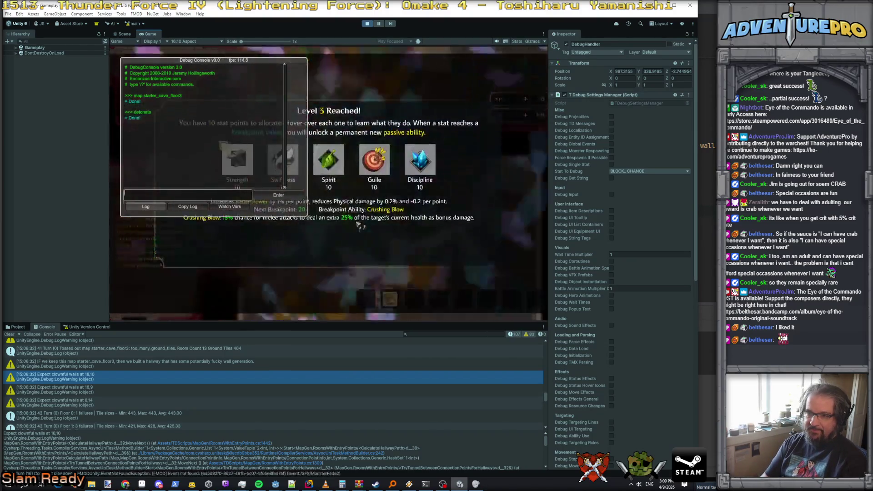
{"action": "key", "text": "Return"}
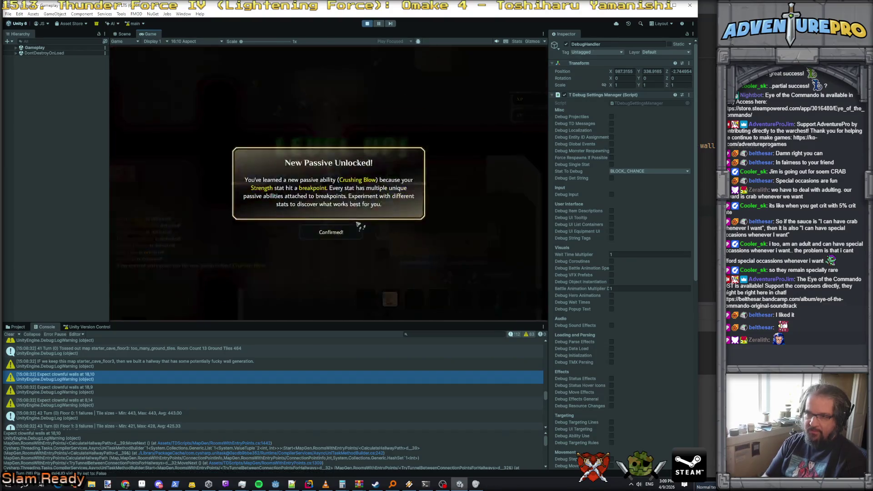
{"action": "key", "text": "Return"}
Reveal the whole floor-3 map with the 'reveal' debug command and walk toward the Shortsword
{"action": "key", "text": "grave"}
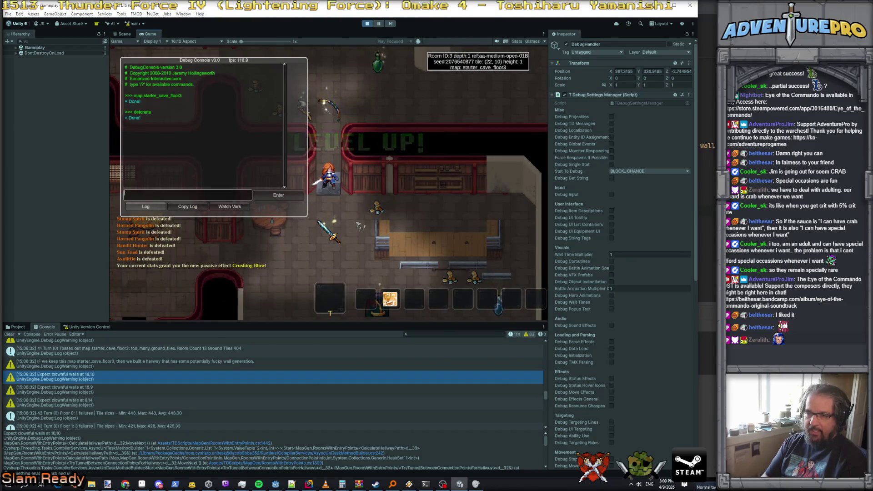
{"action": "type", "text": "reveal"}
{"action": "key", "text": "Return"}
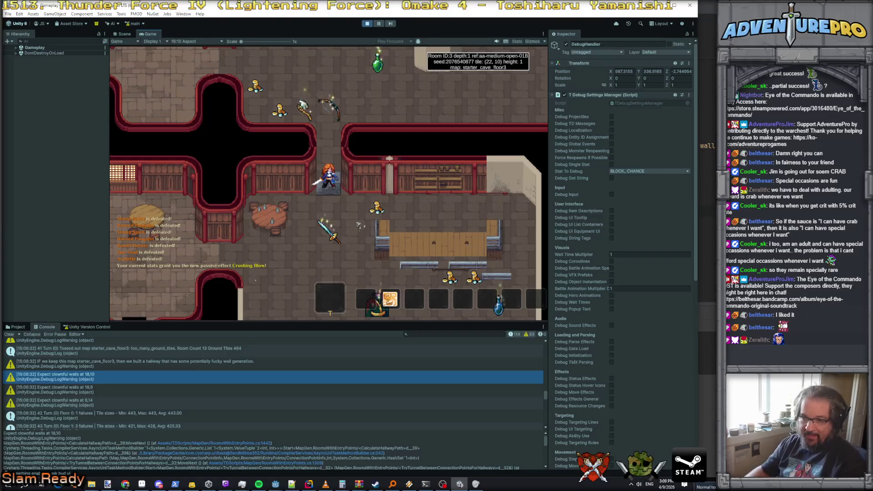
{"action": "left_click", "coordinate": [360, 225]}
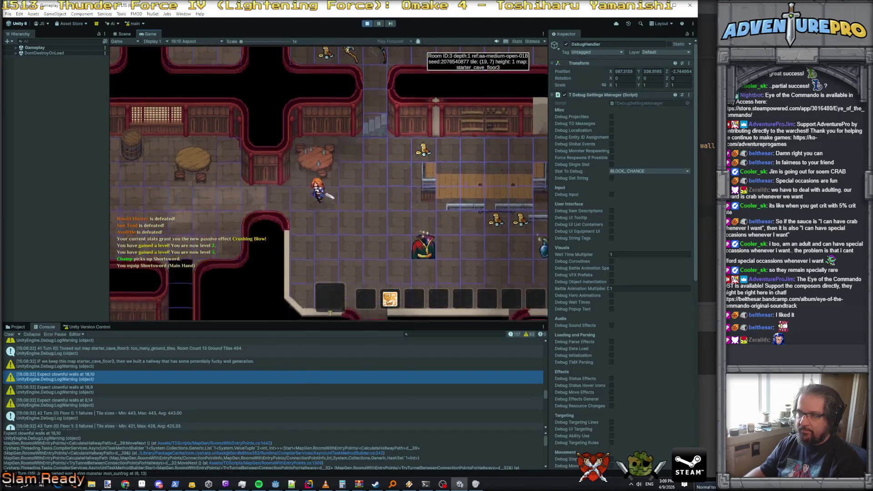
Equip the Shortsword and walk the hero west then north through the corridors to the Sun Toad
{"action": "key", "text": "grave"}
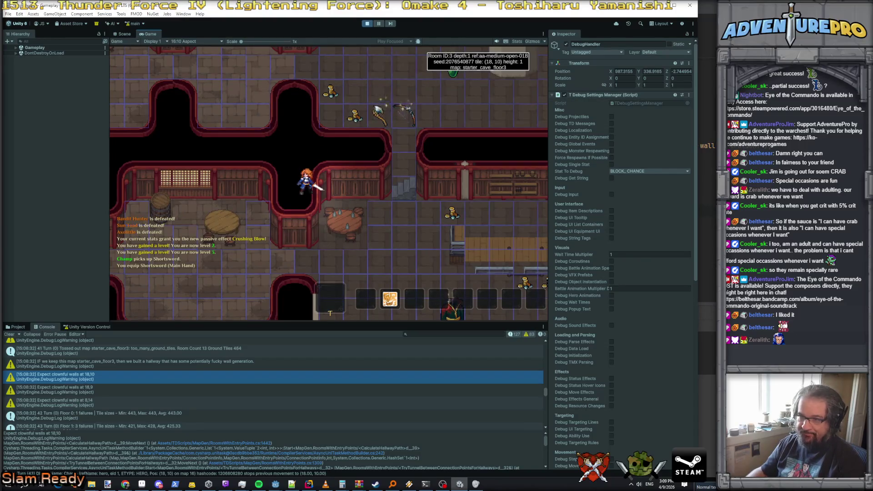
{"action": "key", "text": "Down"}
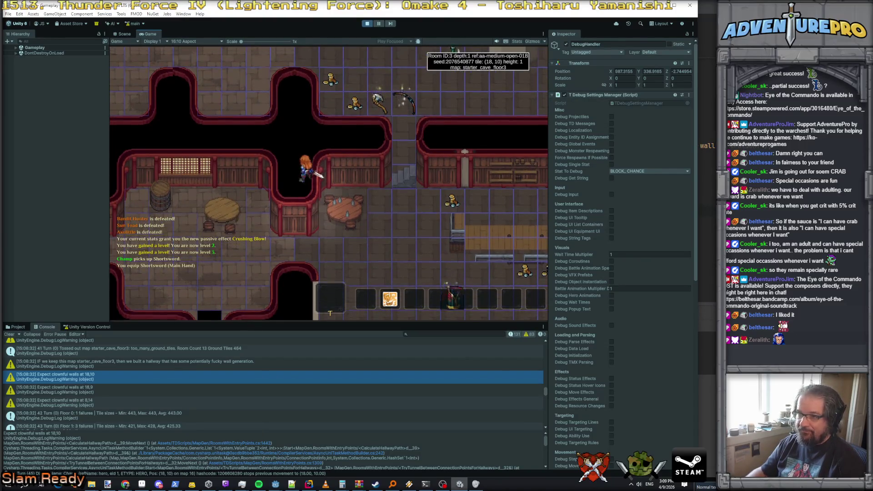
{"action": "key", "text": "Up"}
{"action": "key", "text": "Down"}
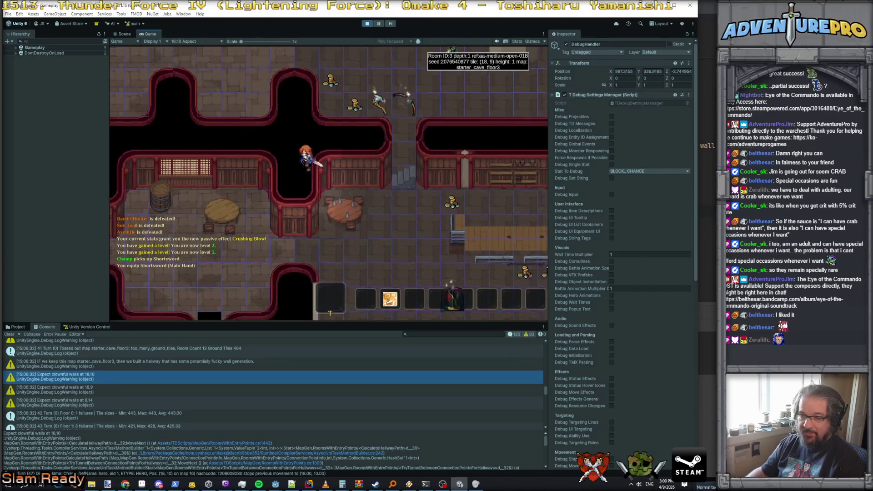
{"action": "key", "text": "Left"}
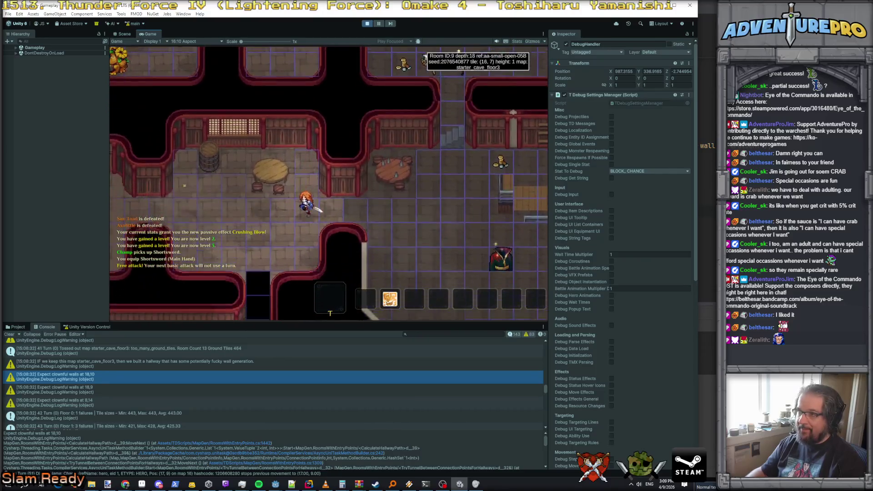
{"action": "key", "text": "Left"}
{"action": "key", "text": "Left"}
{"action": "key", "text": "Left"}
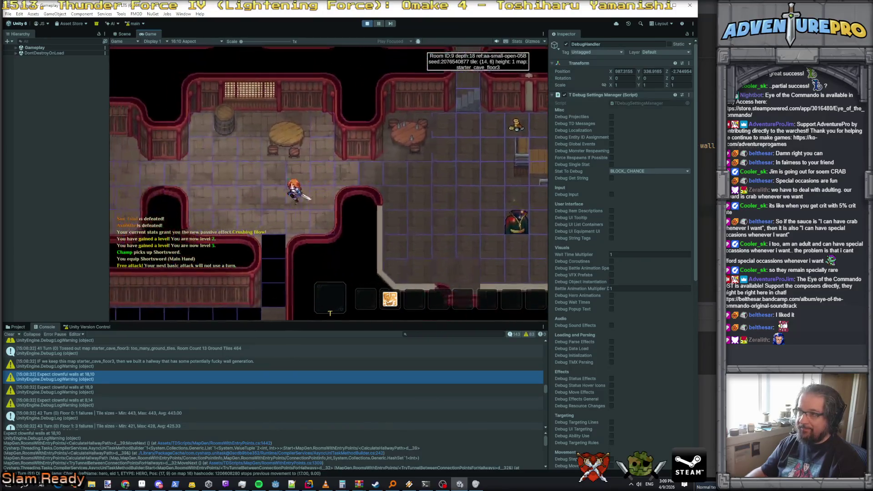
{"action": "key", "text": "Up"}
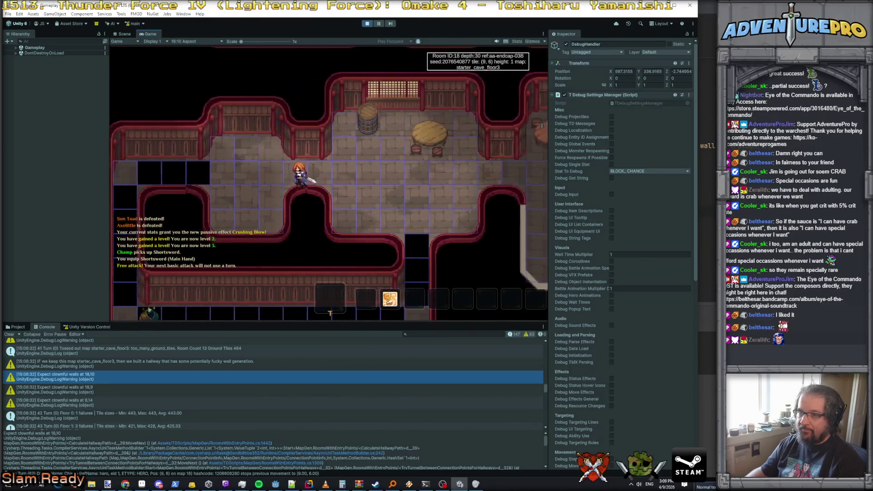
{"action": "key", "text": "Left"}
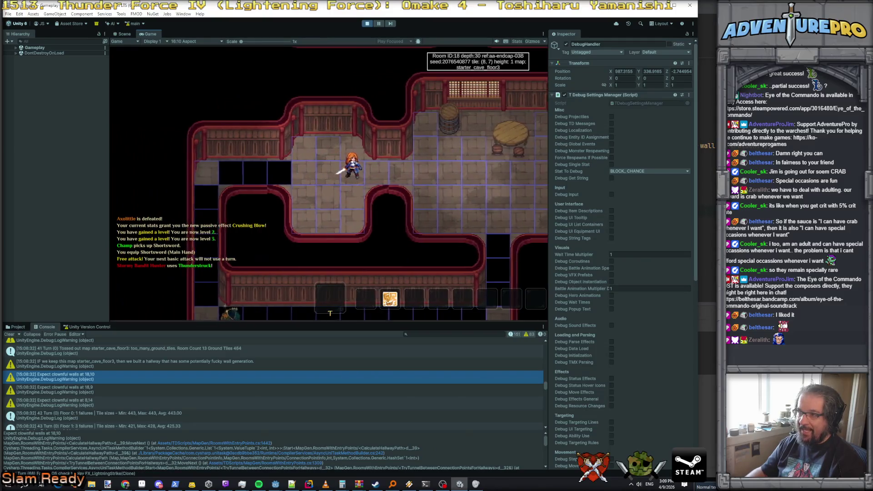
{"action": "key", "text": "Up"}
{"action": "key", "text": "Up"}
{"action": "key", "text": "Up"}
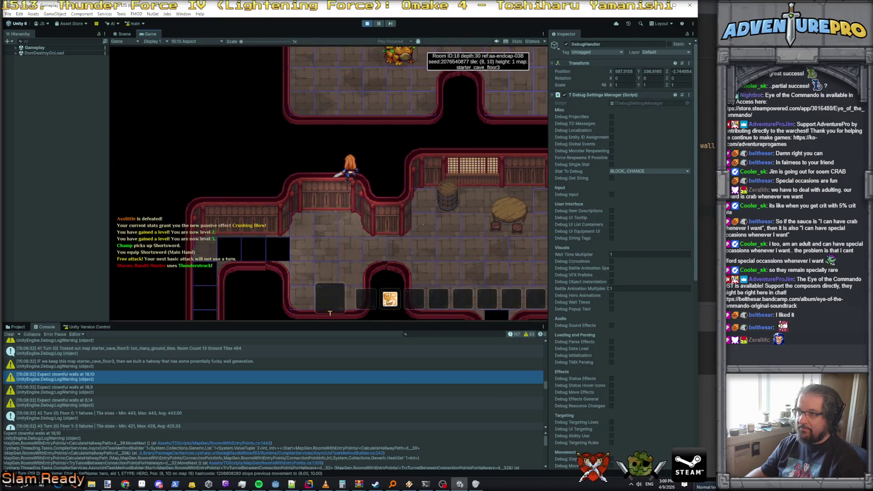
{"action": "key", "text": "Up"}
{"action": "key", "text": "Up"}
{"action": "key", "text": "Up"}
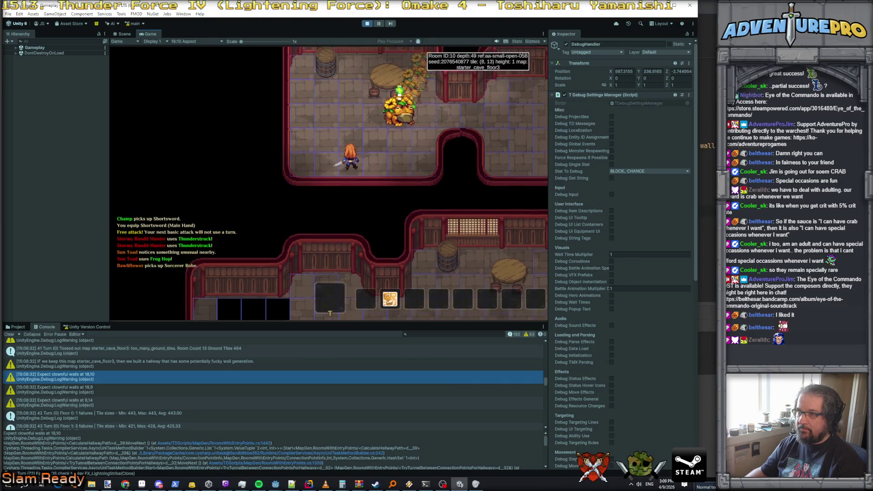
{"action": "key", "text": "Up"}
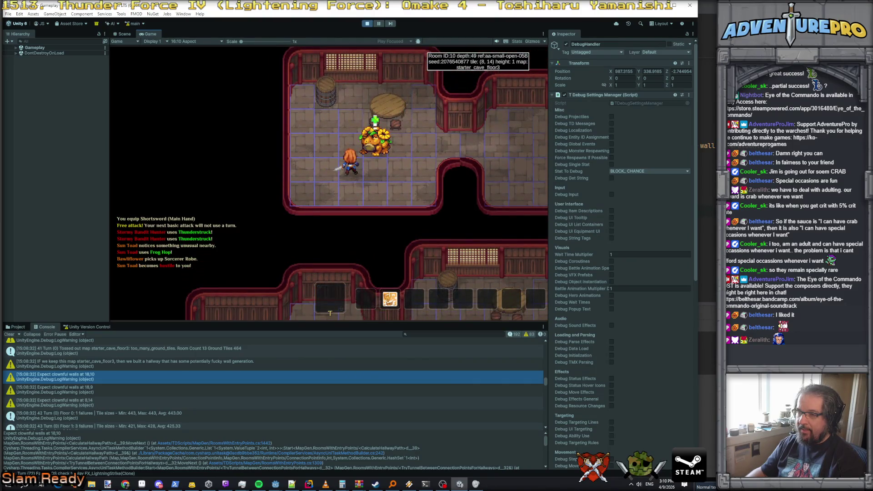
Kill the Sun Toad, then walk through room 0 and north along the corridor to room 18
{"action": "key", "text": "Up"}
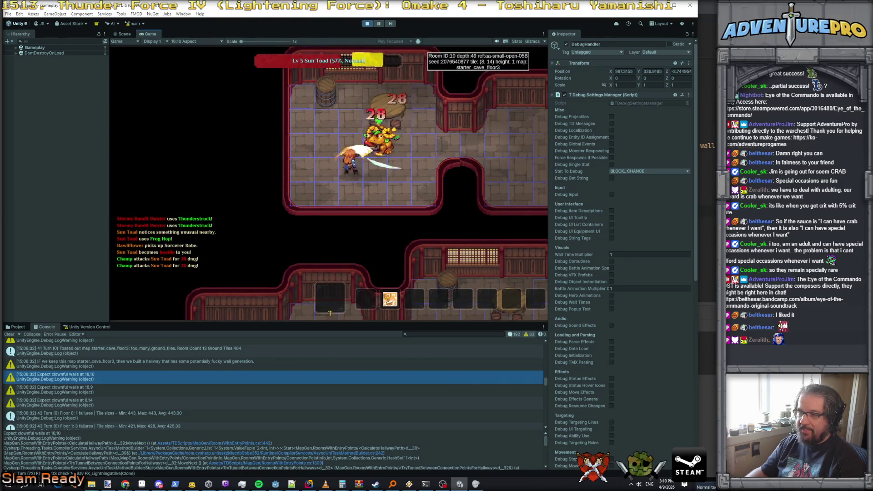
{"action": "key", "text": "Up"}
{"action": "key", "text": "Up"}
{"action": "key", "text": "Up"}
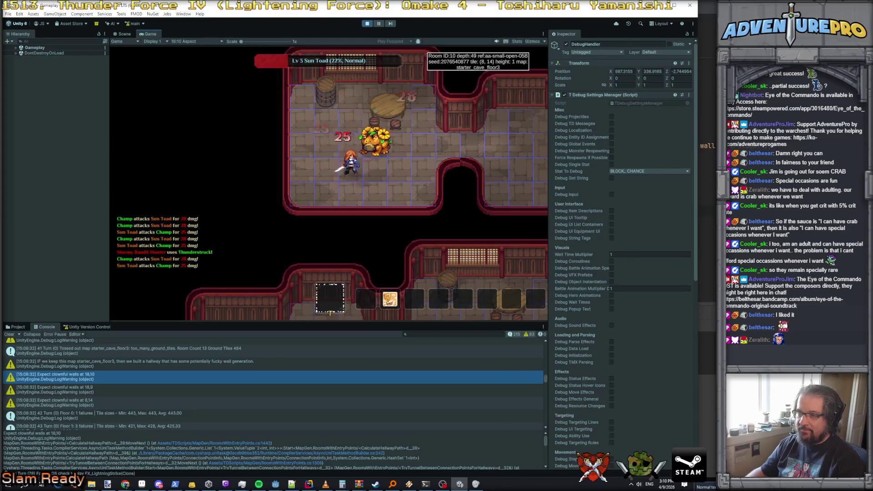
{"action": "key", "text": "Up"}
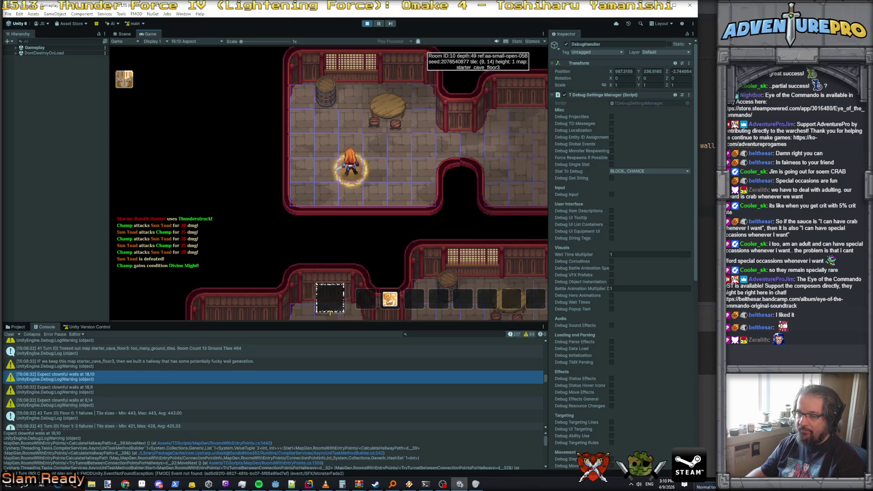
{"action": "key", "text": "Down"}
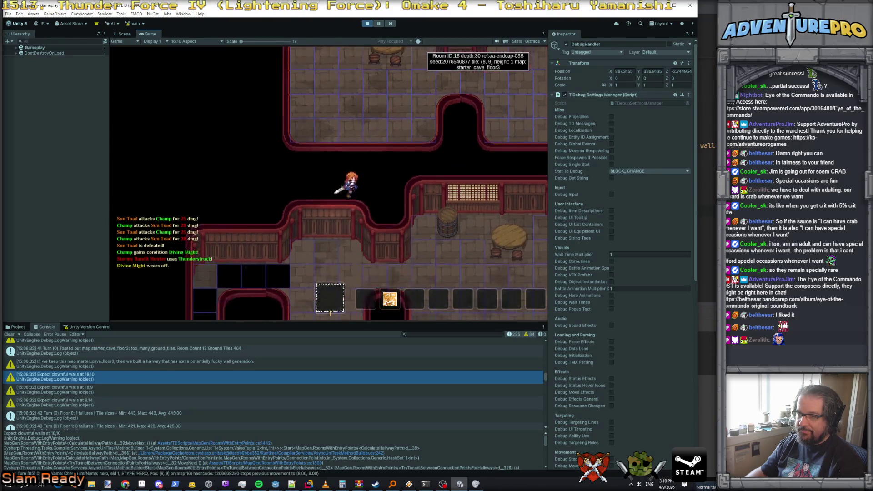
{"action": "key", "text": "Left"}
{"action": "key", "text": "Left"}
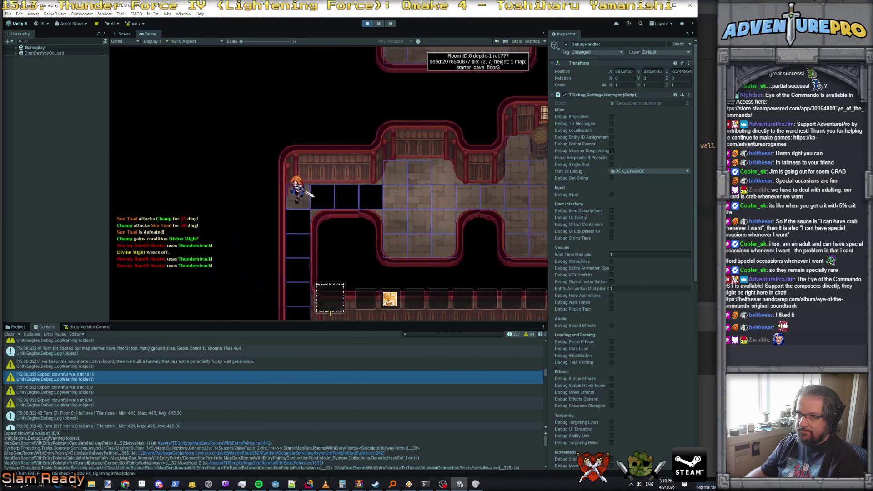
{"action": "key", "text": "Up"}
{"action": "key", "text": "Up"}
{"action": "key", "text": "Up"}
{"action": "key", "text": "Right"}
{"action": "key", "text": "Right"}
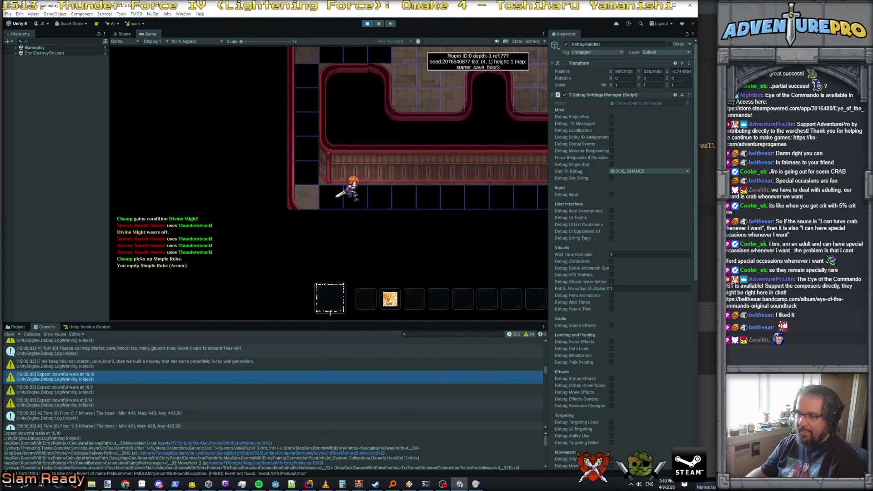
{"action": "key", "text": "Right"}
{"action": "key", "text": "Right"}
{"action": "key", "text": "Right"}
{"action": "key", "text": "Up"}
{"action": "key", "text": "Up"}
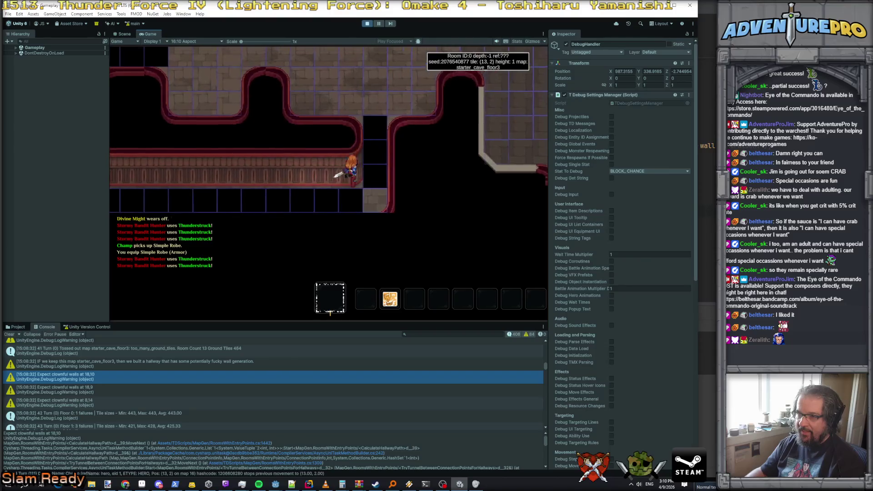
{"action": "key", "text": "Up"}
{"action": "key", "text": "Up"}
{"action": "key", "text": "Up"}
Explore room 18 and its corridor, then head east into room 3's fight
{"action": "key", "text": "Left"}
{"action": "key", "text": "Left"}
{"action": "key", "text": "Left"}
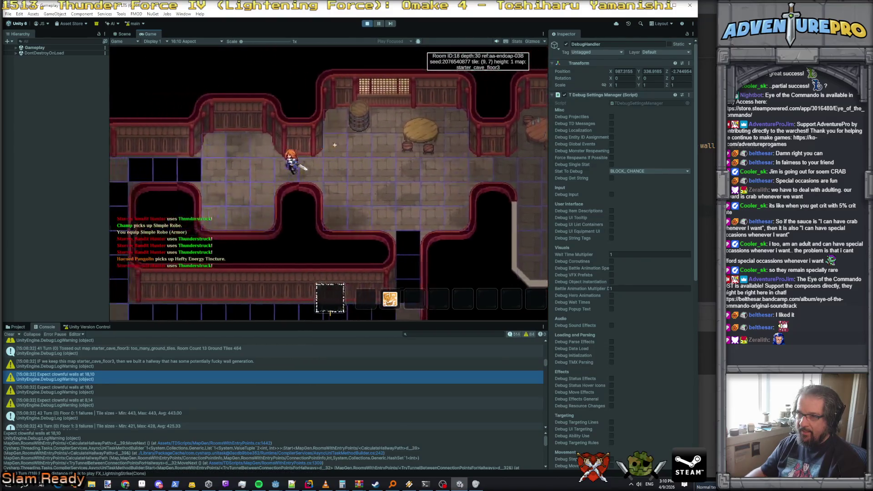
{"action": "key", "text": "Left"}
{"action": "key", "text": "Left"}
{"action": "key", "text": "Left"}
{"action": "key", "text": "Down"}
{"action": "key", "text": "Down"}
{"action": "key", "text": "Down"}
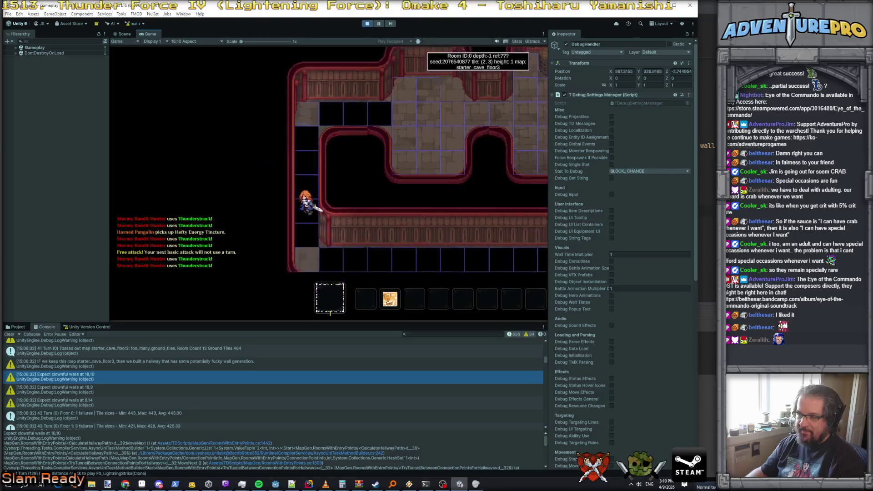
{"action": "key", "text": "Right"}
{"action": "key", "text": "Right"}
{"action": "key", "text": "Right"}
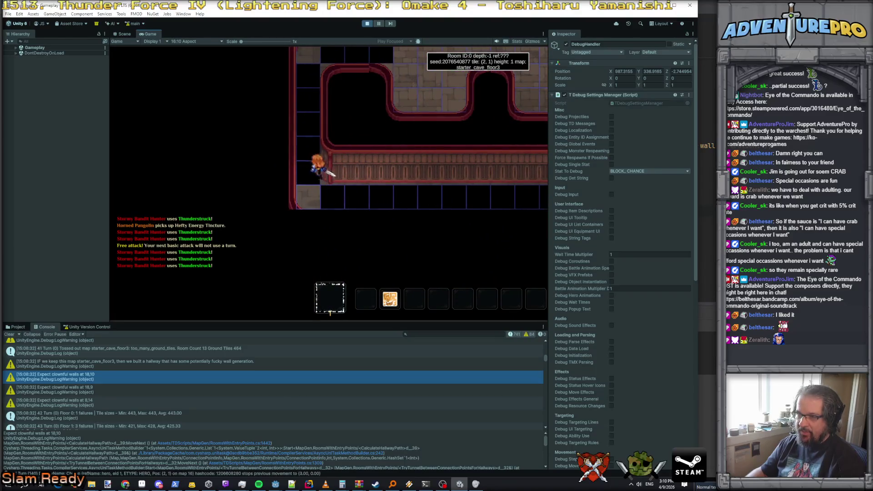
{"action": "key", "text": "Right"}
{"action": "key", "text": "Right"}
{"action": "key", "text": "Right"}
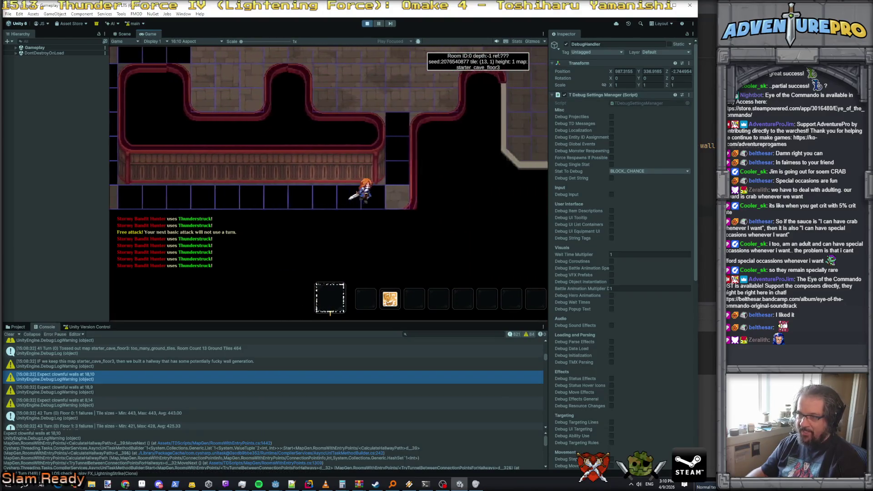
{"action": "key", "text": "Up"}
{"action": "key", "text": "Up"}
{"action": "key", "text": "Up"}
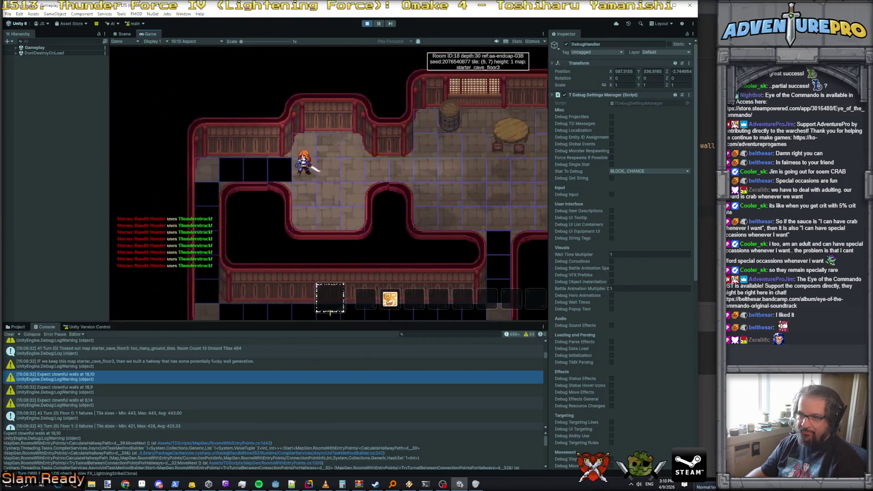
{"action": "key", "text": "Left"}
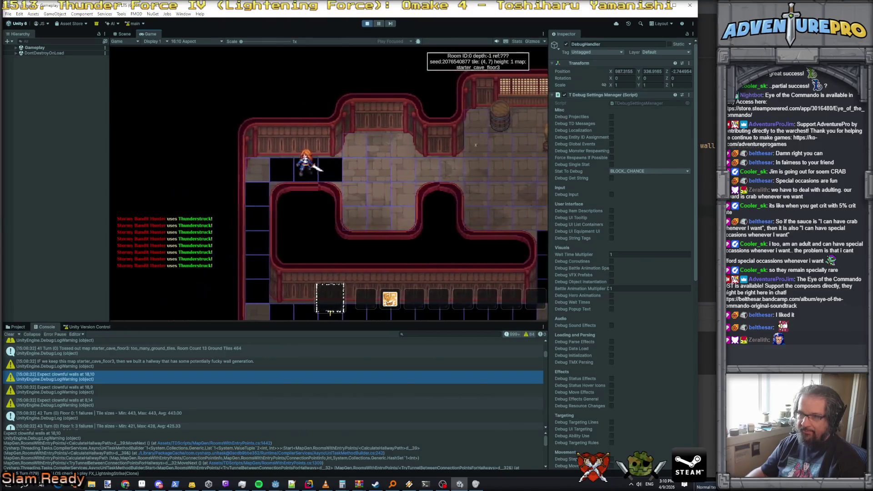
{"action": "key", "text": "Right"}
{"action": "key", "text": "Right"}
{"action": "key", "text": "Right"}
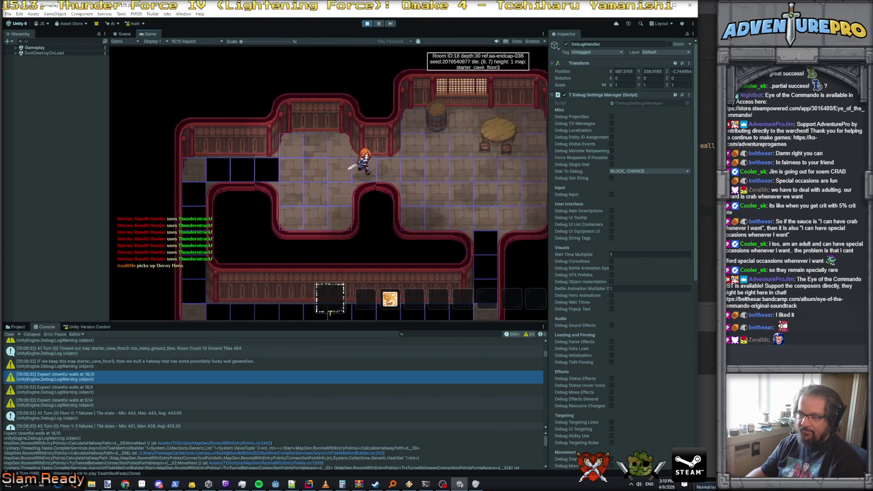
{"action": "key", "text": "Right"}
{"action": "key", "text": "Right"}
{"action": "key", "text": "Right"}
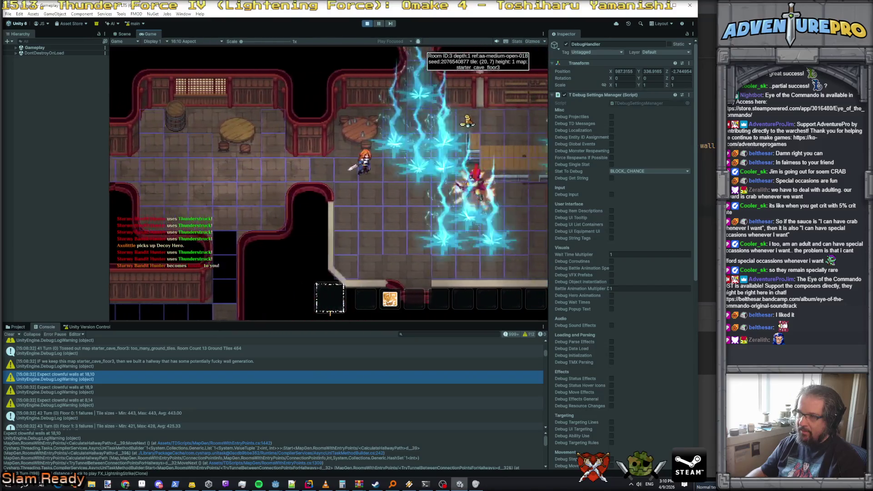
{"action": "key", "text": "Right"}
{"action": "key", "text": "Down"}
{"action": "key", "text": "Right"}
{"action": "key", "text": "Down"}
{"action": "key", "text": "Right"}
{"action": "key", "text": "Down"}
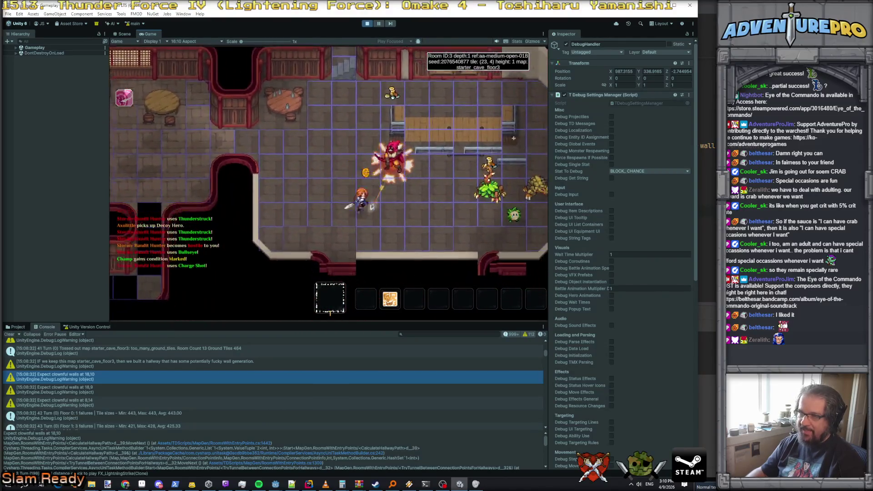
{"action": "key", "text": "Right"}
{"action": "key", "text": "Right"}
{"action": "key", "text": "Right"}
{"action": "key", "text": "Down"}
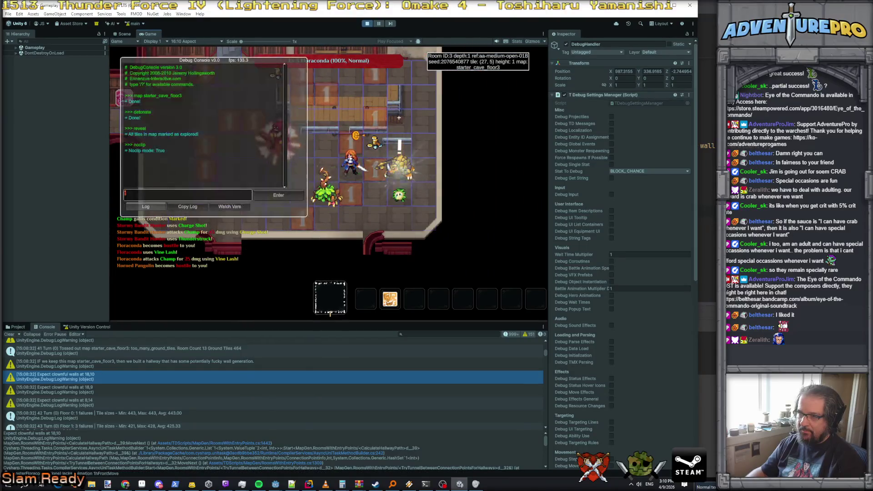
Run 'detonate' in the debug console to kill the nearby enemies, then close it
{"action": "type", "text": "detonate"}
{"action": "key", "text": "Return"}
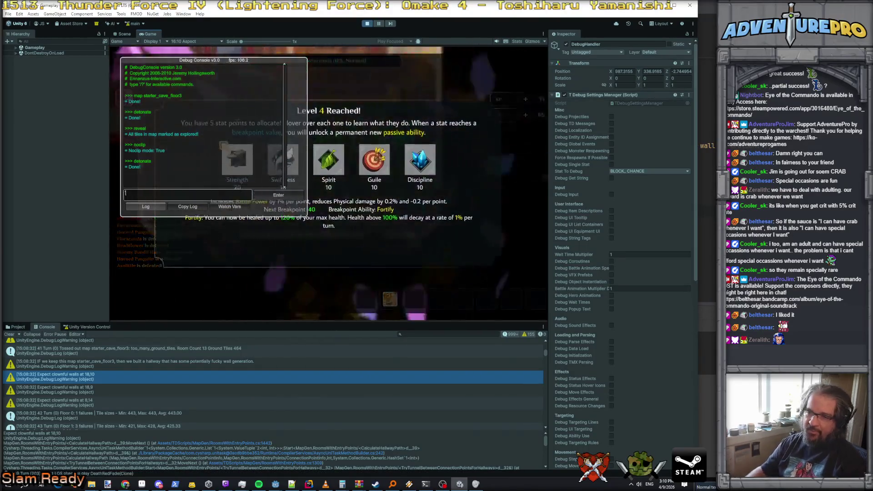
{"action": "key", "text": "grave"}
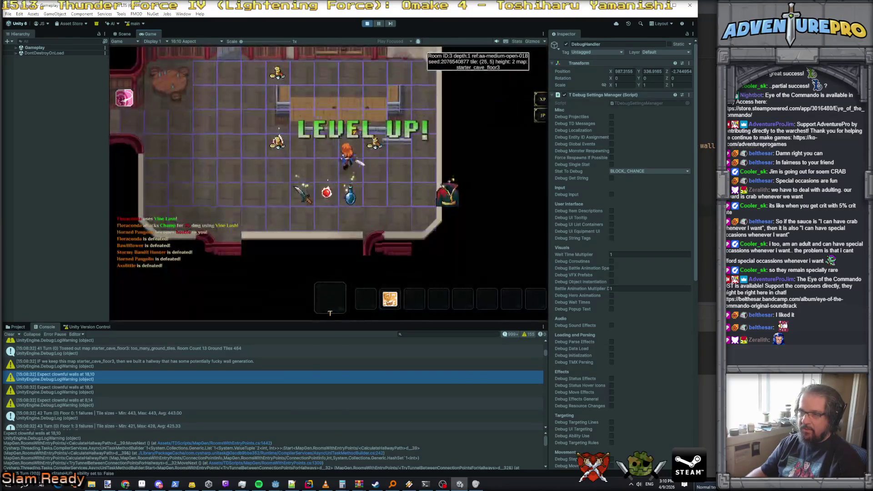
Collect the 104g gold pile and walk up the corridor into room 7
{"action": "key", "text": "Right"}
{"action": "key", "text": "Right"}
{"action": "key", "text": "Right"}
{"action": "key", "text": "Down"}
{"action": "key", "text": "Down"}
{"action": "key", "text": "Down"}
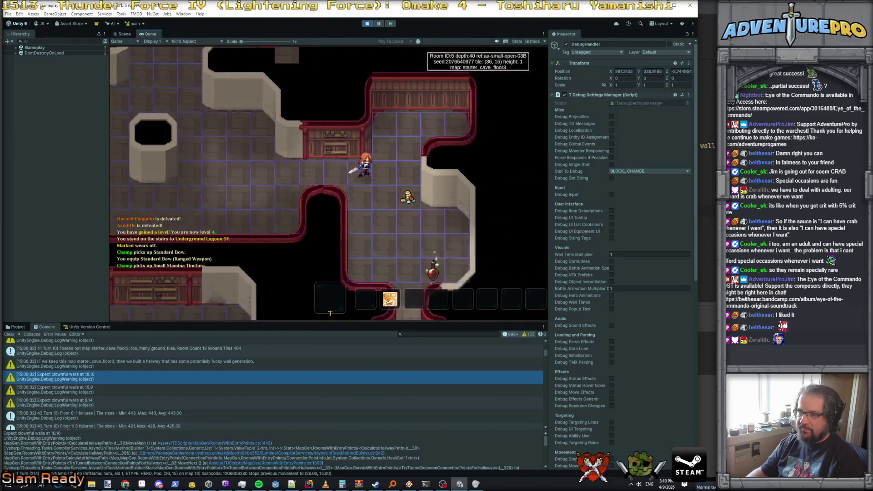
{"action": "key", "text": "Right"}
{"action": "key", "text": "Up"}
{"action": "key", "text": "Up"}
{"action": "key", "text": "Up"}
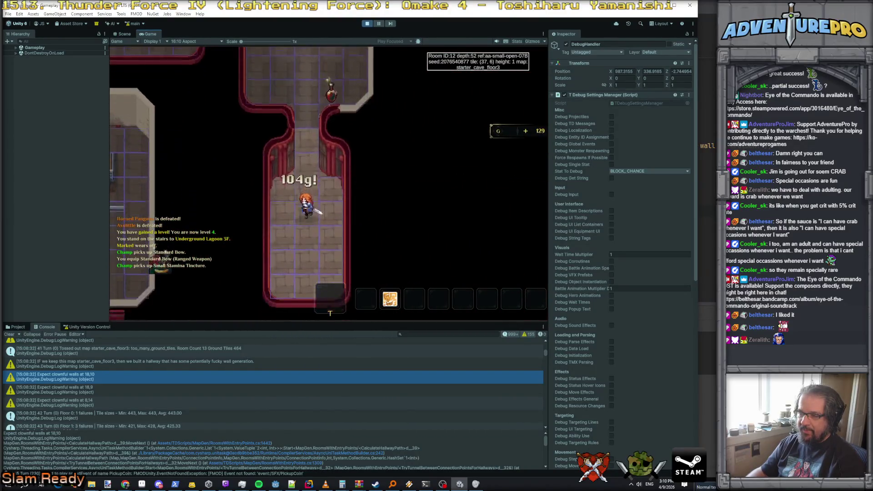
{"action": "key", "text": "Up"}
{"action": "key", "text": "Up"}
{"action": "key", "text": "Up"}
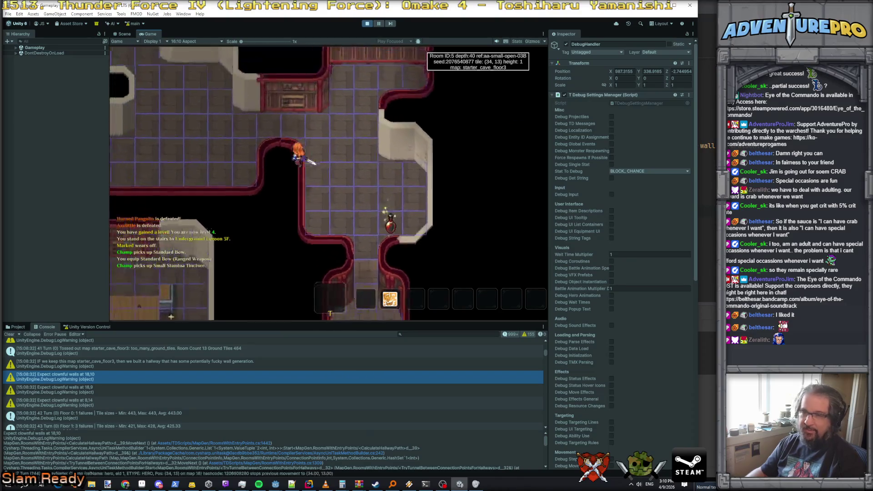
{"action": "key", "text": "Up"}
{"action": "key", "text": "Up"}
{"action": "key", "text": "Up"}
{"action": "key", "text": "Right"}
{"action": "key", "text": "Right"}
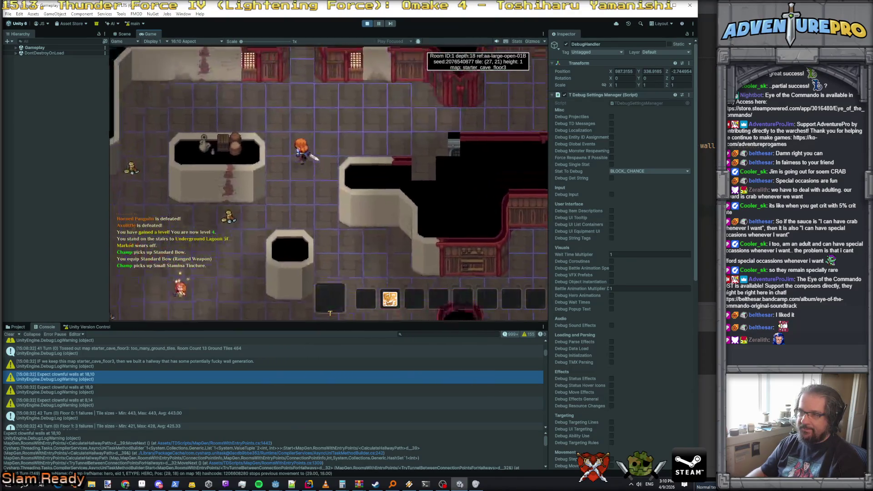
{"action": "key", "text": "Right"}
{"action": "key", "text": "Right"}
{"action": "key", "text": "Right"}
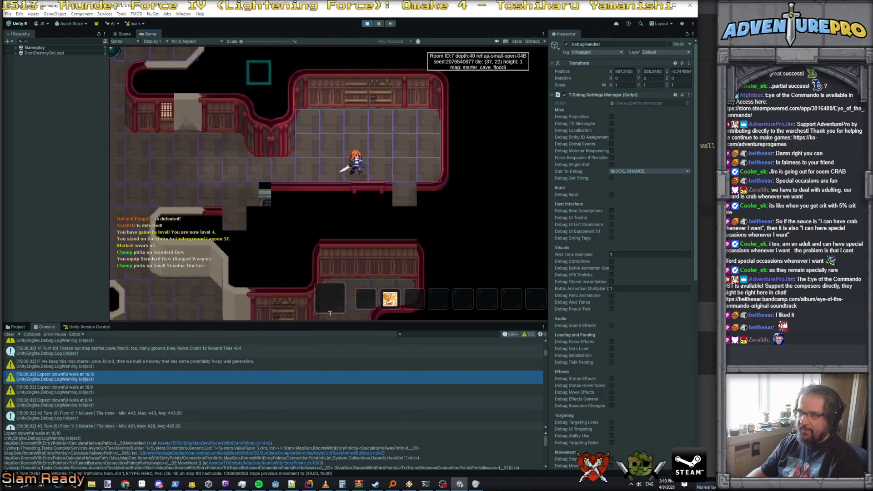
Enter room 13 and grab the potions, Wizard Staff and Small Monster Egg
{"action": "key", "text": "Up"}
{"action": "key", "text": "Up"}
{"action": "key", "text": "Up"}
{"action": "key", "text": "Left"}
{"action": "key", "text": "Left"}
{"action": "key", "text": "Left"}
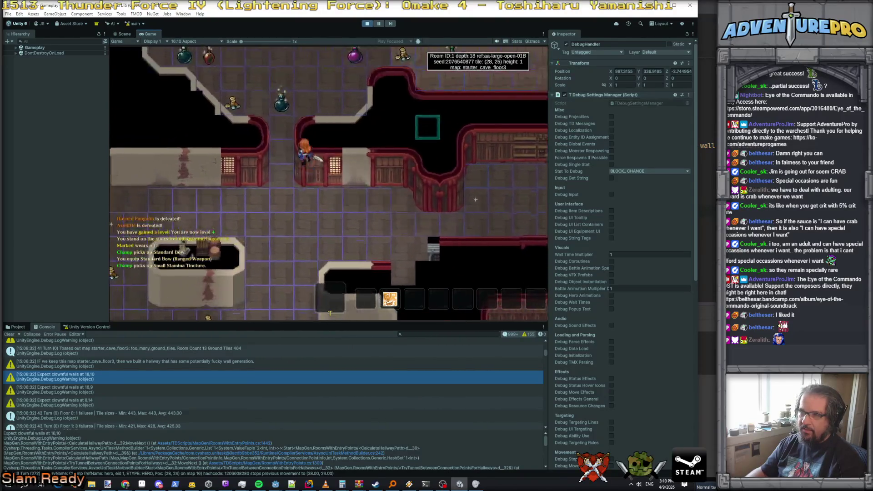
{"action": "key", "text": "Up"}
{"action": "key", "text": "Up"}
{"action": "key", "text": "Up"}
{"action": "key", "text": "Right"}
{"action": "key", "text": "Right"}
{"action": "key", "text": "Right"}
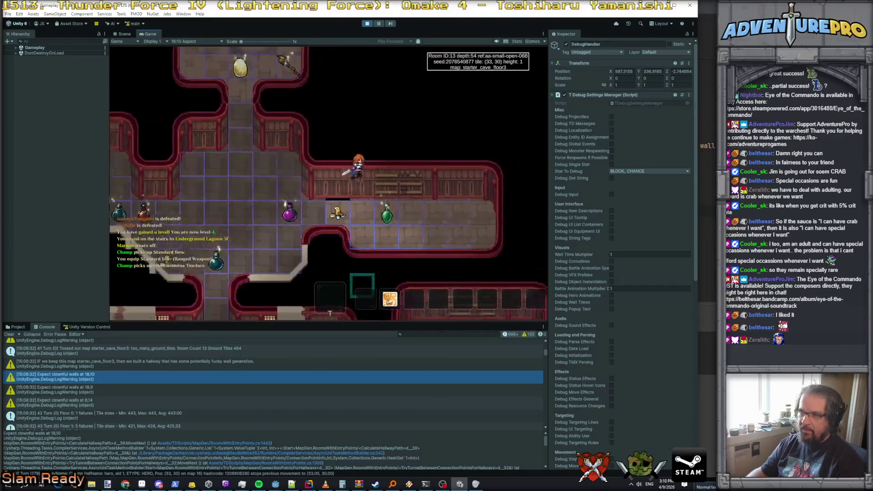
{"action": "key", "text": "Left"}
{"action": "key", "text": "Left"}
{"action": "key", "text": "Left"}
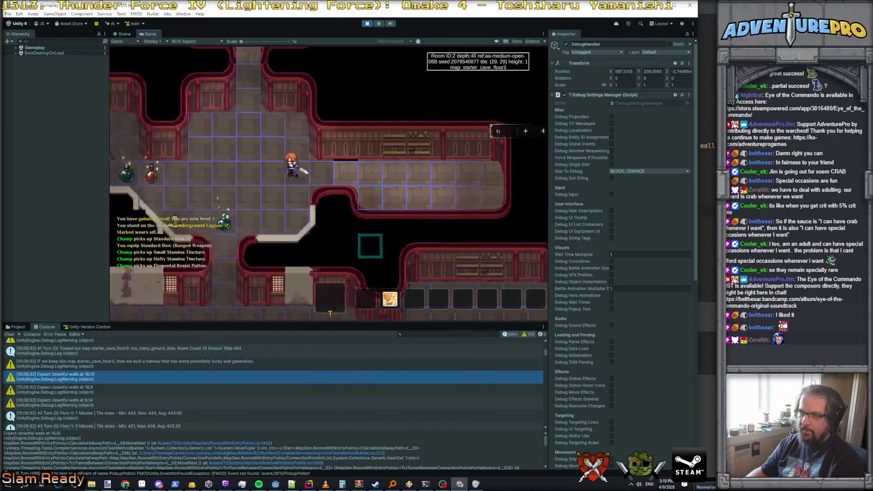
{"action": "key", "text": "Up"}
{"action": "key", "text": "Up"}
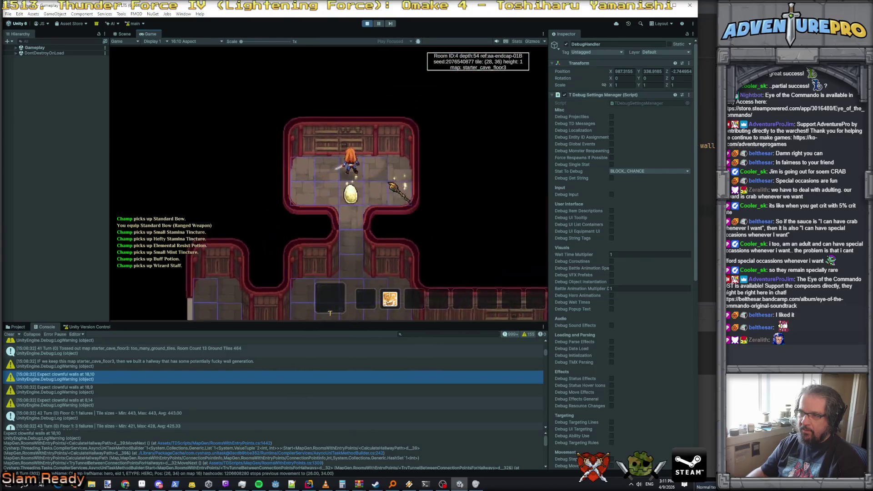
{"action": "key", "text": "Down"}
{"action": "key", "text": "Right"}
{"action": "key", "text": "Right"}
Walk back down the corridor, across room 1, and into room 10
{"action": "key", "text": "Down"}
{"action": "key", "text": "Down"}
{"action": "key", "text": "Down"}
{"action": "key", "text": "Left"}
{"action": "key", "text": "Left"}
{"action": "key", "text": "Left"}
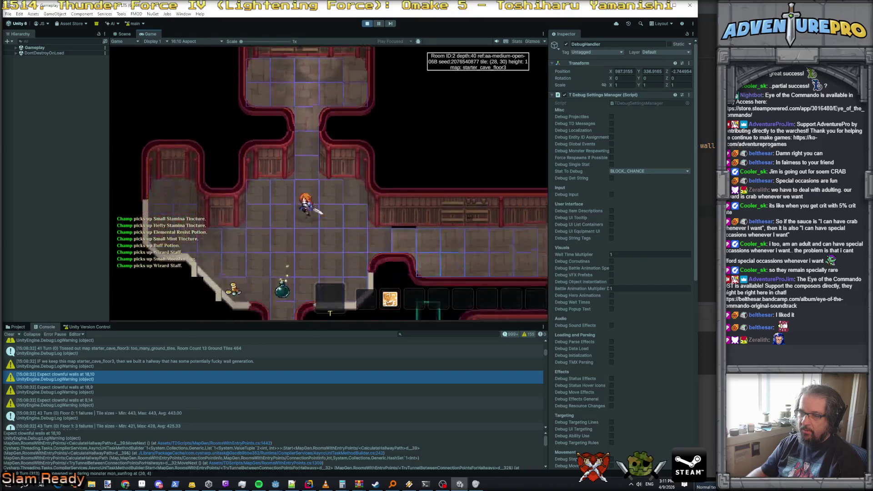
{"action": "key", "text": "Down"}
{"action": "key", "text": "Down"}
{"action": "key", "text": "Down"}
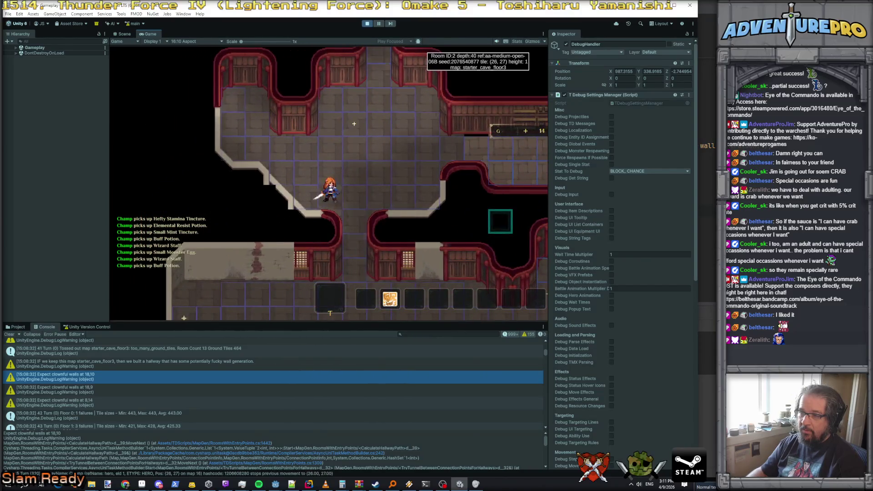
{"action": "key", "text": "Left"}
{"action": "key", "text": "Left"}
{"action": "key", "text": "Left"}
{"action": "key", "text": "Down"}
{"action": "key", "text": "Down"}
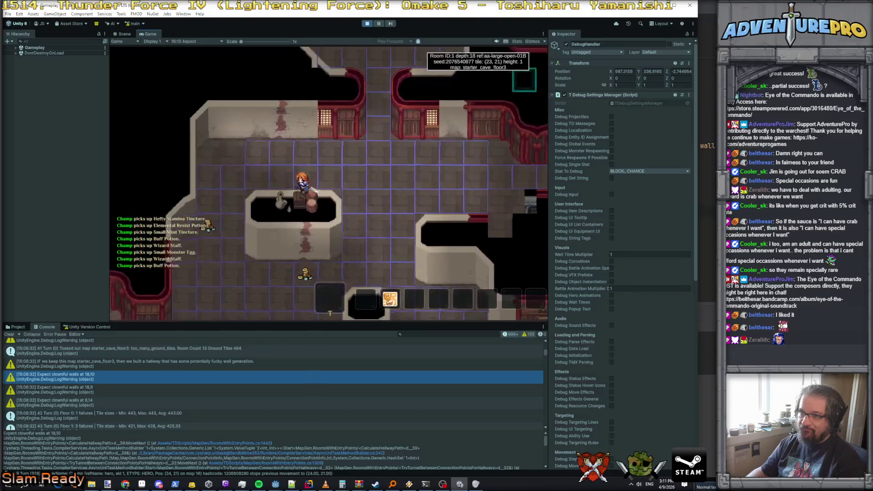
{"action": "key", "text": "Right"}
{"action": "key", "text": "Right"}
{"action": "key", "text": "Right"}
{"action": "key", "text": "Down"}
{"action": "key", "text": "Down"}
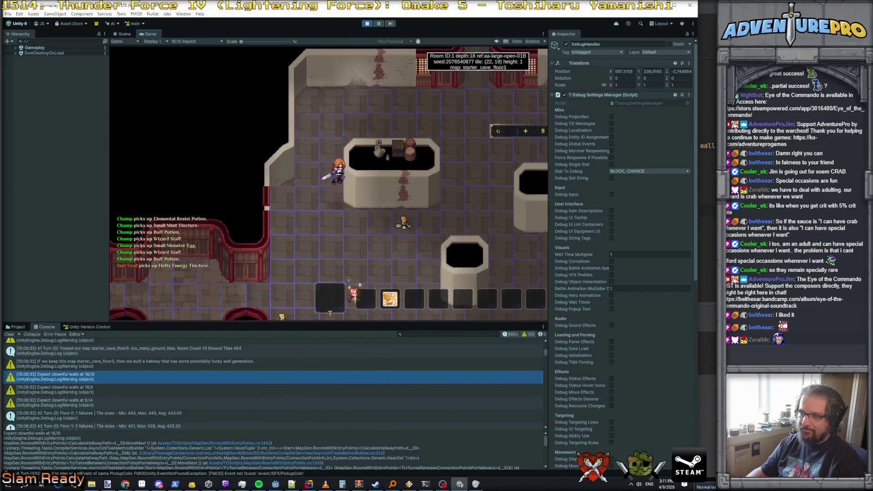
{"action": "key", "text": "Left"}
{"action": "key", "text": "Left"}
{"action": "key", "text": "Left"}
{"action": "key", "text": "Down"}
{"action": "key", "text": "Down"}
{"action": "key", "text": "Down"}
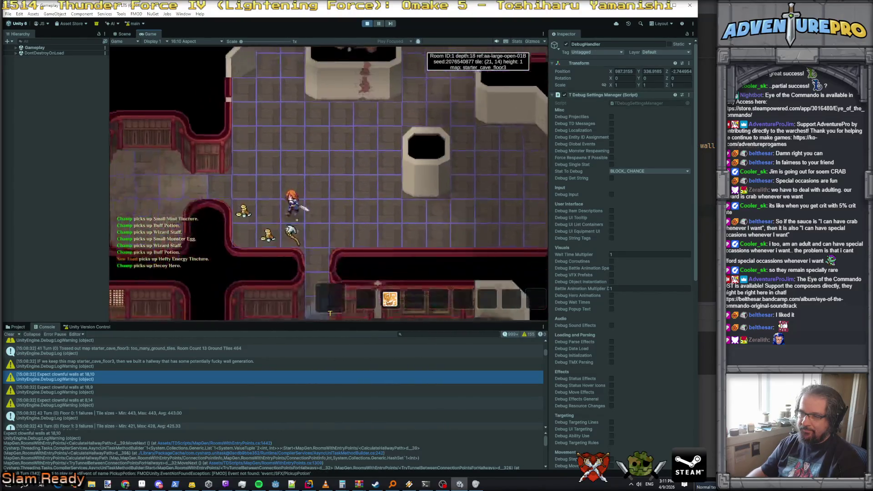
{"action": "key", "text": "Left"}
{"action": "key", "text": "Left"}
{"action": "key", "text": "Left"}
{"action": "key", "text": "Down"}
{"action": "key", "text": "Down"}
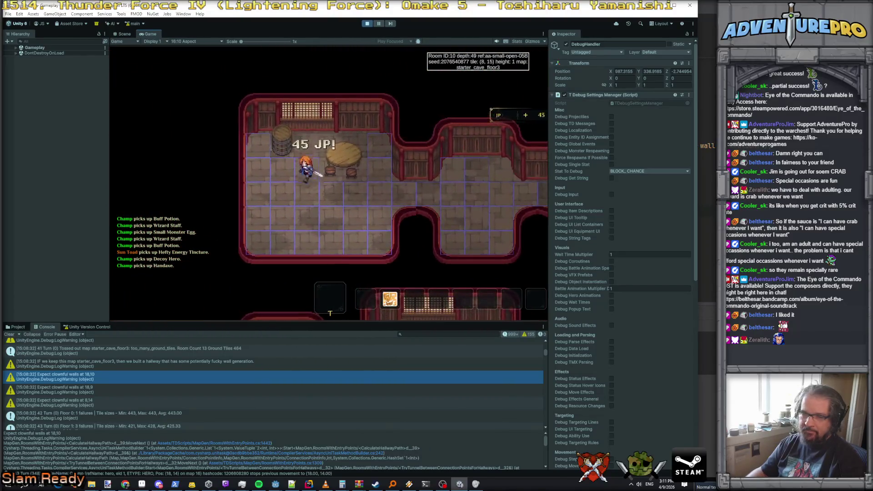
Stop the game, add a blank line in the forbidden-tiles block, and jump to the Map class
{"action": "left_click", "coordinate": [367, 23]}
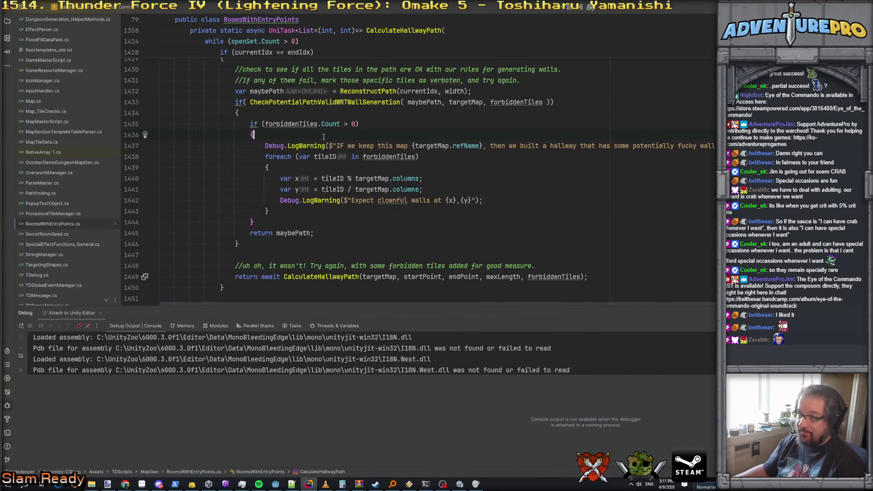
{"action": "key", "text": "Return"}
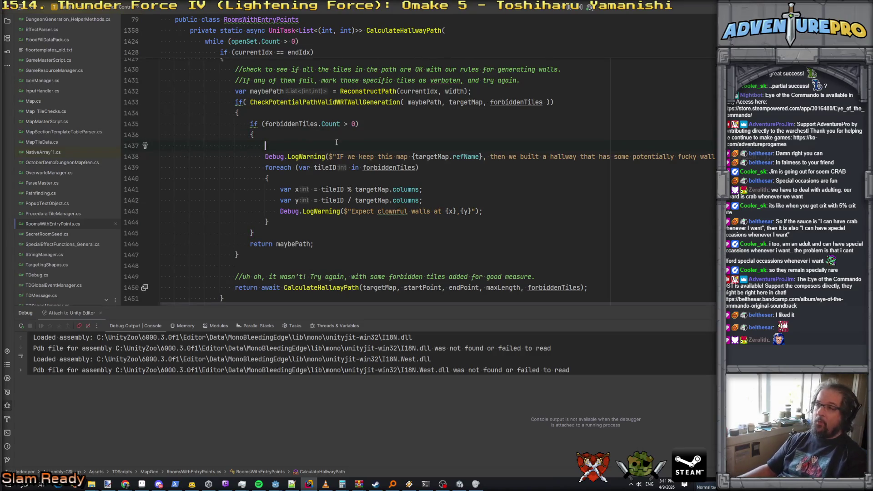
{"action": "left_click", "coordinate": [469, 103], "text": "ctrl"}
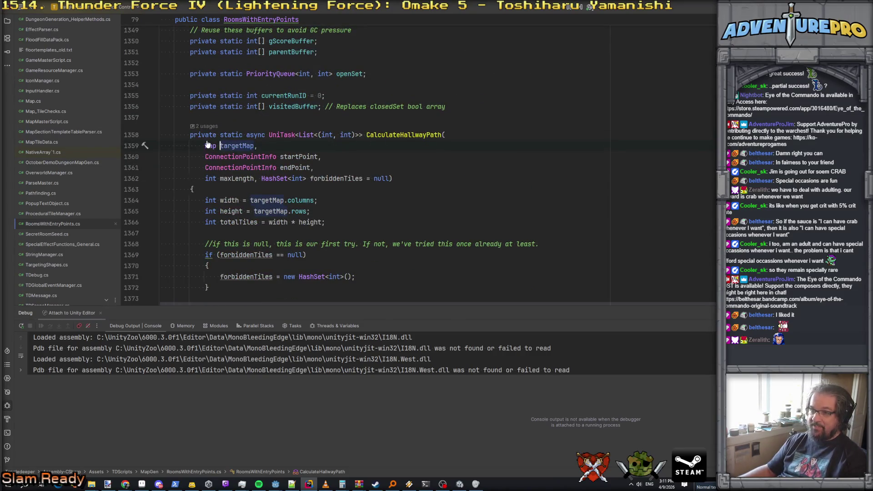
{"action": "left_click", "coordinate": [209, 146], "text": "ctrl"}
{"action": "left_click", "coordinate": [232, 171]}
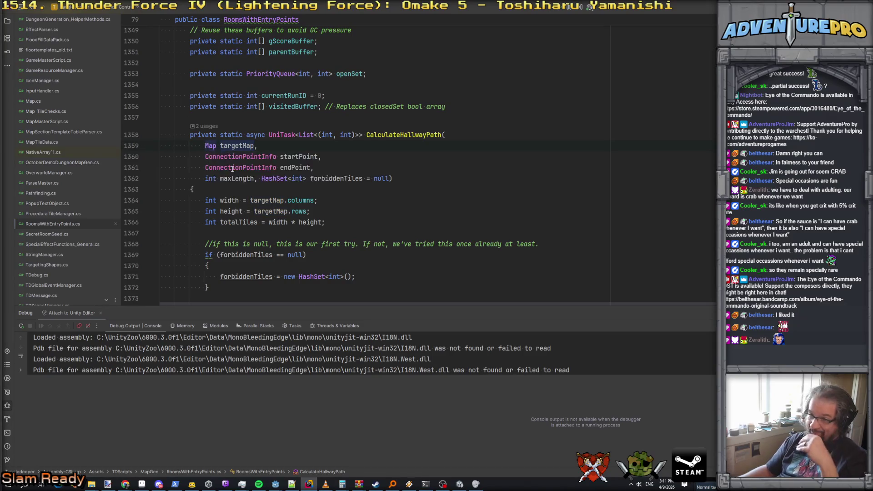
Declare 'public HashSet<int> susTilesDuringLevelGen;' after secretRoomSeeds in Map.cs, then go back to CalculateHallwayPath
{"action": "scroll", "coordinate": [277, 188], "scroll_direction": "down", "scroll_amount": 5}
{"action": "scroll", "coordinate": [277, 188], "scroll_direction": "down", "scroll_amount": 20}
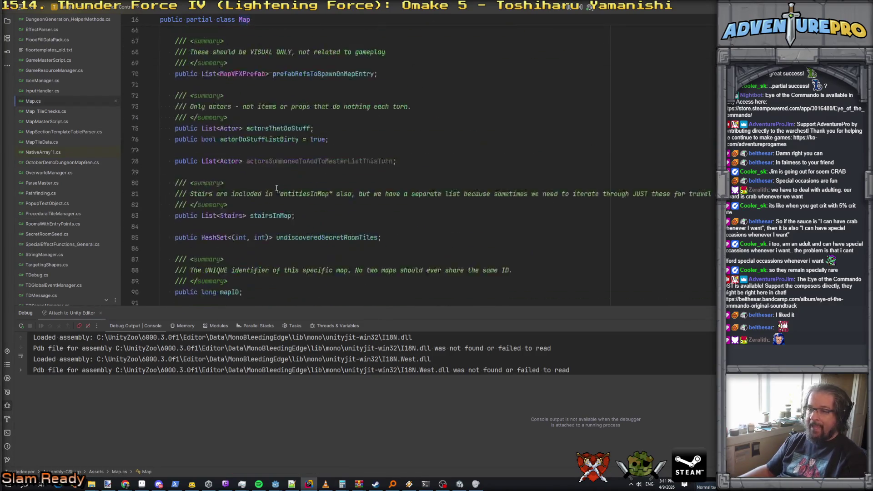
{"action": "scroll", "coordinate": [277, 187], "scroll_direction": "down", "scroll_amount": 10}
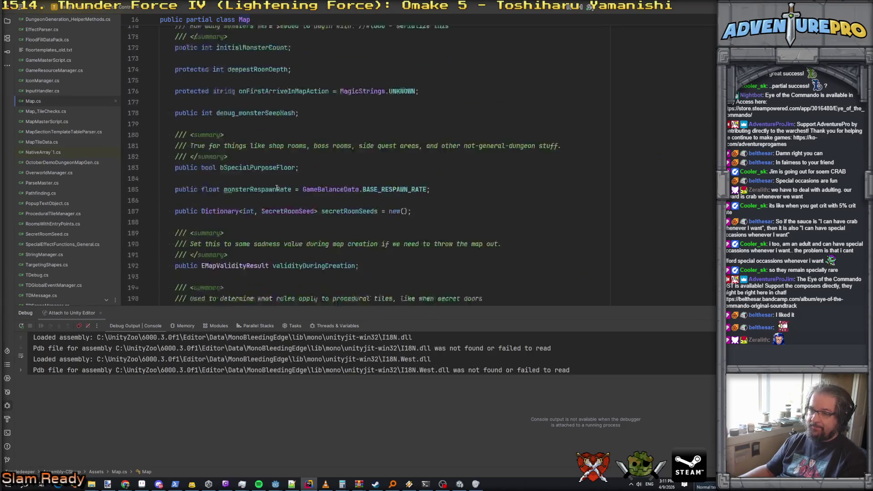
{"action": "scroll", "coordinate": [276, 188], "scroll_direction": "up", "scroll_amount": 6}
{"action": "scroll", "coordinate": [276, 188], "scroll_direction": "up", "scroll_amount": 2}
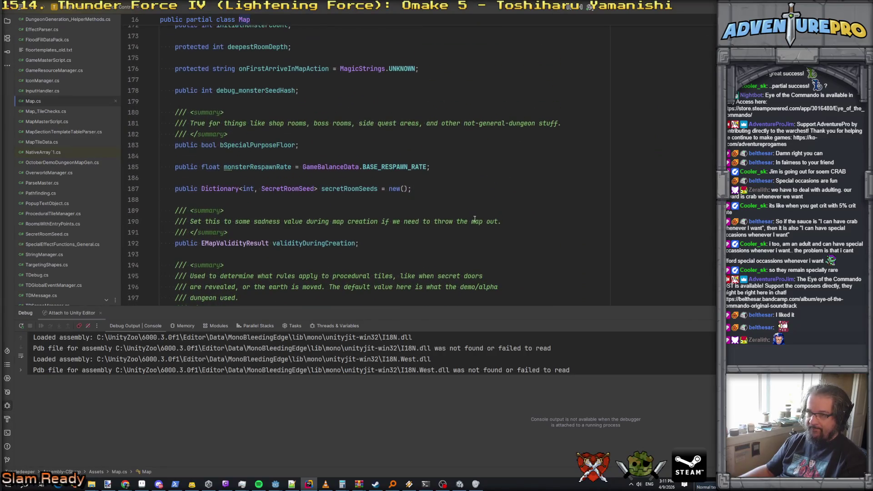
{"action": "key", "text": "Return"}
{"action": "key", "text": "Return"}
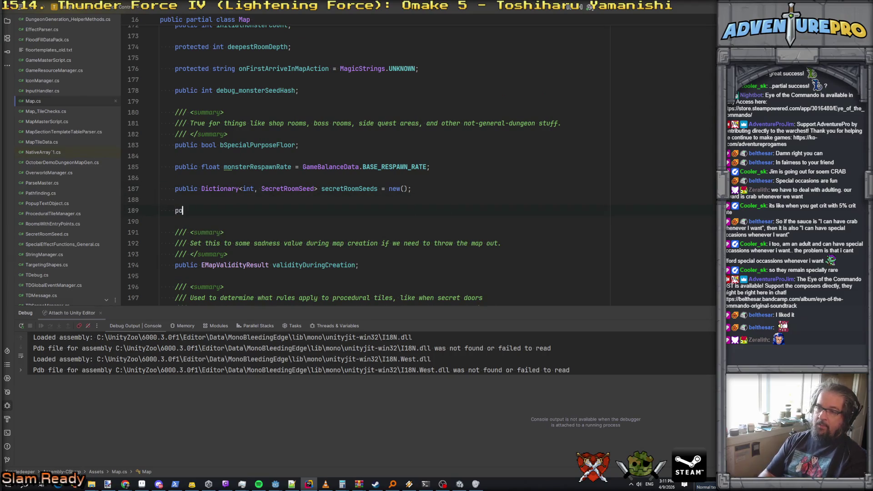
{"action": "type", "text": "blic HashSet<int"}
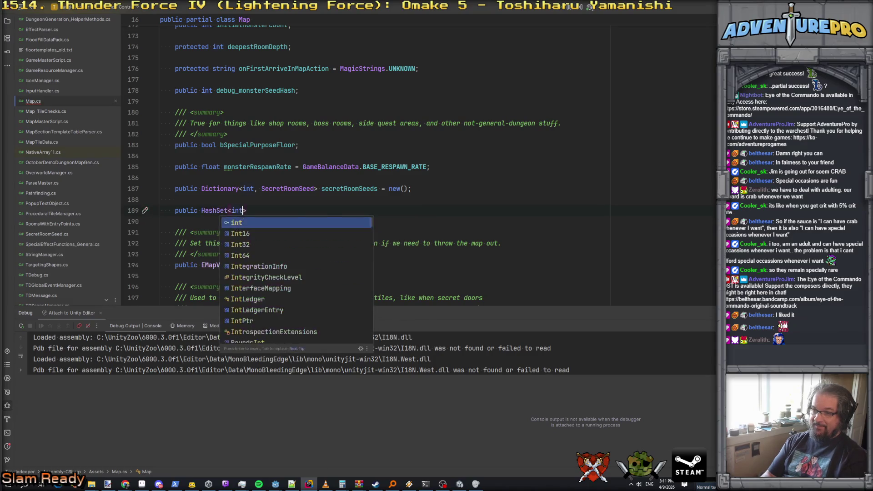
{"action": "type", "text": "> ti"}
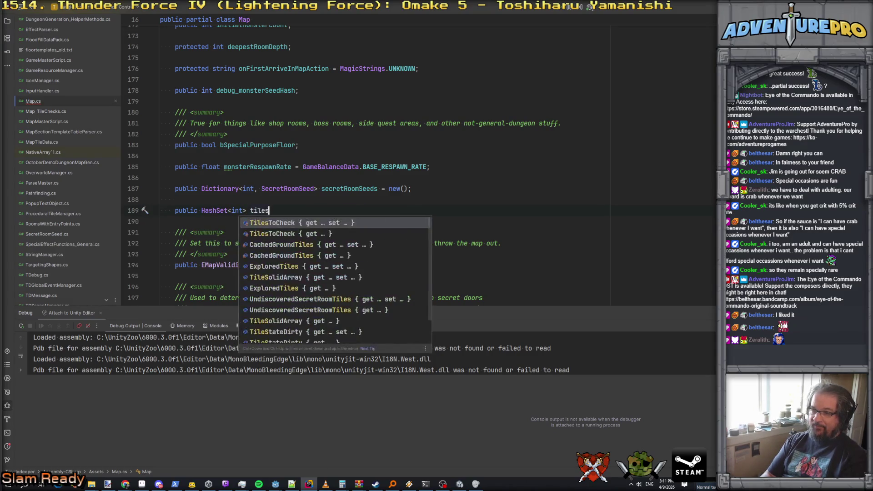
{"action": "key", "text": "BackSpace"}
{"action": "key", "text": "BackSpace"}
{"action": "type", "text": "s"}
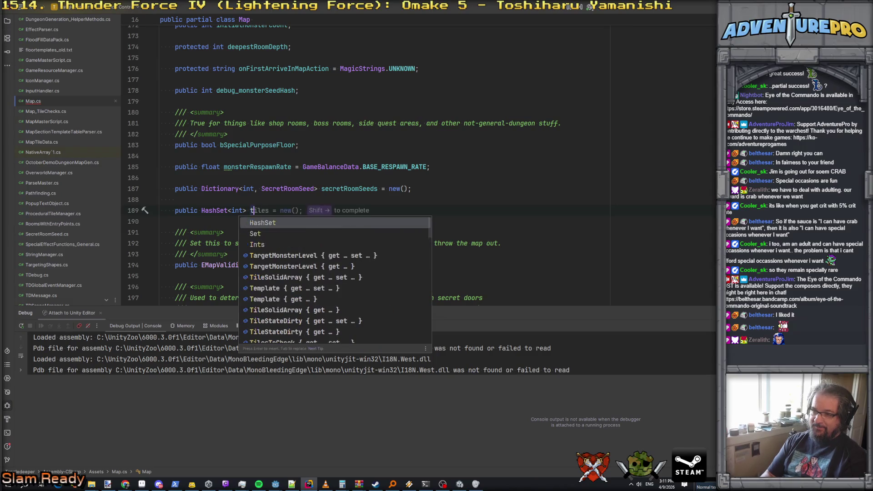
{"action": "key", "text": "Escape"}
{"action": "type", "text": "DuringLevelGen;"}
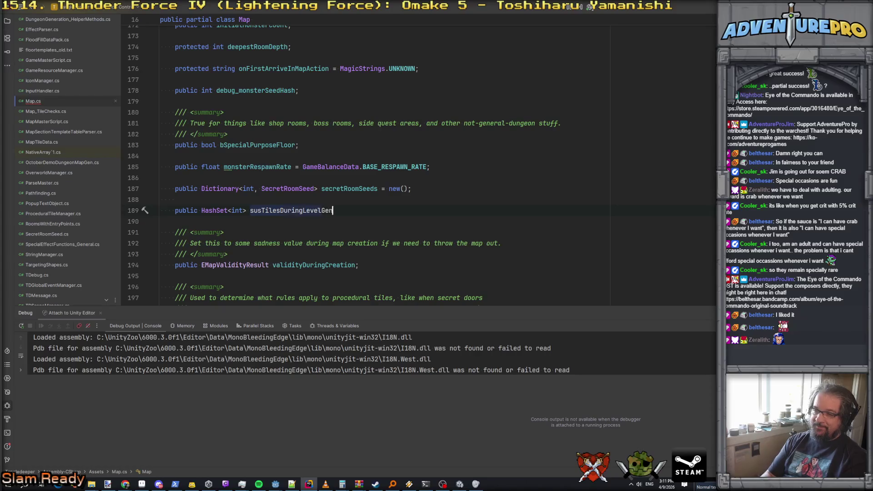
{"action": "double_click", "coordinate": [323, 212]}
{"action": "key", "text": "ctrl+alt+Left"}
{"action": "key", "text": "ctrl+alt+Left"}
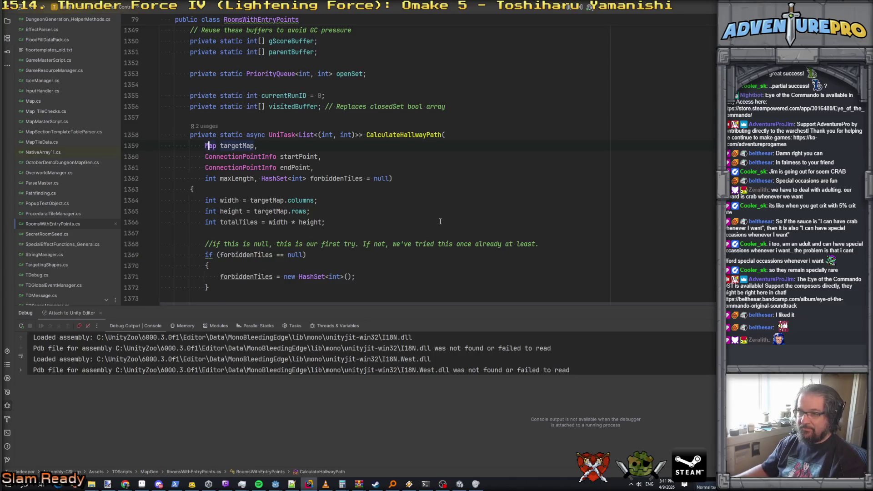
Add a null check that sets targetMap.susTilesDuringLevelGen to a new HashSet<int>()
{"action": "scroll", "coordinate": [440, 221], "scroll_direction": "down", "scroll_amount": 20}
{"action": "scroll", "coordinate": [440, 222], "scroll_direction": "down", "scroll_amount": 6}
{"action": "type", "text": "if( t"}
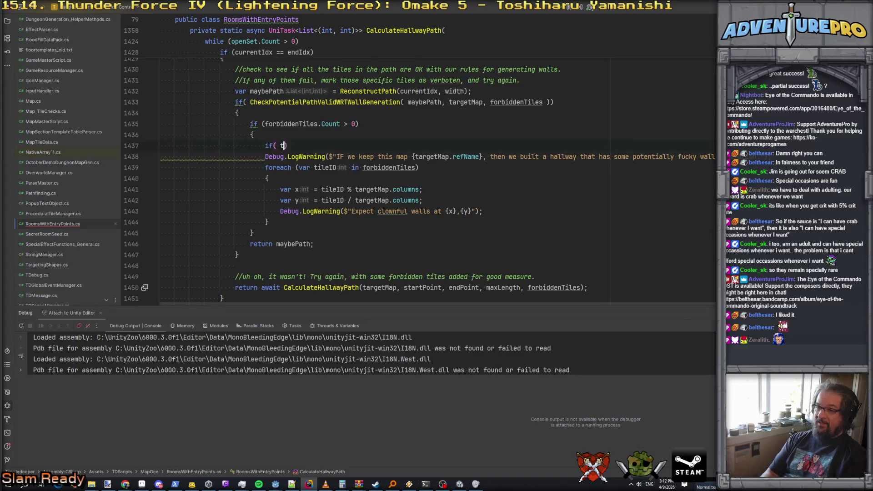
{"action": "key", "text": "Escape"}
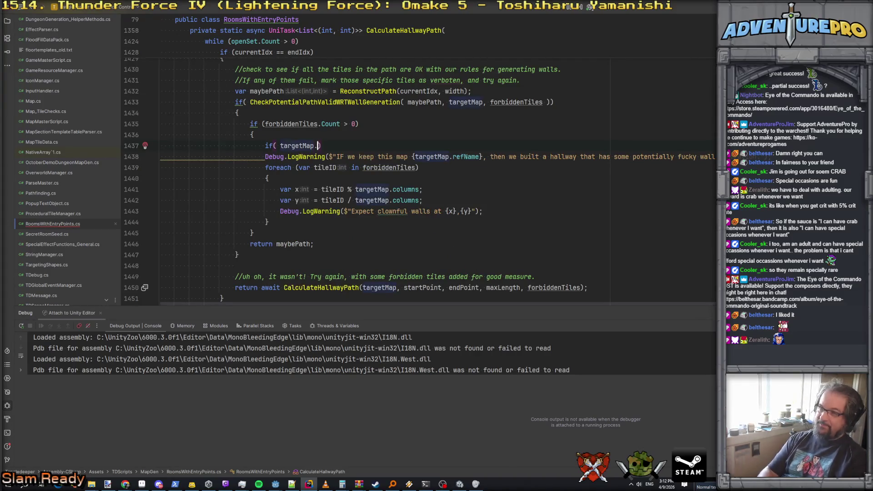
{"action": "type", "text": "sus"}
{"action": "key", "text": "Return"}
{"action": "type", "text": "== "}
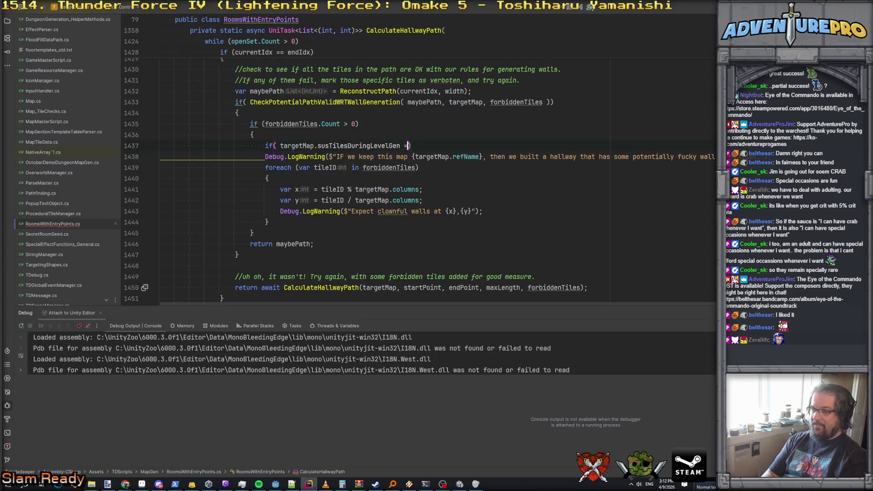
{"action": "type", "text": "null"}
{"action": "key", "text": "End"}
{"action": "key", "text": "Return"}
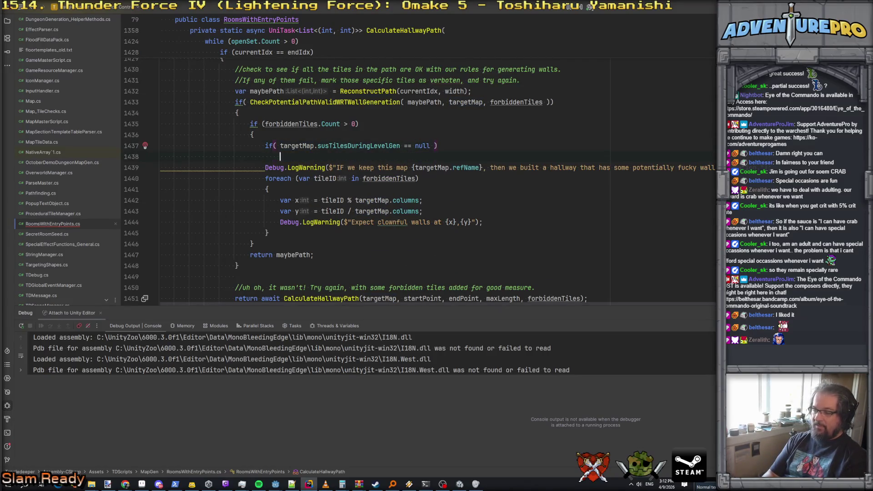
{"action": "type", "text": "{"}
{"action": "key", "text": "Return"}
{"action": "type", "text": "targ"}
{"action": "key", "text": "Return"}
{"action": "type", "text": "sus"}
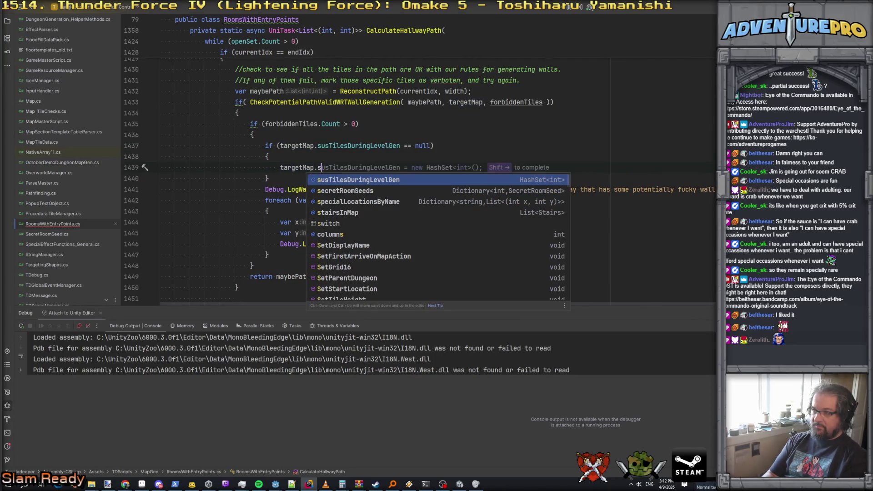
{"action": "key", "text": "Return"}
{"action": "type", "text": "="}
{"action": "key", "text": "Return"}
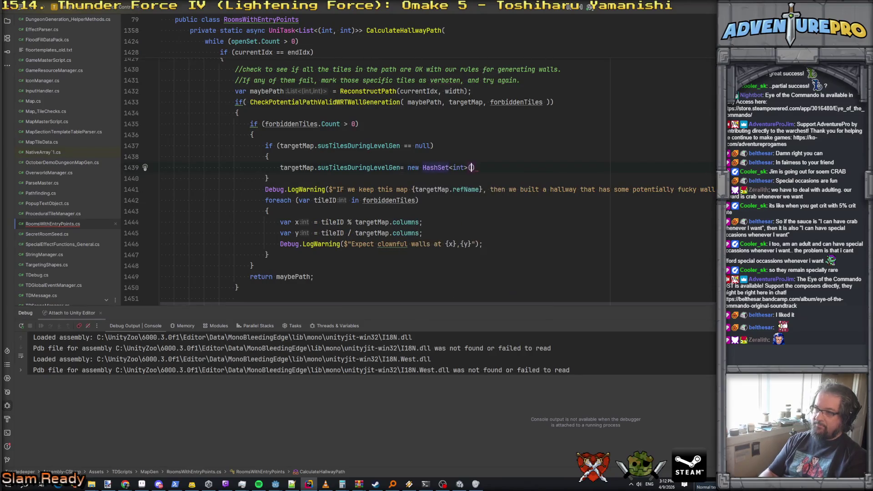
{"action": "type", "text": ";"}
{"action": "key", "text": "Down"}
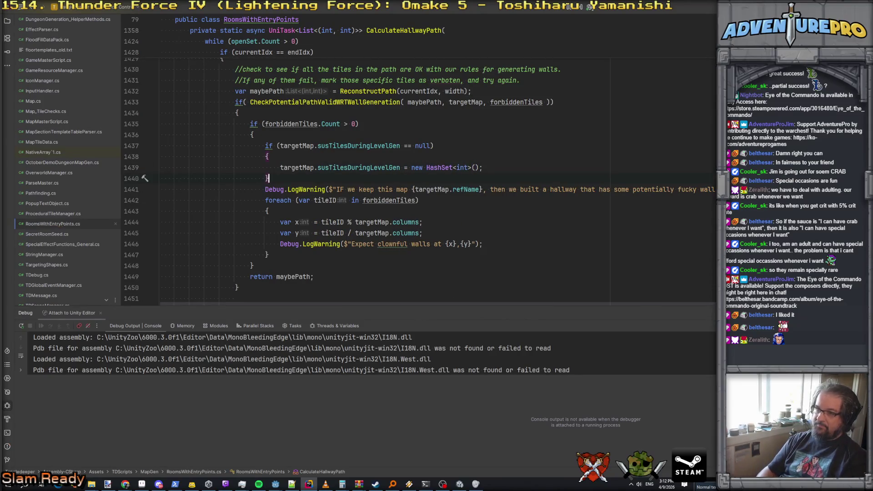
{"action": "key", "text": "Return"}
Delete the stray for line and the per-tile warning lines inside the foreach loop
{"action": "type", "text": "for"}
{"action": "key", "text": "Escape"}
{"action": "key", "text": "shift+Down"}
{"action": "key", "text": "Delete"}
{"action": "key", "text": "Down"}
{"action": "key", "text": "Down"}
{"action": "key", "text": "shift+Down"}
{"action": "key", "text": "shift+Down"}
{"action": "key", "text": "shift+Down"}
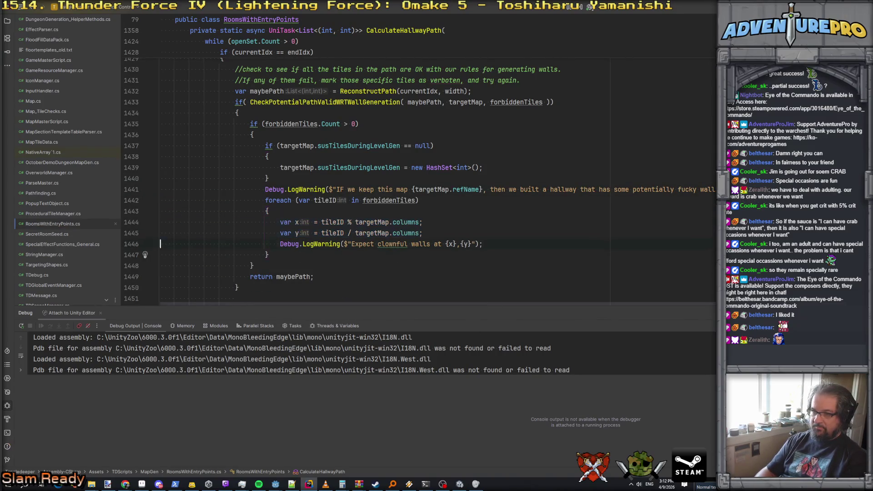
{"action": "key", "text": "shift+Down"}
{"action": "key", "text": "shift+Down"}
{"action": "key", "text": "shift+Down"}
{"action": "key", "text": "ctrl+x"}
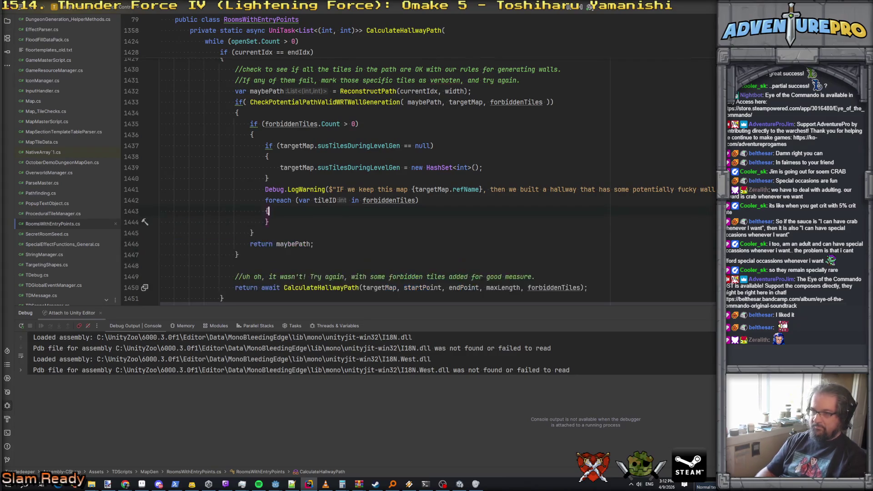
Add targetMap.susTilesDuringLevelGen.Add(tileID) in the loop and delete the map-level warning statement
{"action": "key", "text": "Return"}
{"action": "type", "text": "ta"}
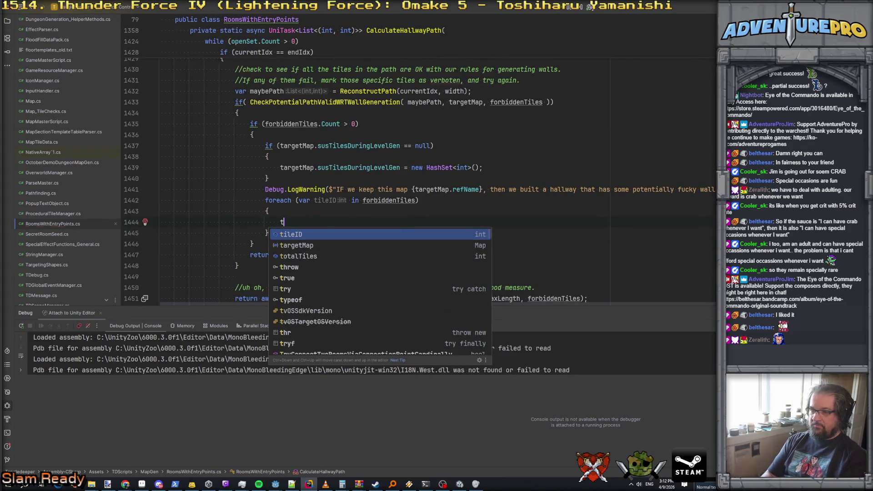
{"action": "key", "text": "Return"}
{"action": "type", "text": ".sus"}
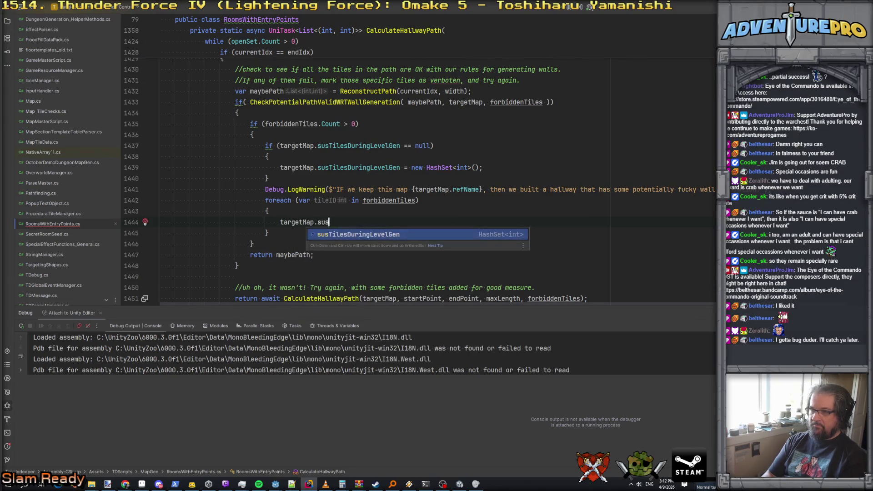
{"action": "key", "text": "Return"}
{"action": "type", "text": "."}
{"action": "type", "text": "a"}
{"action": "key", "text": "Return"}
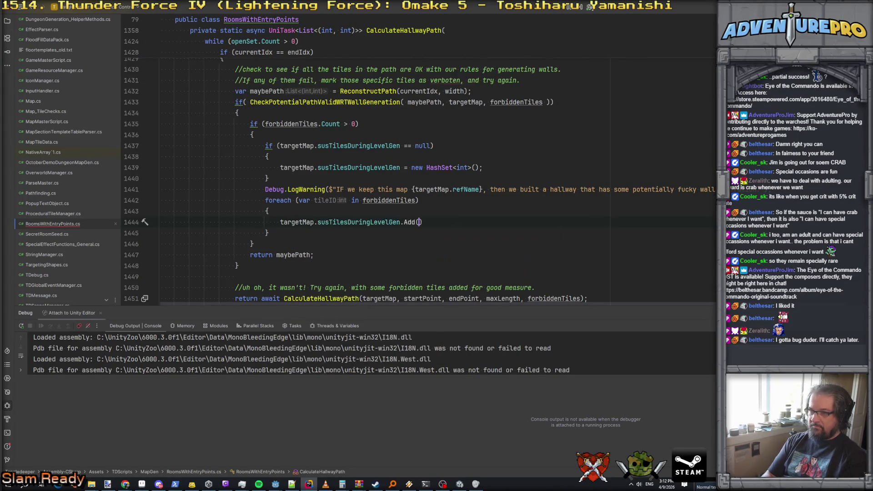
{"action": "key", "text": "Return"}
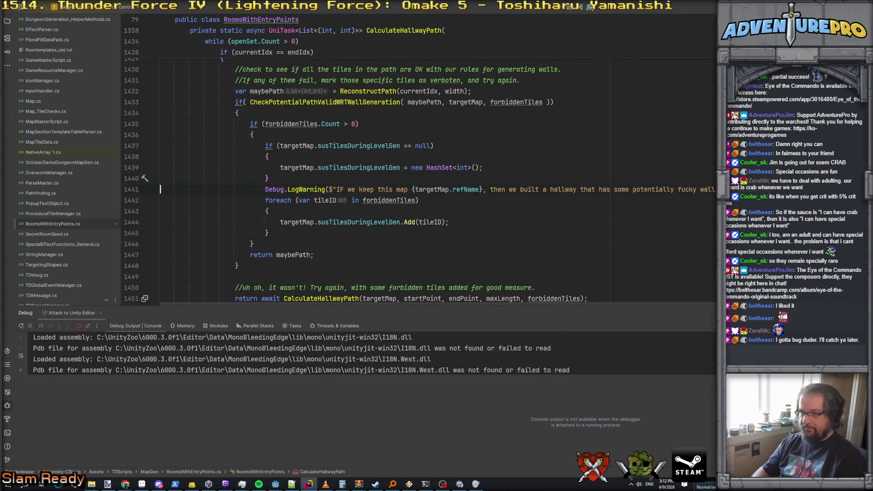
{"action": "key", "text": "shift+Down"}
{"action": "key", "text": "Delete"}
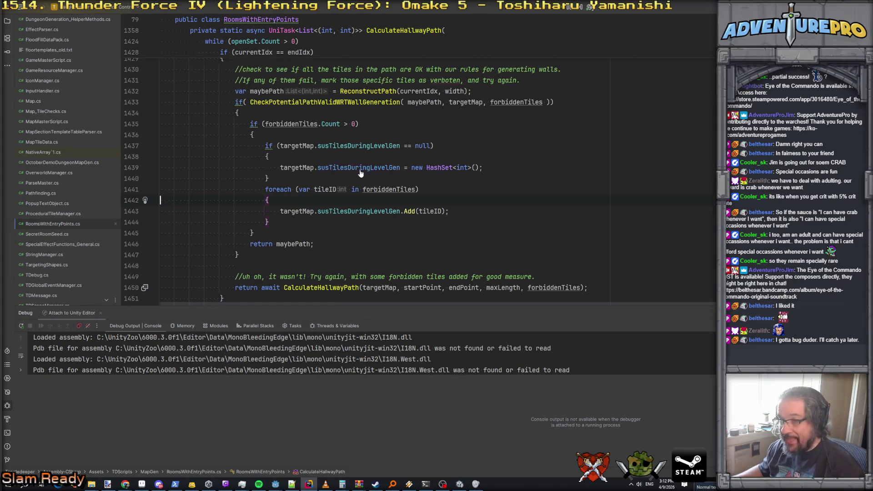
Change the Map.cs line 189 declaration from HashSet<int> to HashSet<MapTileData>, then navigate back
{"action": "left_click", "coordinate": [359, 168], "text": "ctrl"}
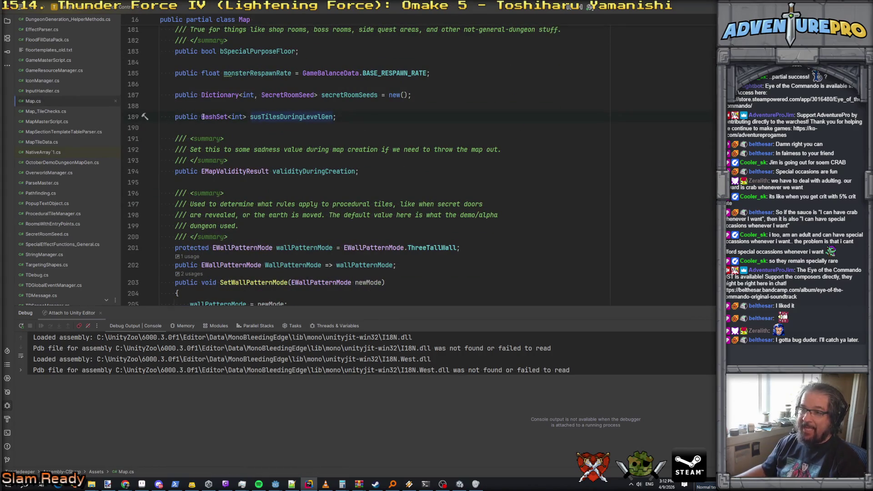
{"action": "type", "text": "MapTileData"}
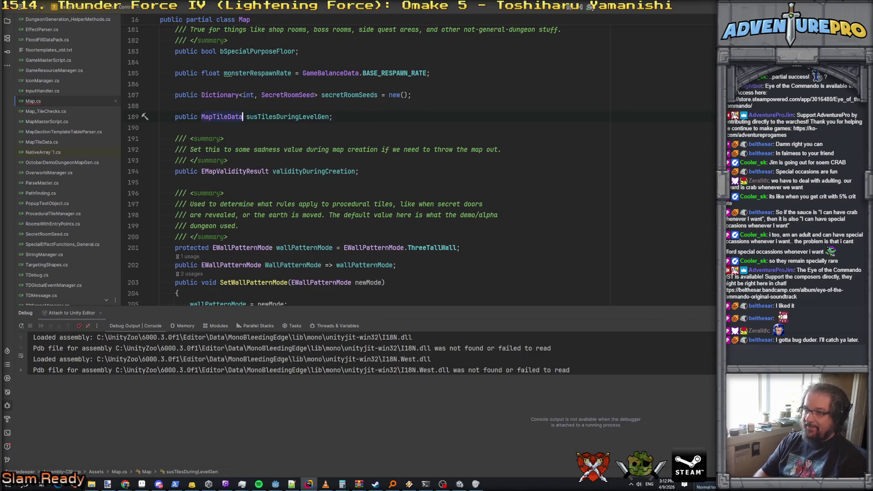
{"action": "key", "text": "ctrl+z"}
{"action": "key", "text": "ctrl+z"}
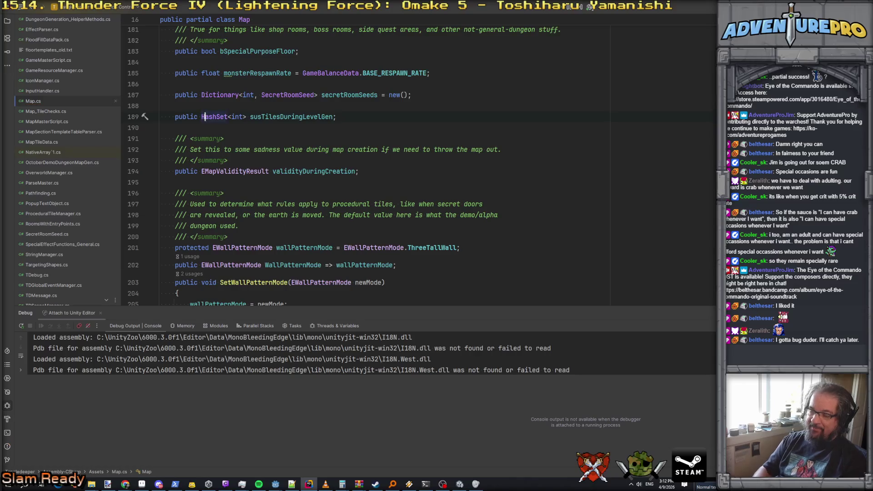
{"action": "key", "text": "Right"}
{"action": "key", "text": "Right"}
{"action": "key", "text": "Right"}
{"action": "key", "text": "Right"}
{"action": "key", "text": "Right"}
{"action": "key", "text": "Right"}
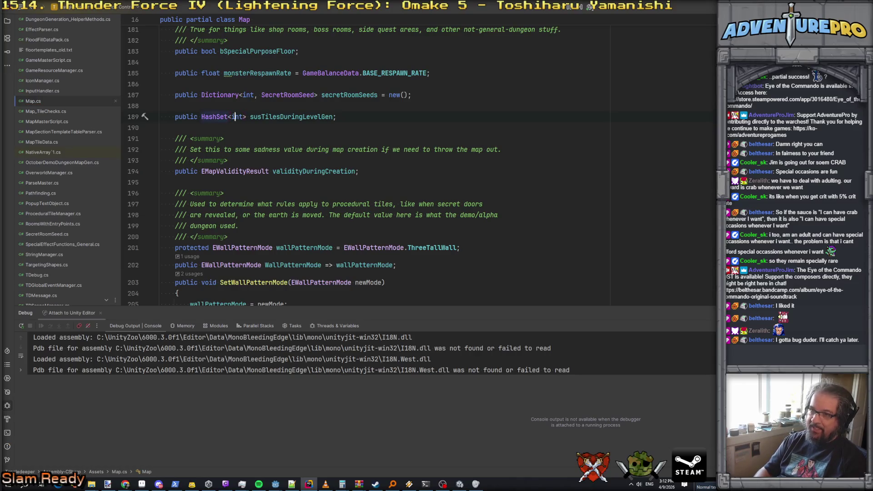
{"action": "key", "text": "BackSpace"}
{"action": "key", "text": "BackSpace"}
{"action": "key", "text": "BackSpace"}
{"action": "type", "text": "Ma"}
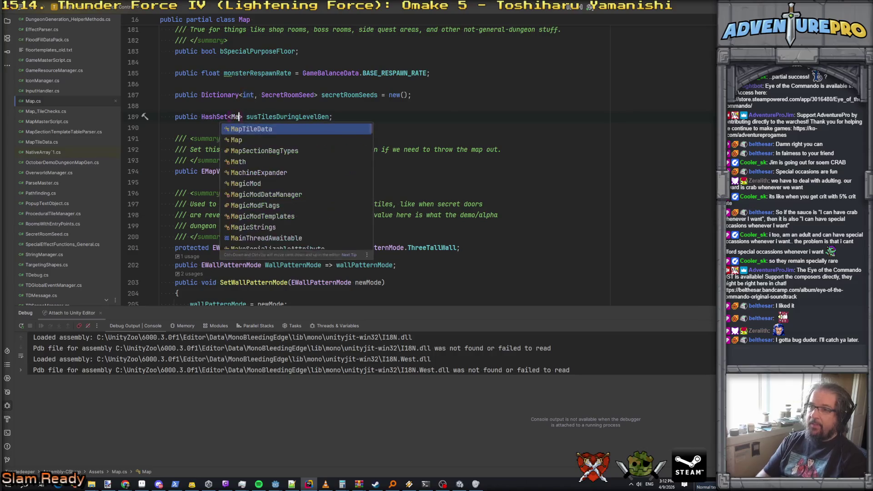
{"action": "key", "text": "Return"}
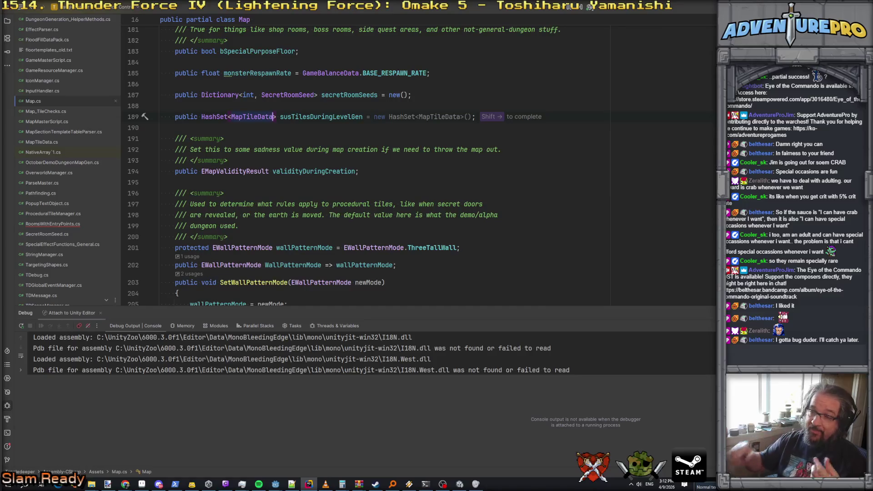
{"action": "key", "text": "Escape"}
{"action": "key", "text": "ctrl+Right"}
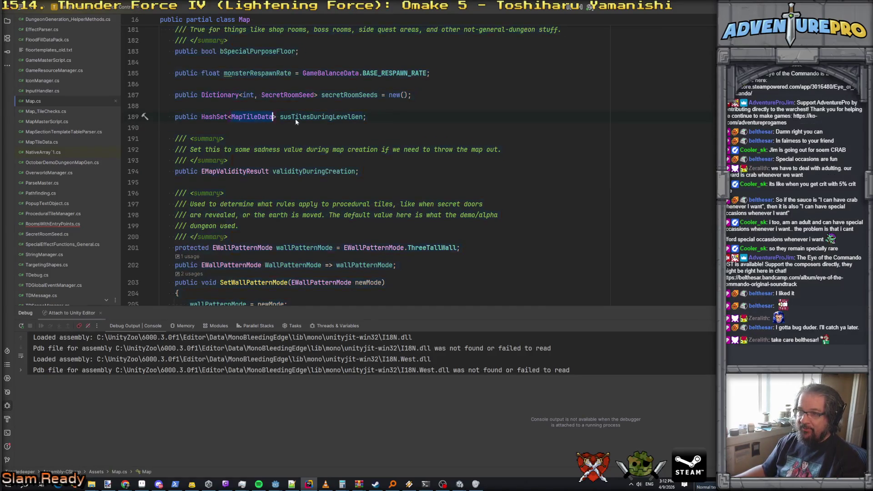
{"action": "key", "text": "ctrl+minus"}
{"action": "key", "text": "ctrl+minus"}
{"action": "key", "text": "ctrl+shift+minus"}
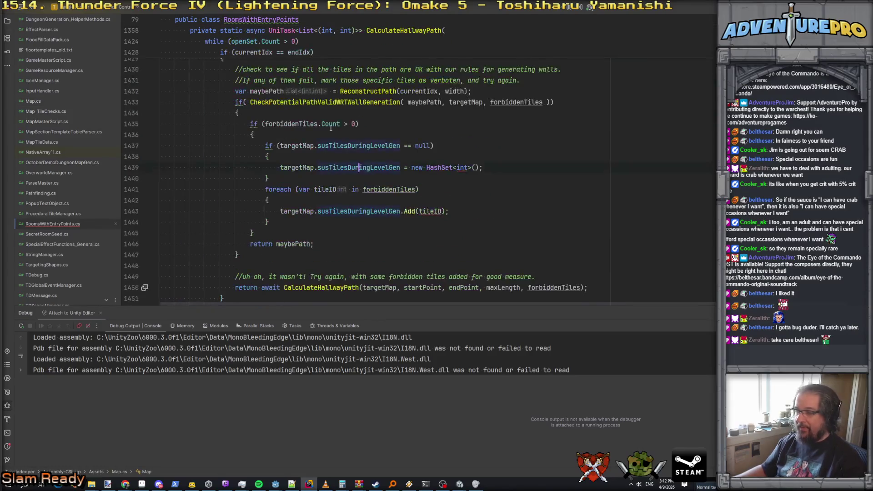
Create the set as new HashSet<MapTileData>() and make the loop Add targetMap.GetTile(tileID)
{"action": "double_click", "coordinate": [461, 167]}
{"action": "type", "text": "MapTileData"}
{"action": "double_click", "coordinate": [433, 211]}
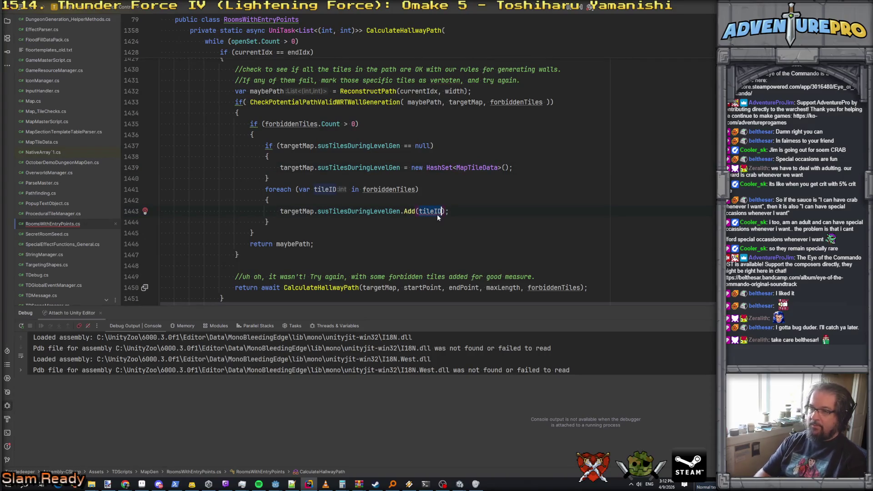
{"action": "type", "text": "acti"}
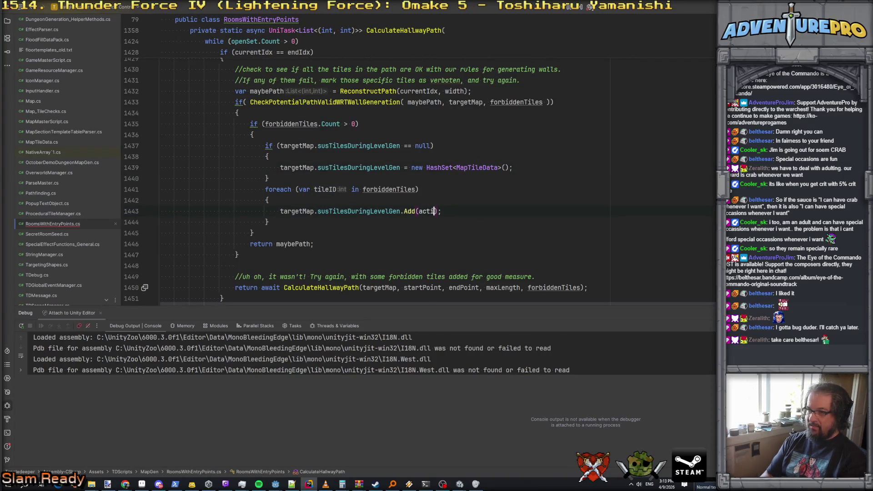
{"action": "type", "text": "em"}
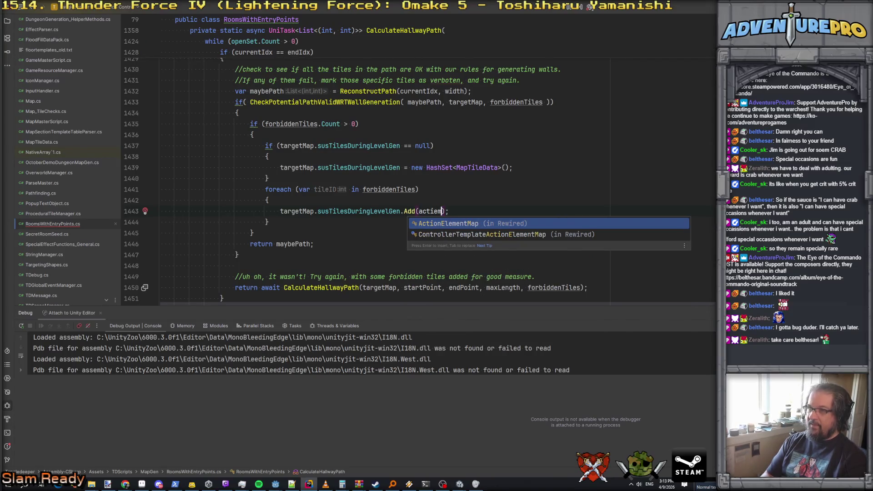
{"action": "key", "text": "BackSpace"}
{"action": "key", "text": "BackSpace"}
{"action": "key", "text": "BackSpace"}
{"action": "key", "text": "BackSpace"}
{"action": "key", "text": "BackSpace"}
{"action": "type", "text": "targetM"}
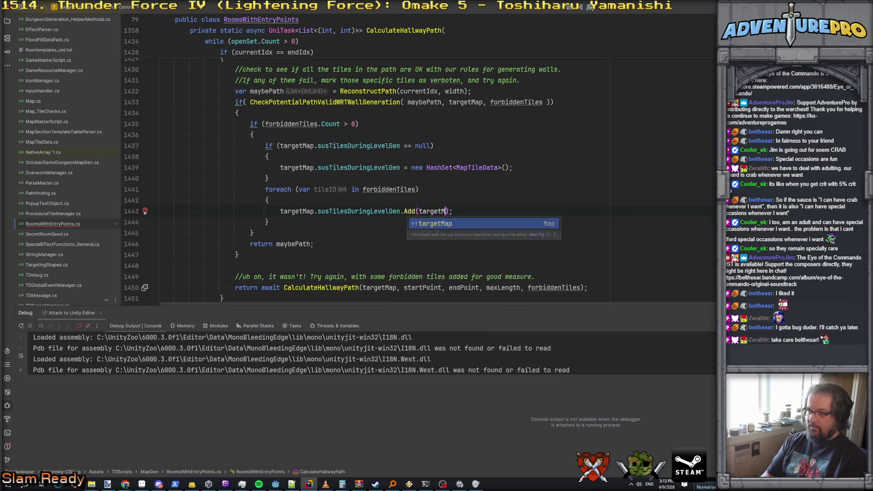
{"action": "key", "text": "Return"}
{"action": "type", "text": "g"}
{"action": "key", "text": "BackSpace"}
{"action": "type", "text": "."}
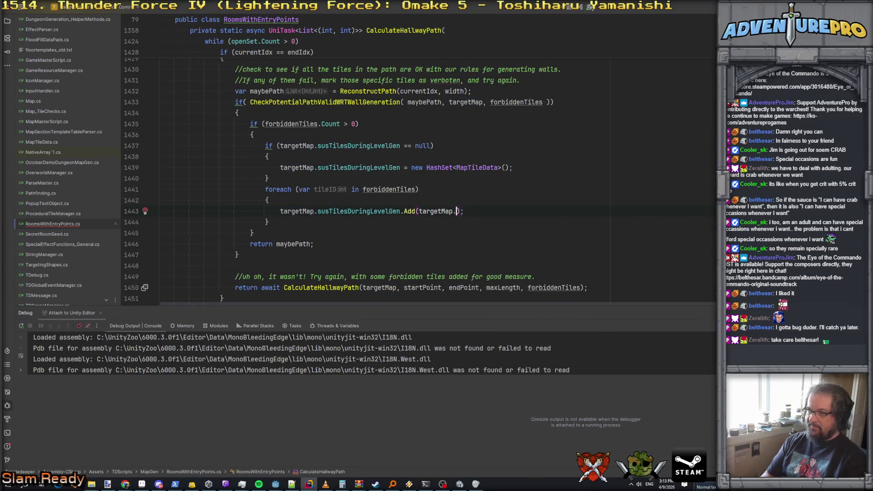
{"action": "type", "text": "gett"}
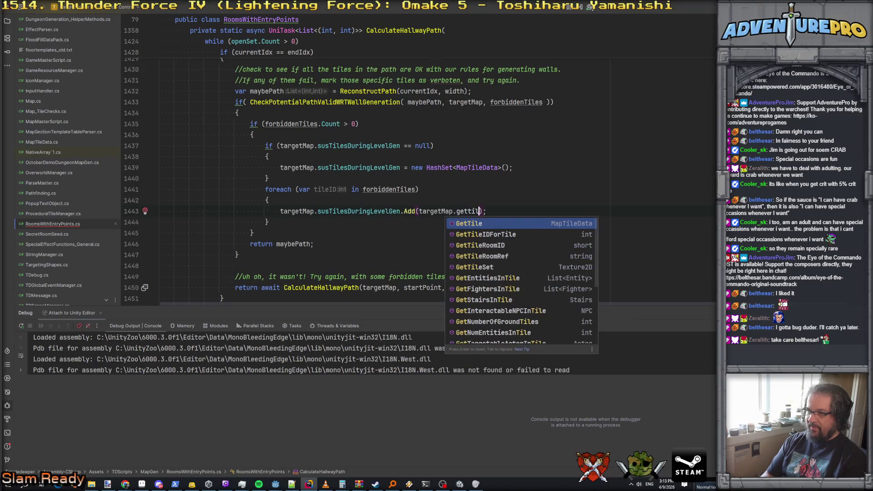
{"action": "key", "text": "Return"}
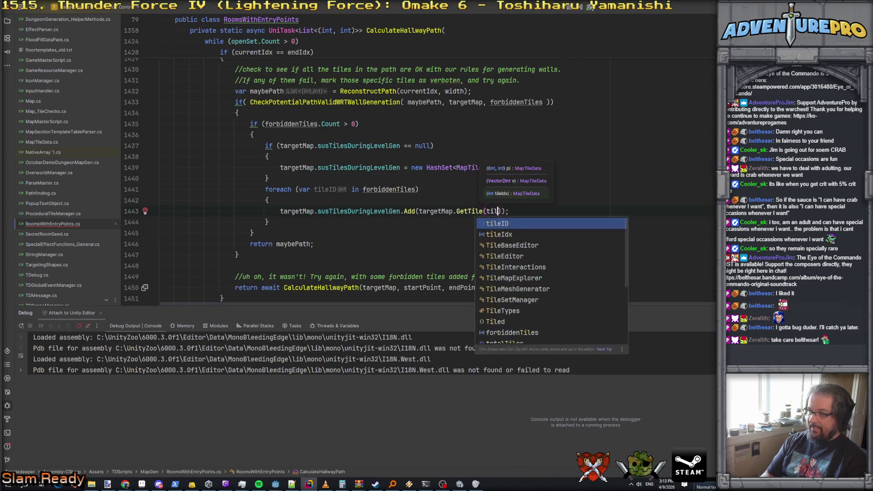
{"action": "key", "text": "Return"}
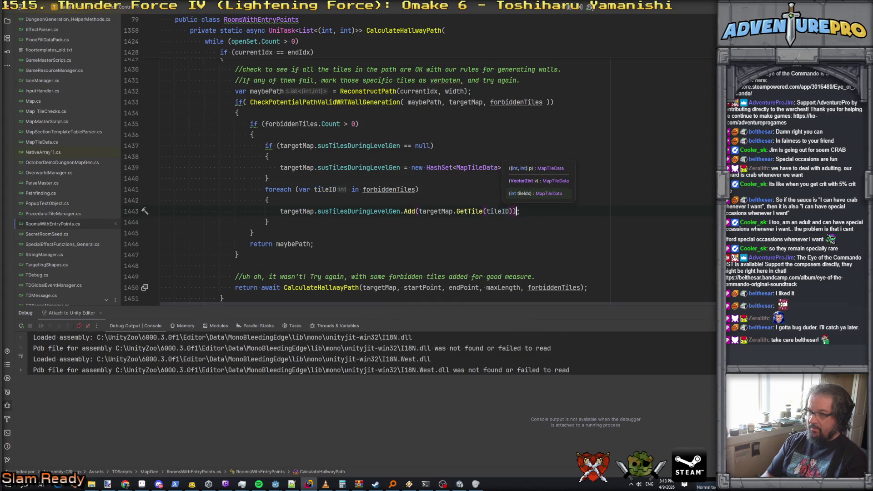
{"action": "left_click", "coordinate": [160, 222]}
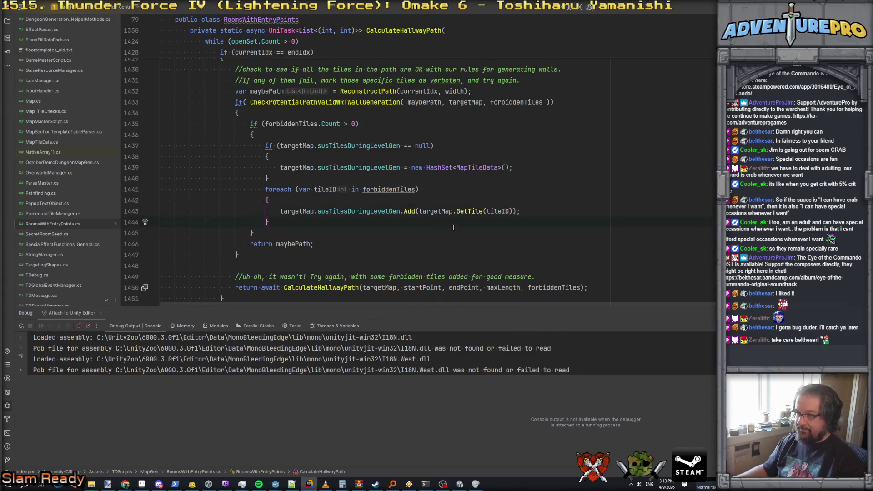
Review the uses of susTilesDuringLevelGen and search the project for 'tossed'
{"action": "left_click", "coordinate": [344, 212]}
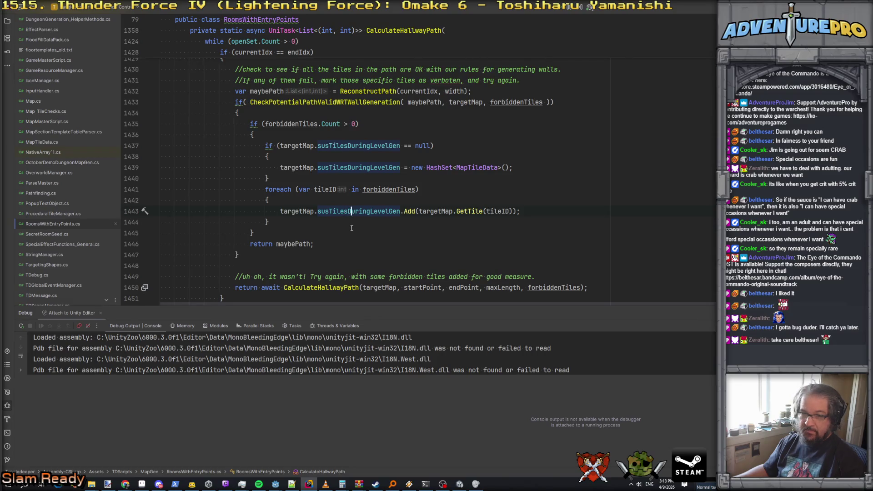
{"action": "left_click", "coordinate": [350, 216]}
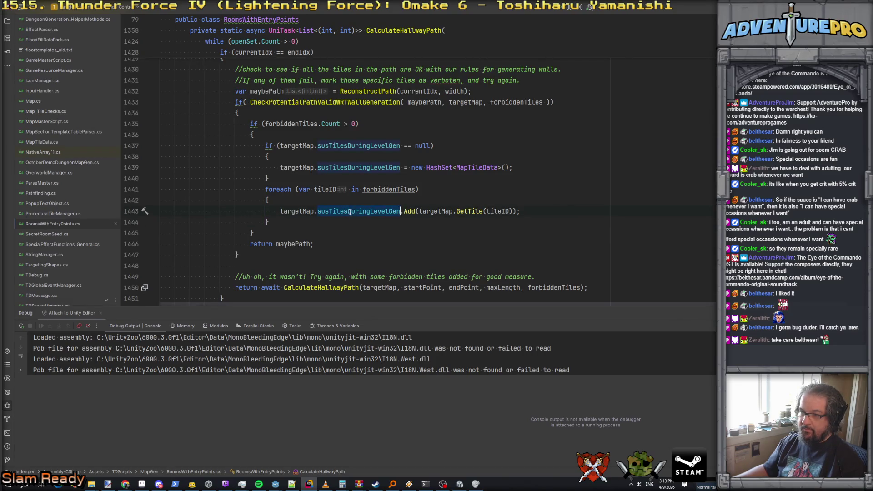
{"action": "scroll", "coordinate": [363, 230], "scroll_direction": "down", "scroll_amount": 2}
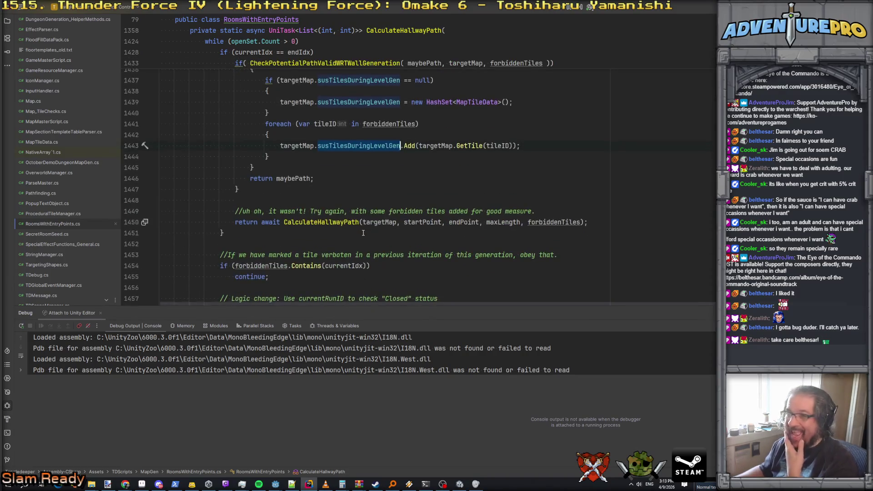
{"action": "scroll", "coordinate": [284, 194], "scroll_direction": "up", "scroll_amount": 5}
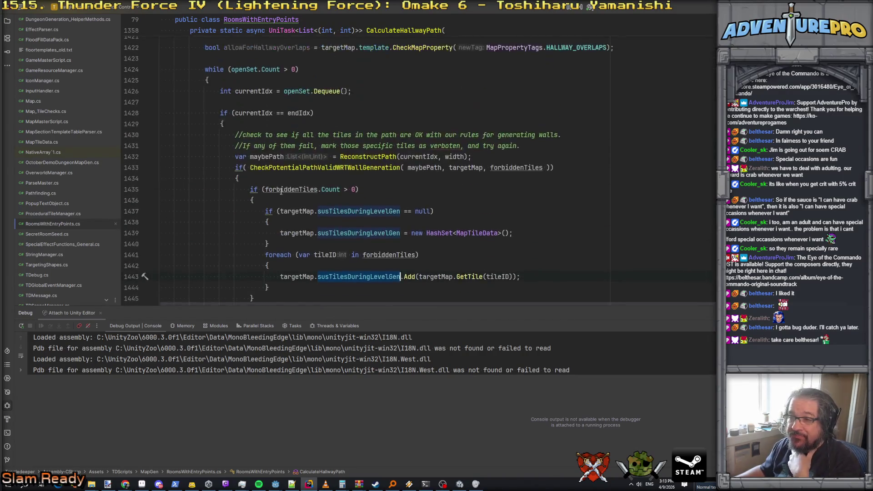
{"action": "scroll", "coordinate": [281, 192], "scroll_direction": "down", "scroll_amount": 4}
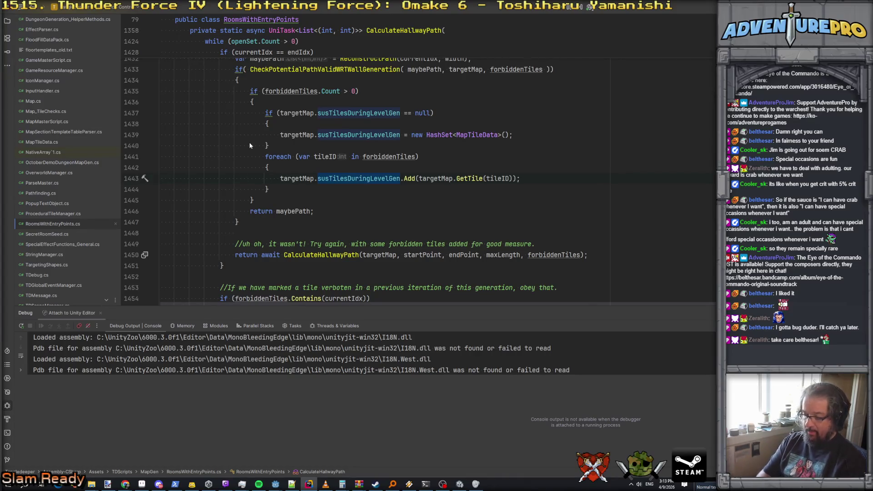
{"action": "key", "text": "ctrl+shift+f"}
{"action": "type", "text": "tossed"}
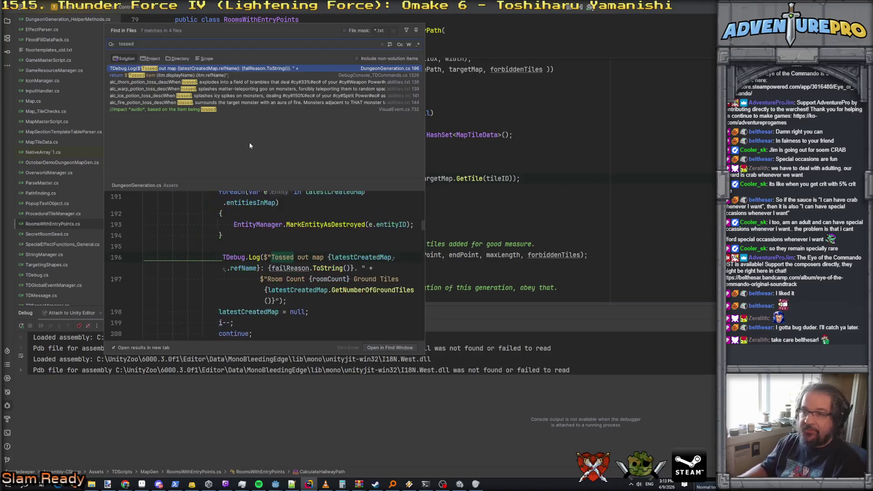
In DungeonGeneration.cs, add an if block for latestCreatedMap.susTilesDuringLevelGen?.Count > 0
{"action": "key", "text": "Escape"}
{"action": "key", "text": "ctrl+Tab"}
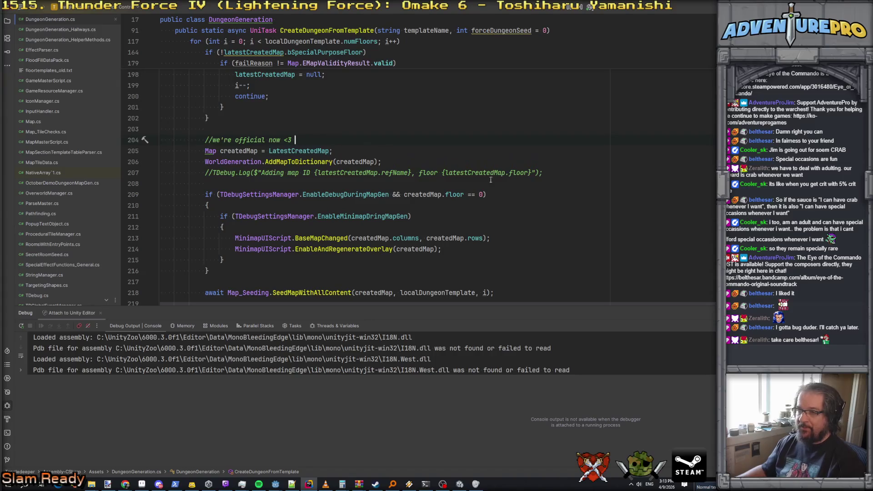
{"action": "key", "text": "Return"}
{"action": "key", "text": "Return"}
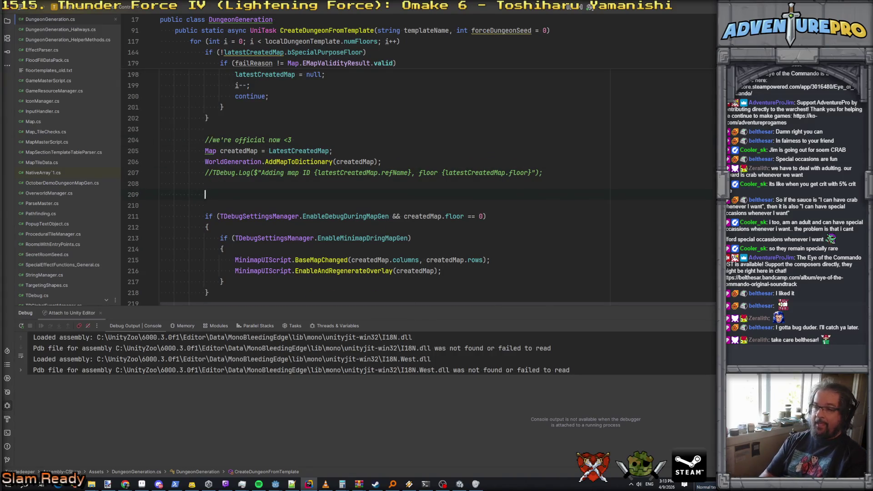
{"action": "type", "text": "if( la"}
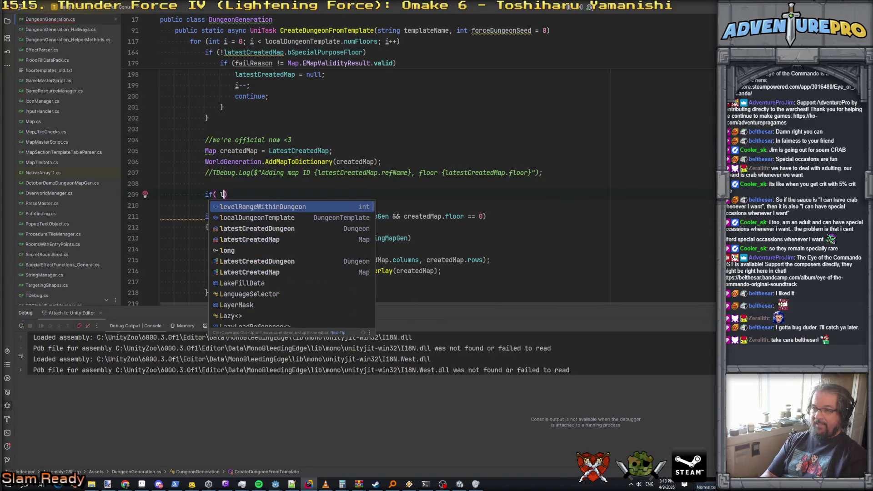
{"action": "key", "text": "Down"}
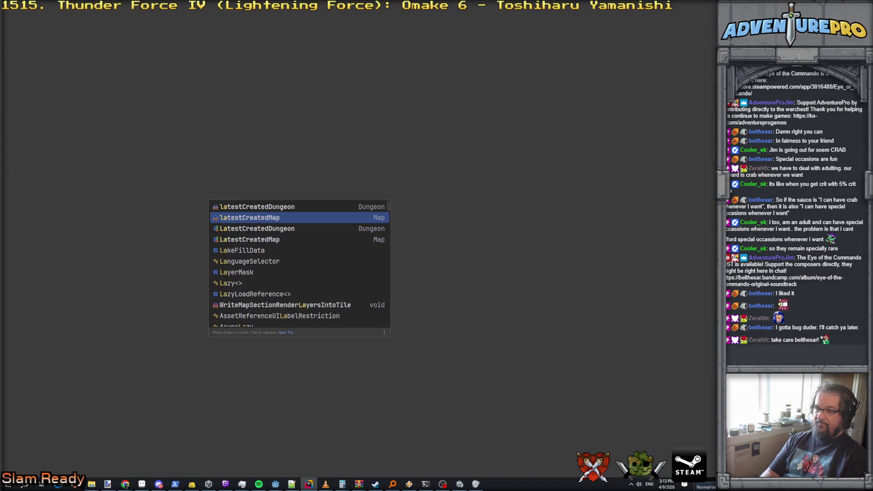
{"action": "key", "text": "Return"}
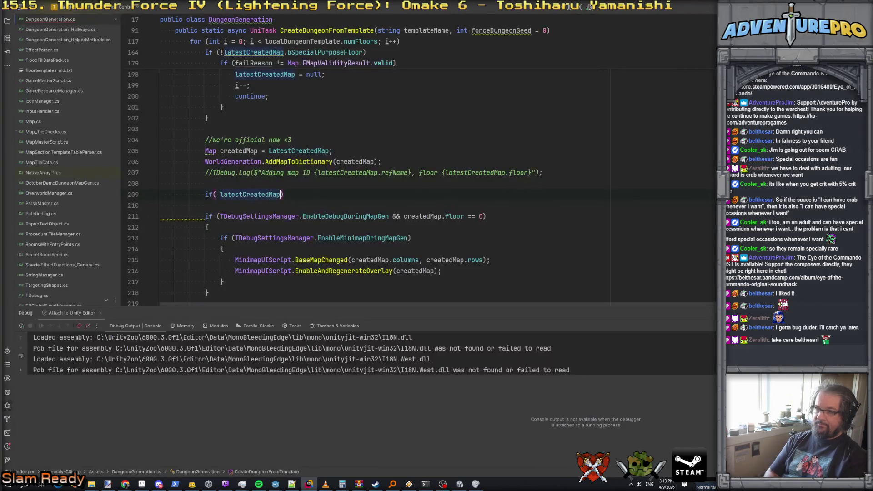
{"action": "type", "text": ".sus"}
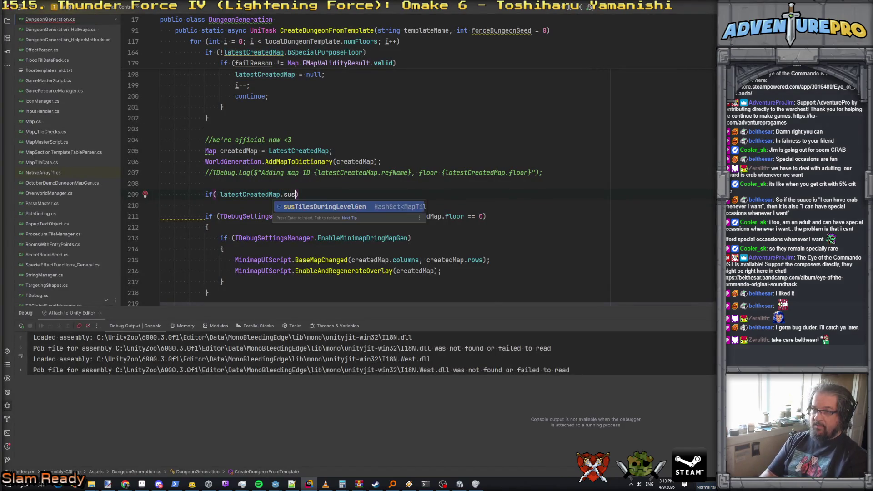
{"action": "key", "text": "Return"}
{"action": "type", "text": "?.c"}
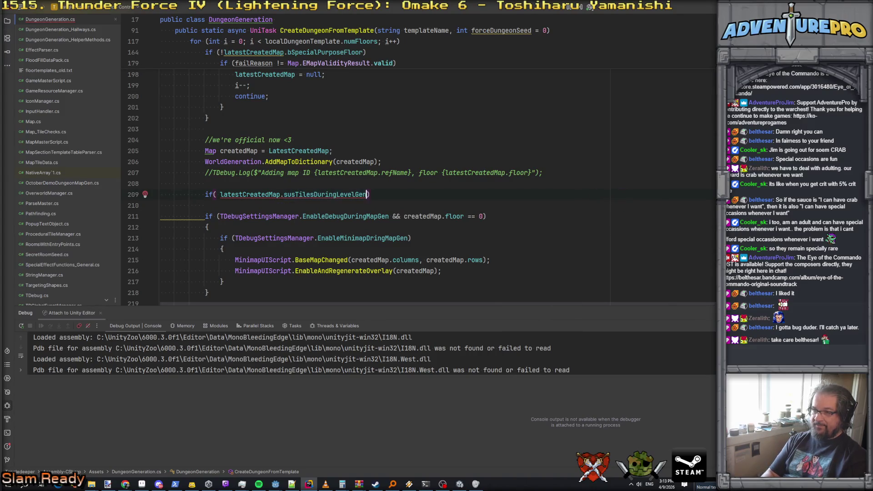
{"action": "type", "text": "ou"}
{"action": "key", "text": "Return"}
{"action": "type", "text": "> 0"}
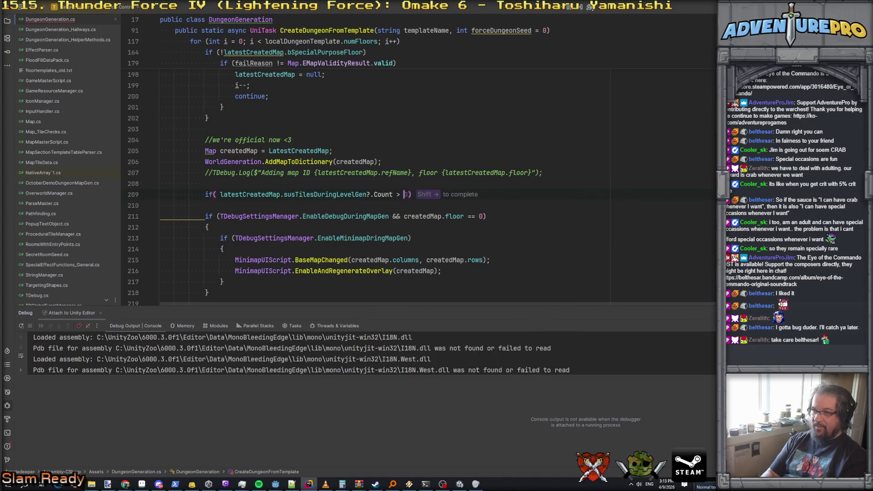
{"action": "type", "text": ")"}
{"action": "key", "text": "Return"}
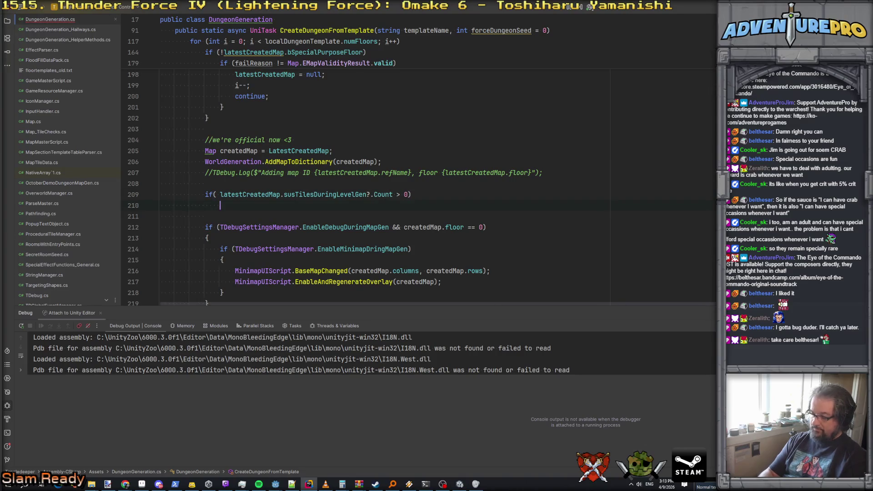
{"action": "type", "text": "{"}
{"action": "key", "text": "Return"}
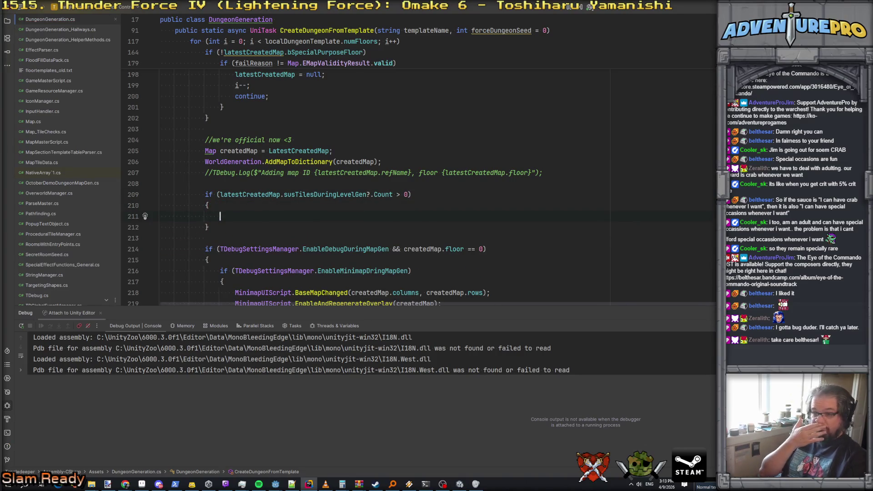
Inside it, log the suspicious tiles and loop over them logging each one, without the tile type
{"action": "type", "text": "De"}
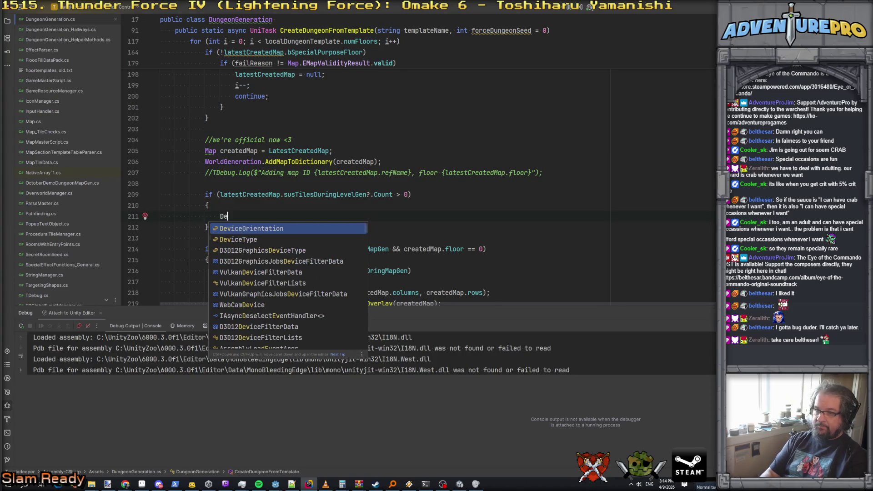
{"action": "type", "text": "vbugUIHandle"}
{"action": "key", "text": "BackSpace"}
{"action": "key", "text": "BackSpace"}
{"action": "key", "text": "BackSpace"}
{"action": "type", "text": "Log"}
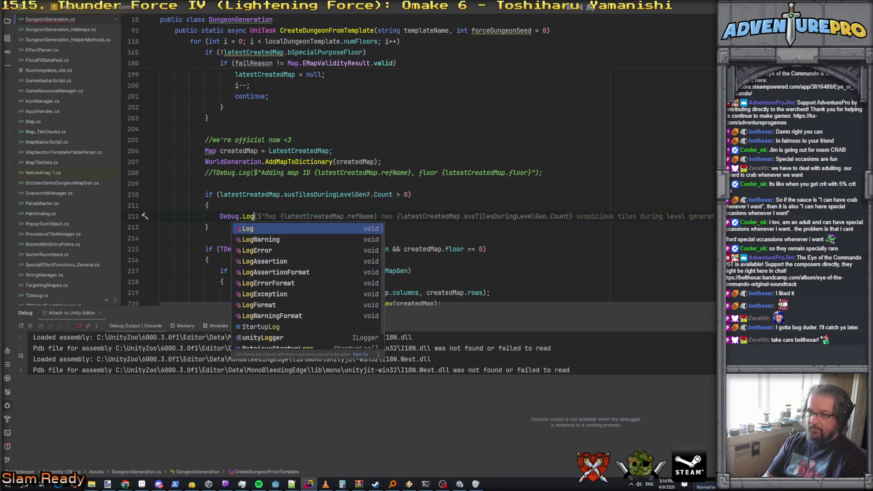
{"action": "key", "text": "Tab"}
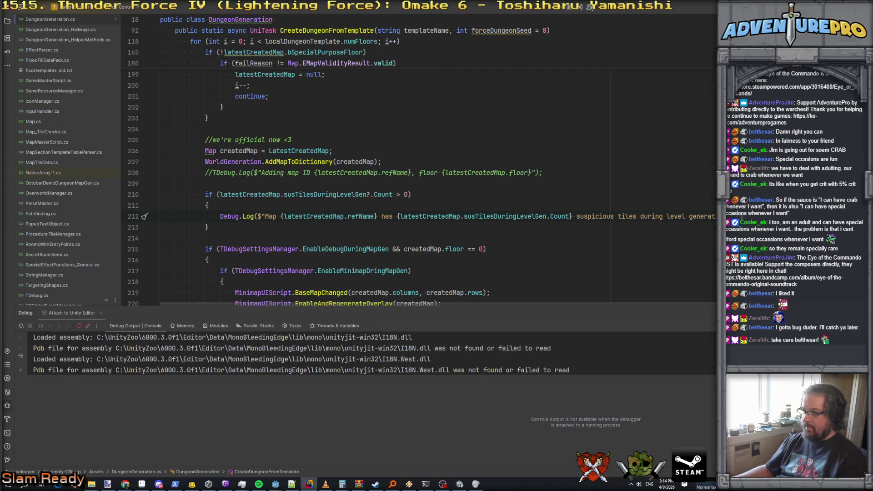
{"action": "key", "text": "Return"}
{"action": "type", "text": "foreach("}
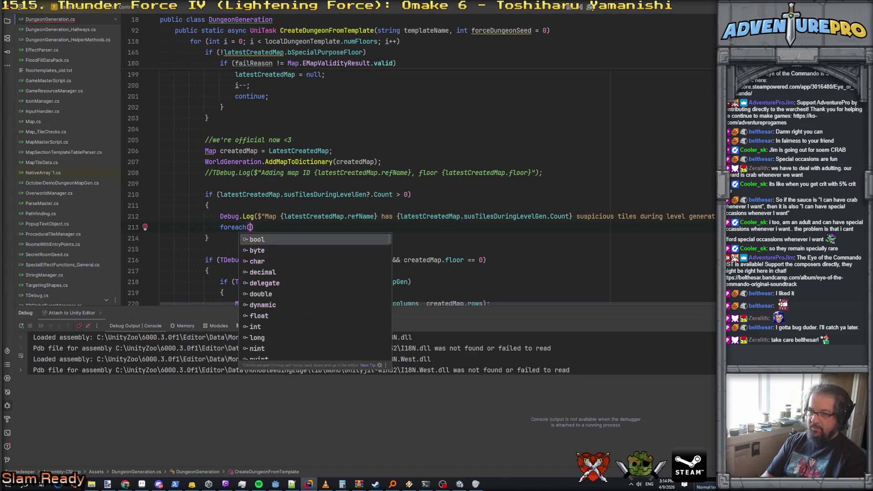
{"action": "key", "text": "shift+Right"}
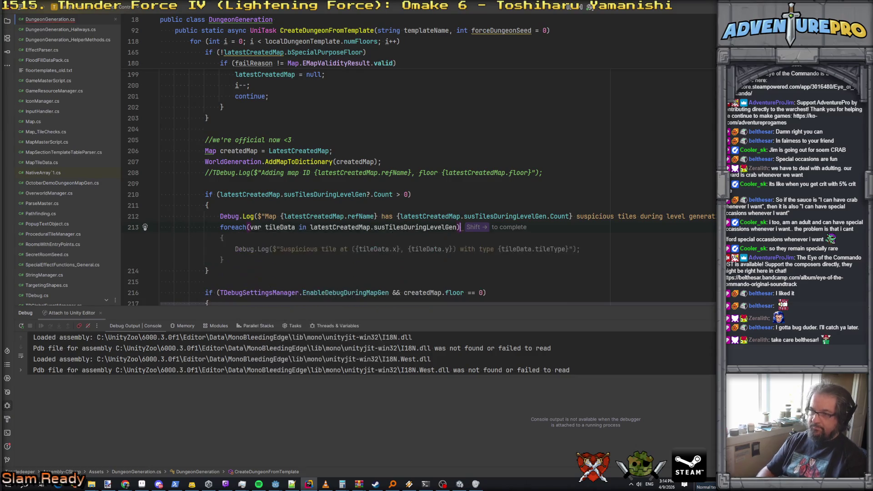
{"action": "key", "text": "shift+Right"}
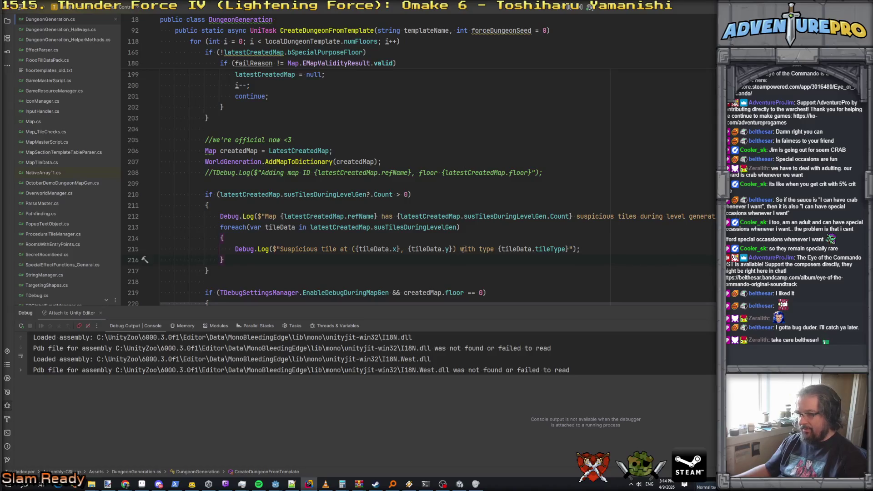
{"action": "left_click_drag", "start_coordinate": [460, 249], "coordinate": [569, 249]}
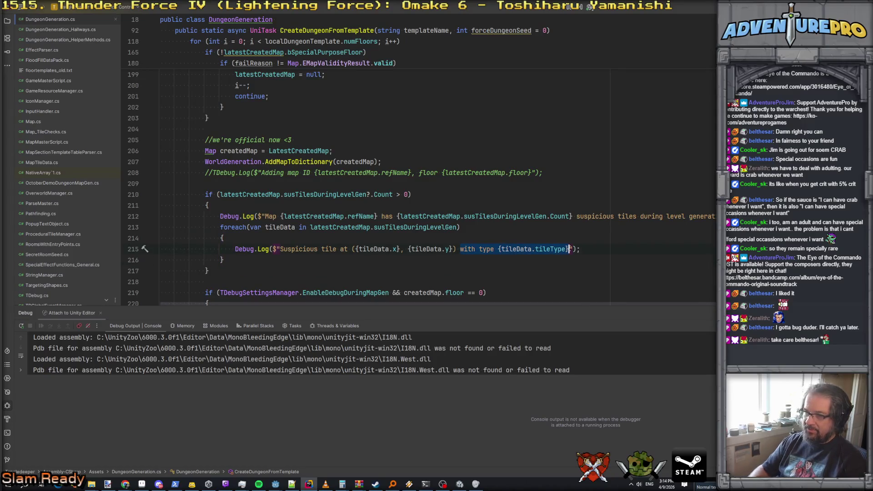
{"action": "key", "text": "BackSpace"}
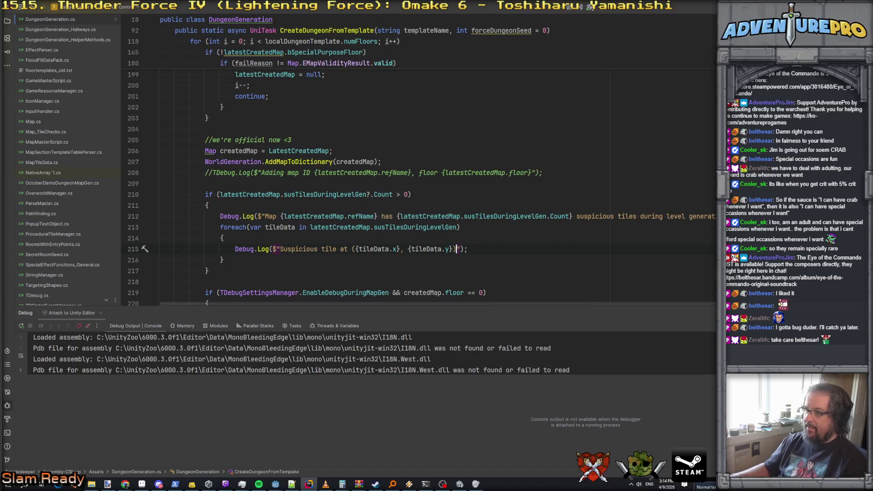
Reword the line 212 log to say 'hallway car…, check nearby walls for art fubar', then go to Unity
{"action": "left_click", "coordinate": [595, 216]}
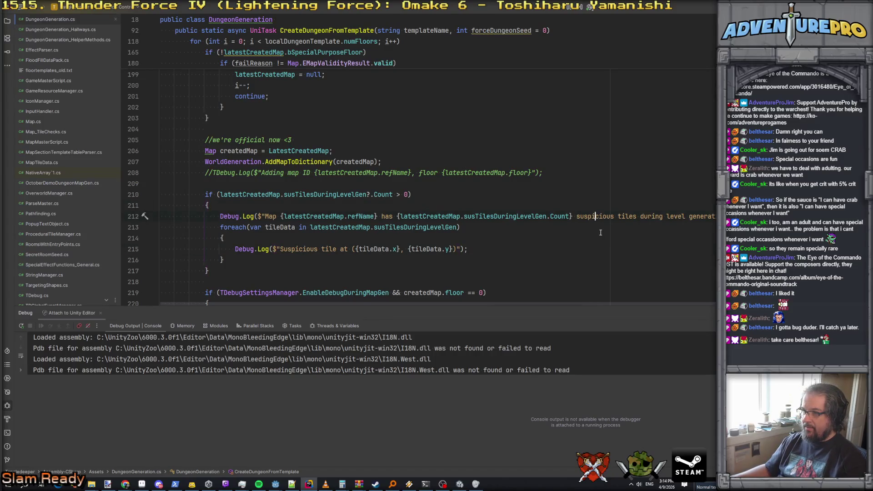
{"action": "key", "text": "shift+End"}
{"action": "type", "text": "hallway car"}
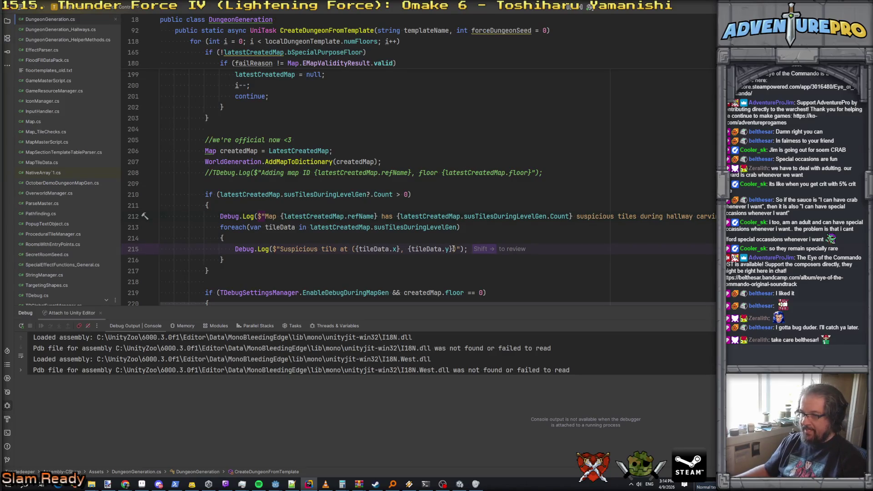
{"action": "type", "text": ", check nearby walls for art fo"}
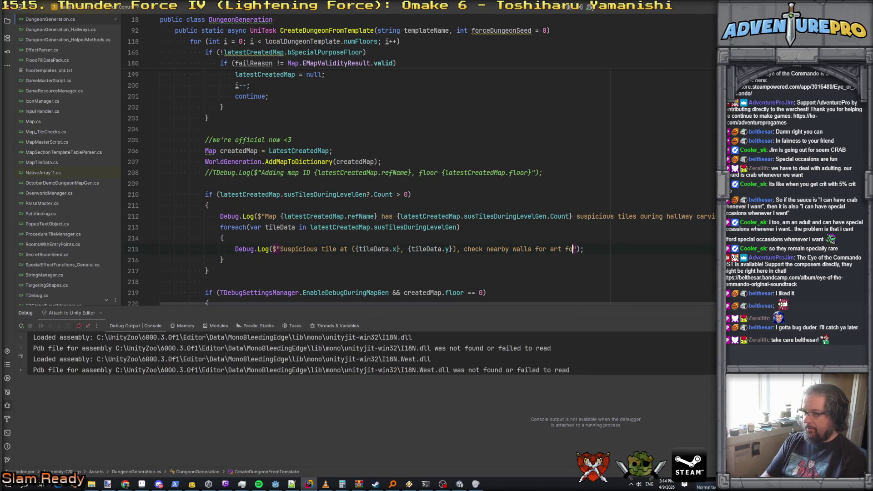
{"action": "key", "text": "BackSpace"}
{"action": "type", "text": "ubar"}
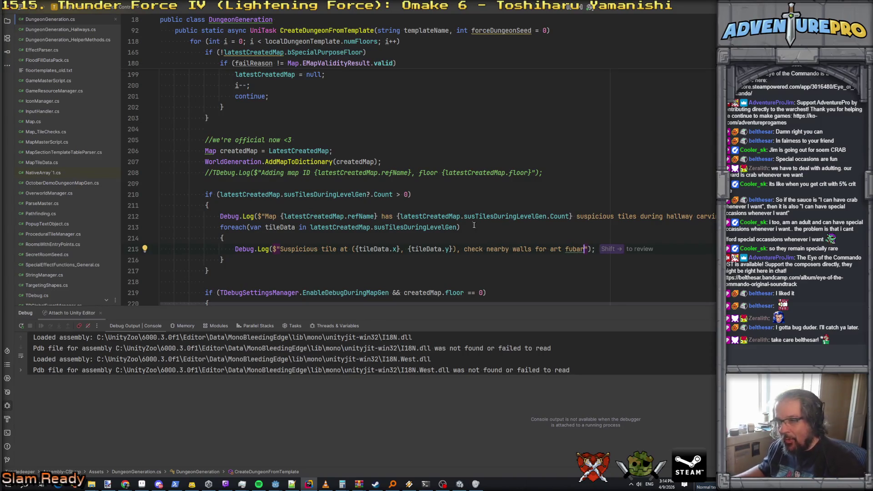
{"action": "left_click", "coordinate": [461, 485]}
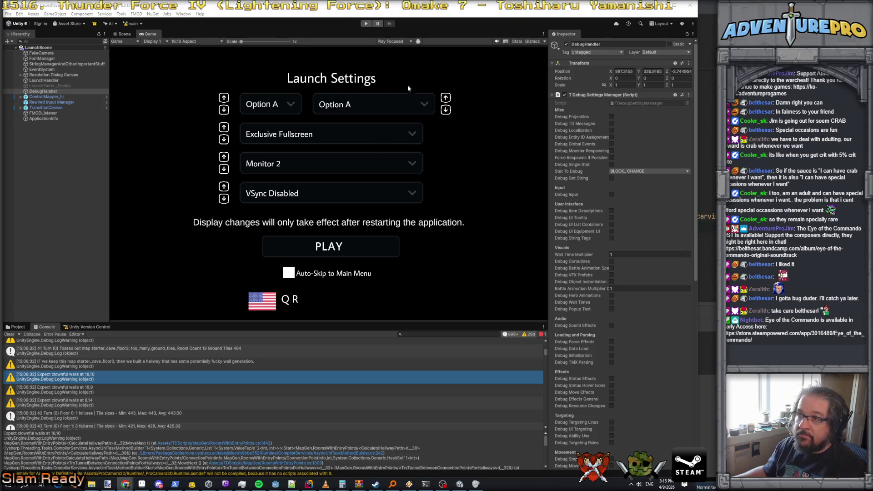
Play the game on the starter cave floor and scroll through the clownful-wall Console warnings
{"action": "left_click", "coordinate": [366, 24]}
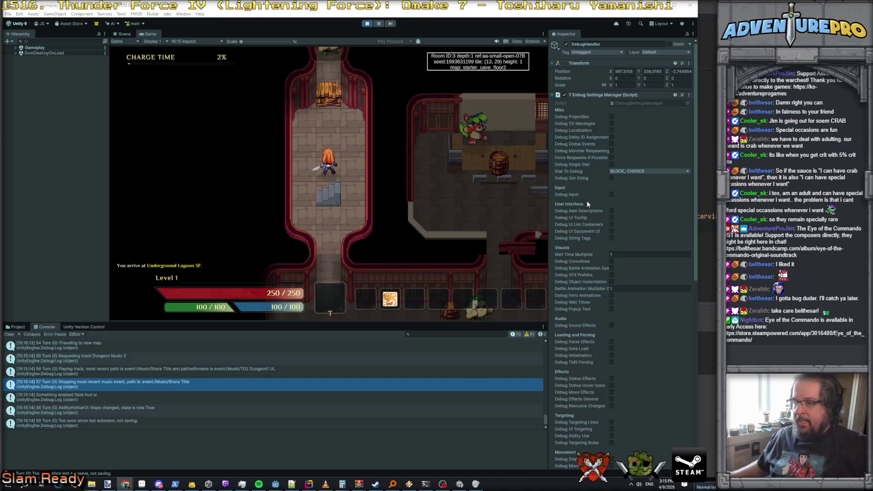
{"action": "scroll", "coordinate": [455, 391], "scroll_direction": "up", "scroll_amount": 5}
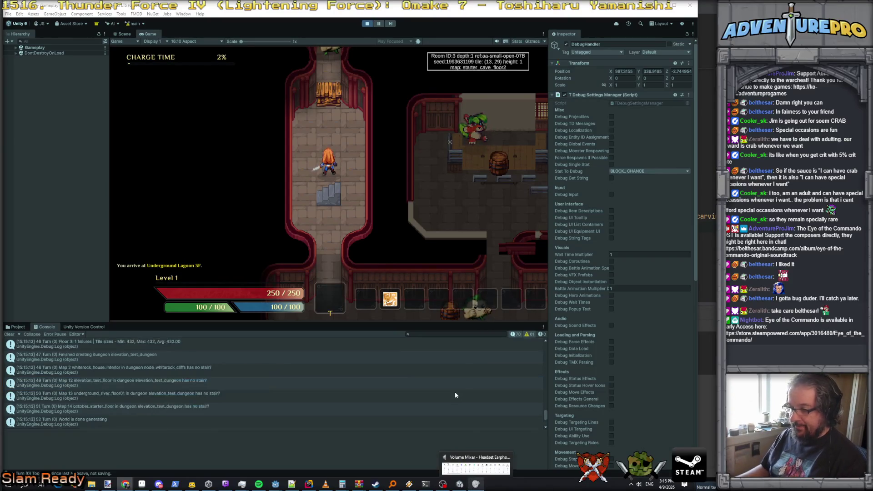
{"action": "scroll", "coordinate": [456, 394], "scroll_direction": "up", "scroll_amount": 10}
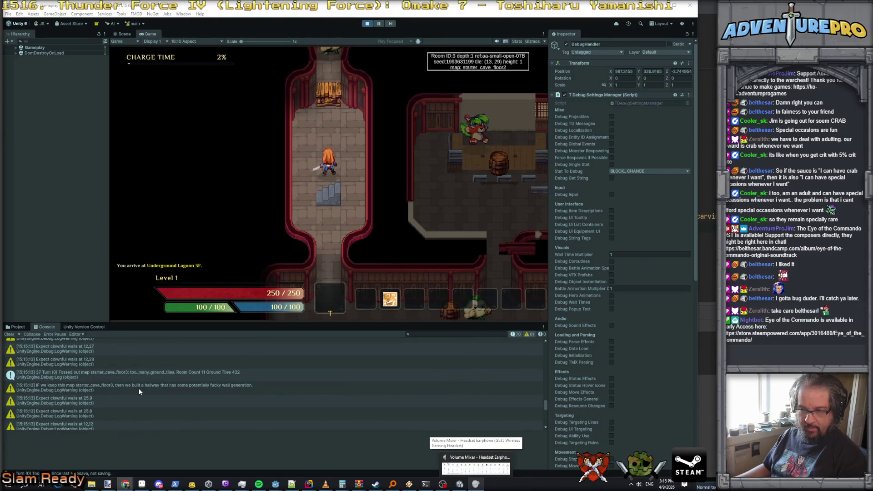
{"action": "scroll", "coordinate": [138, 388], "scroll_direction": "down", "scroll_amount": 1}
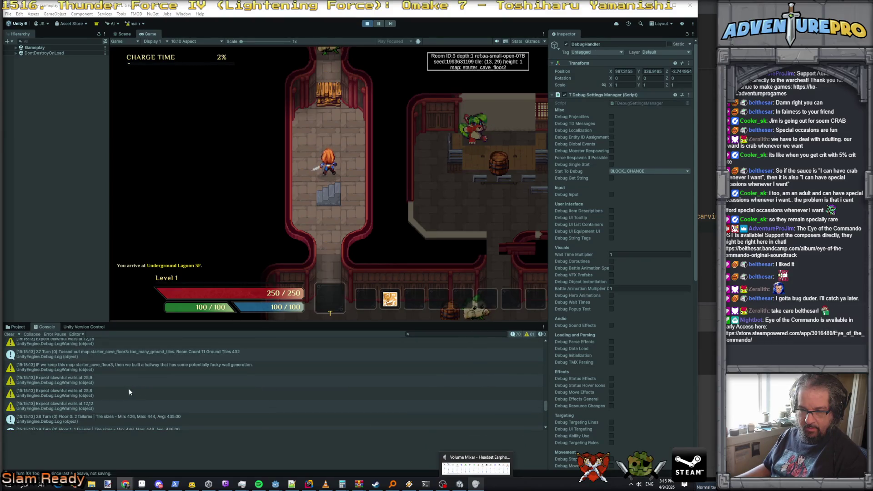
{"action": "scroll", "coordinate": [125, 391], "scroll_direction": "up", "scroll_amount": 1}
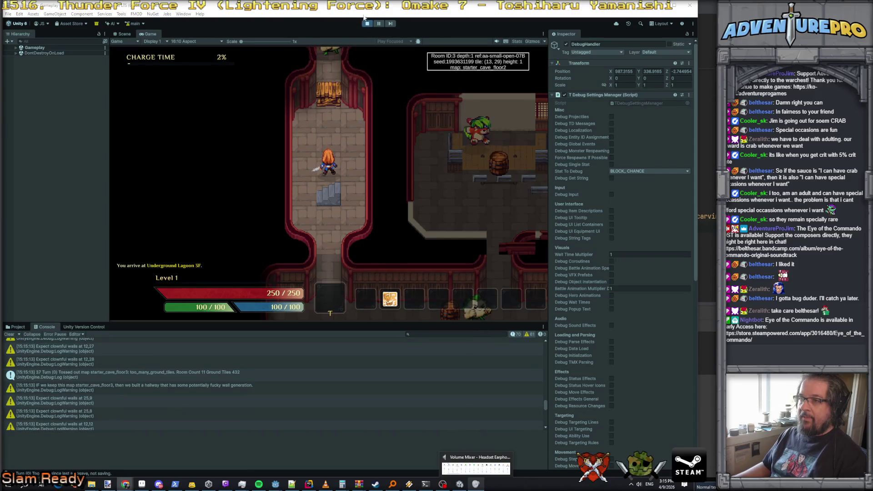
{"action": "key", "text": "alt+Tab"}
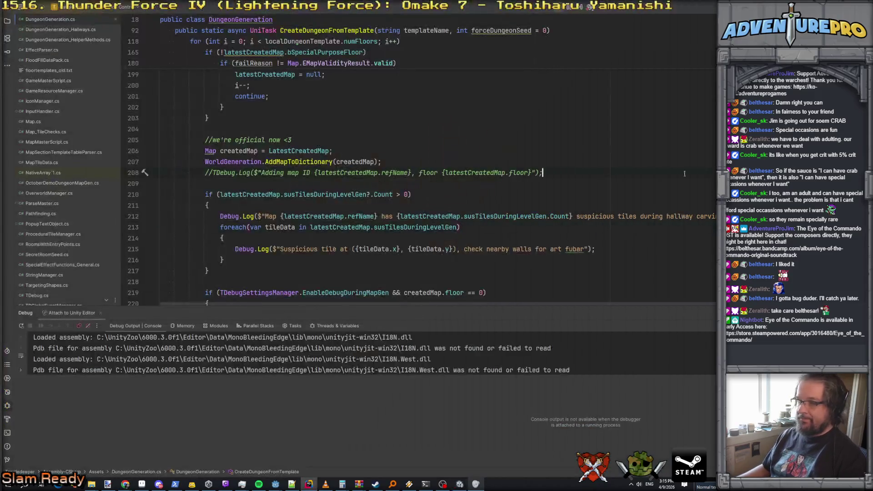
Search all files for susTilesDuringLevelGen and open the RoomsWithEntryPoints.cs match where it's filled
{"action": "scroll", "coordinate": [168, 107], "scroll_direction": "up", "scroll_amount": 1}
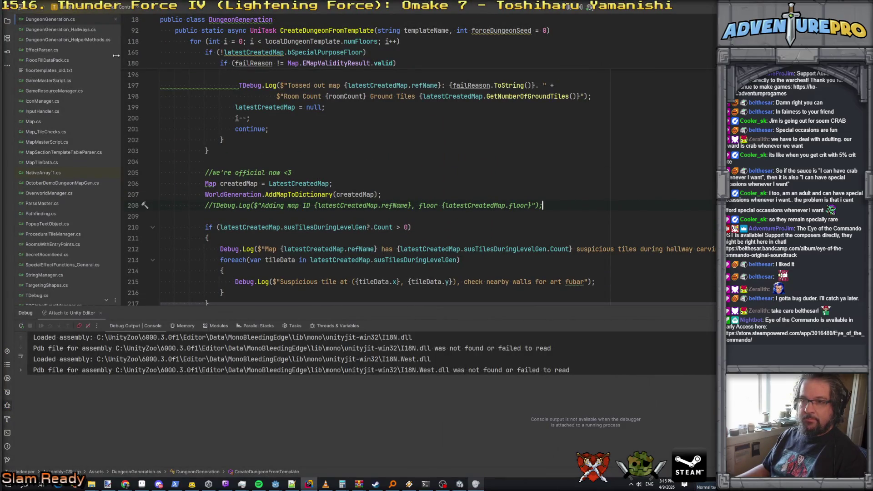
{"action": "left_click", "coordinate": [85, 30]}
{"action": "left_click", "coordinate": [85, 39]}
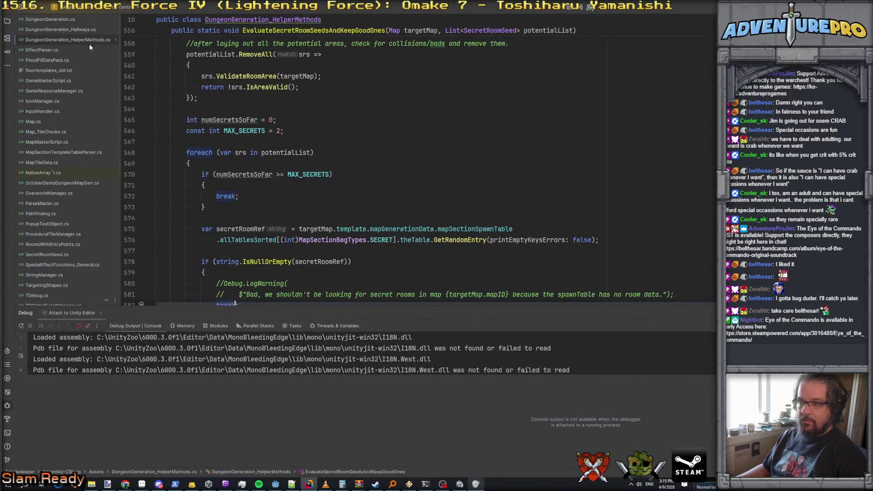
{"action": "scroll", "coordinate": [246, 188], "scroll_direction": "down", "scroll_amount": 6}
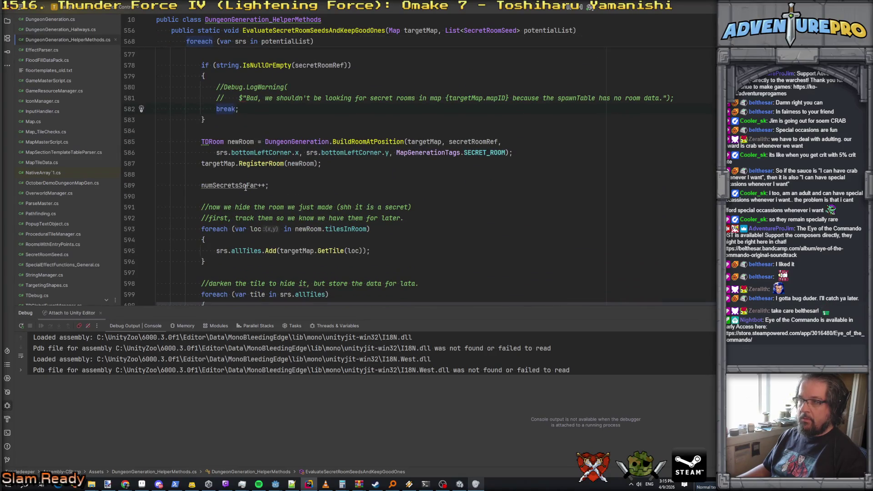
{"action": "key", "text": "ctrl+minus"}
{"action": "key", "text": "ctrl+minus"}
{"action": "key", "text": "ctrl+minus"}
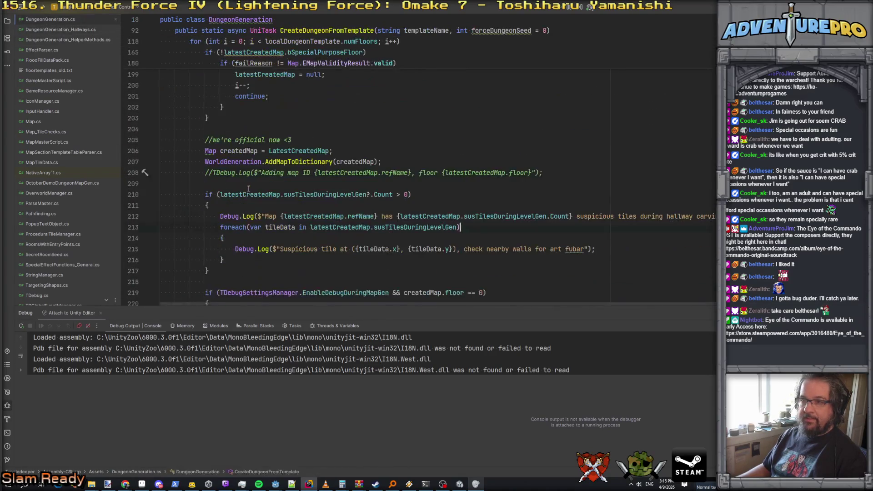
{"action": "double_click", "coordinate": [506, 217]}
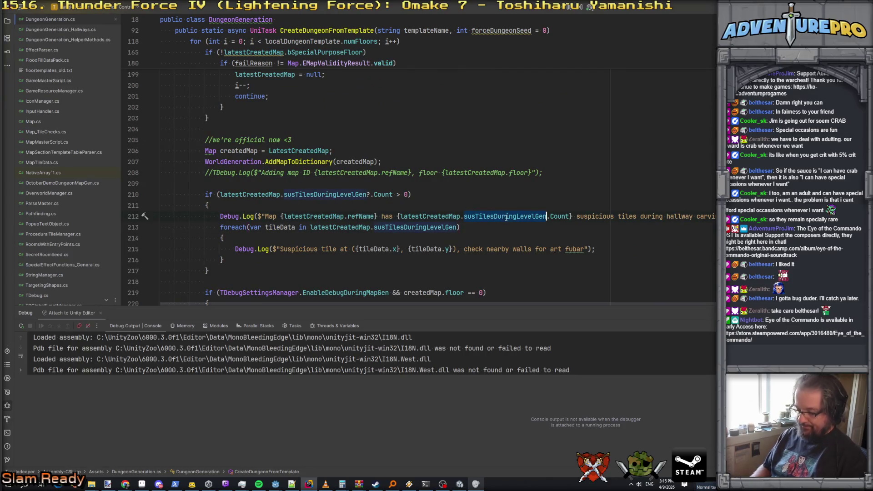
{"action": "key", "text": "ctrl+shift+f"}
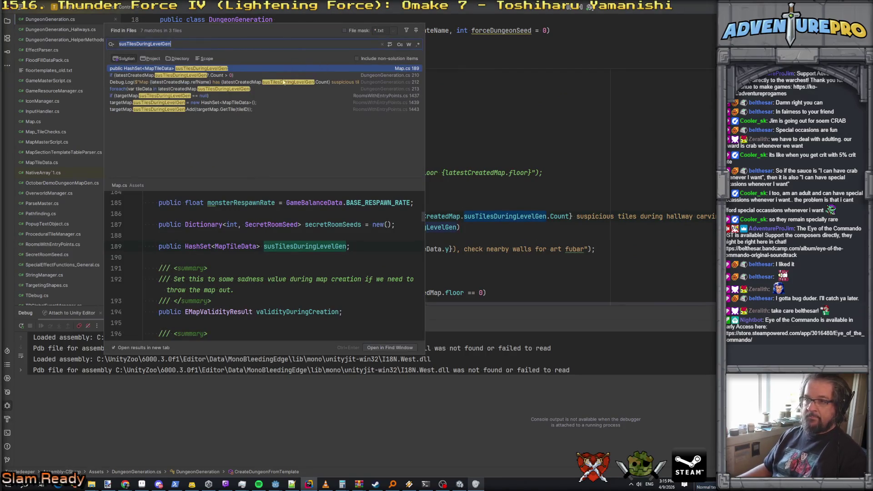
{"action": "double_click", "coordinate": [207, 102]}
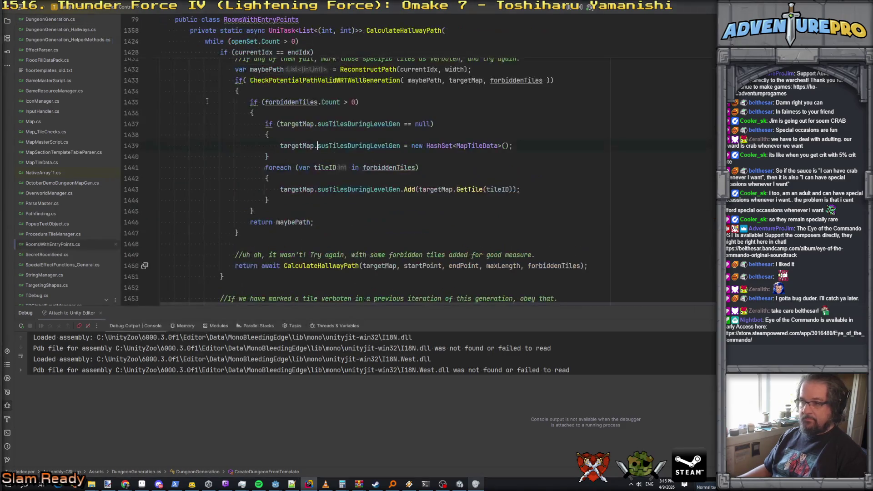
{"action": "scroll", "coordinate": [339, 172], "scroll_direction": "down", "scroll_amount": 2}
{"action": "scroll", "coordinate": [338, 172], "scroll_direction": "up", "scroll_amount": 3}
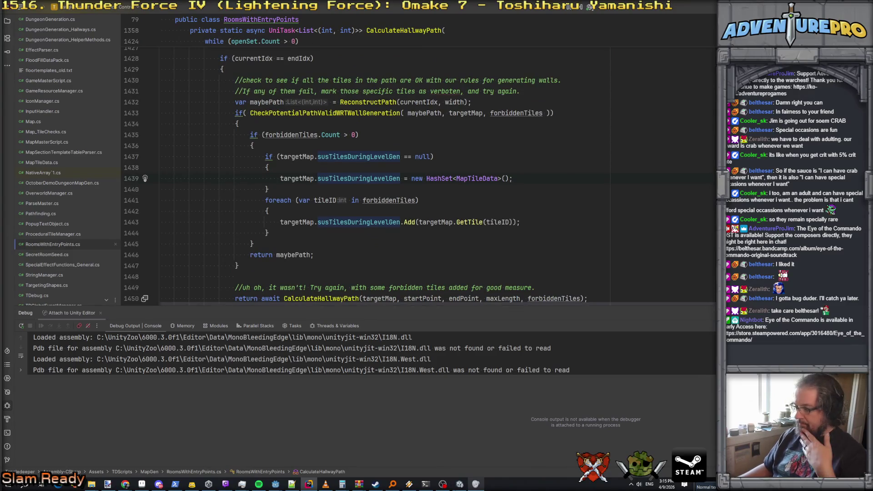
{"action": "key", "text": "alt+Tab"}
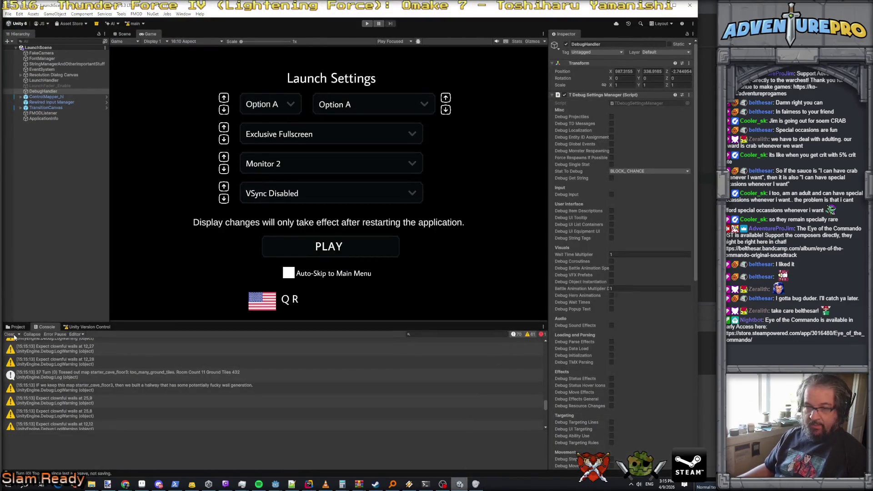
Clear the Console, make it taller, and start the game again
{"action": "left_click", "coordinate": [10, 334]}
{"action": "left_click_drag", "start_coordinate": [352, 323], "coordinate": [352, 309]}
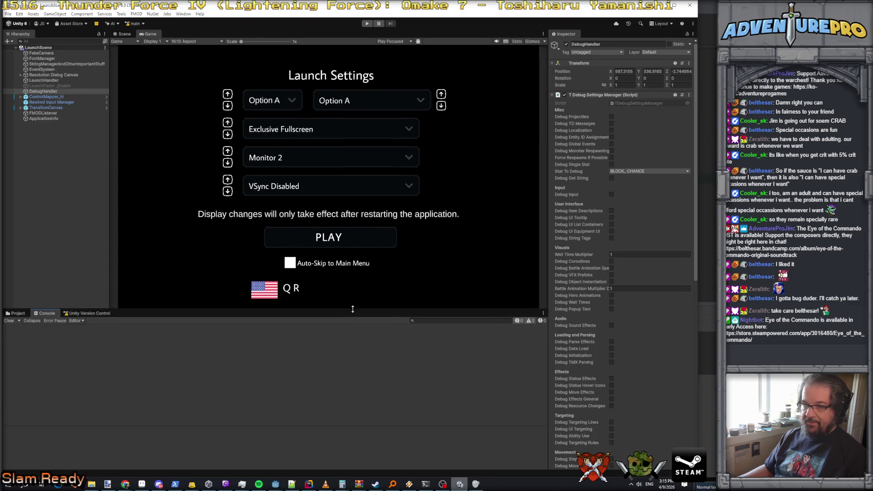
{"action": "left_click", "coordinate": [367, 24]}
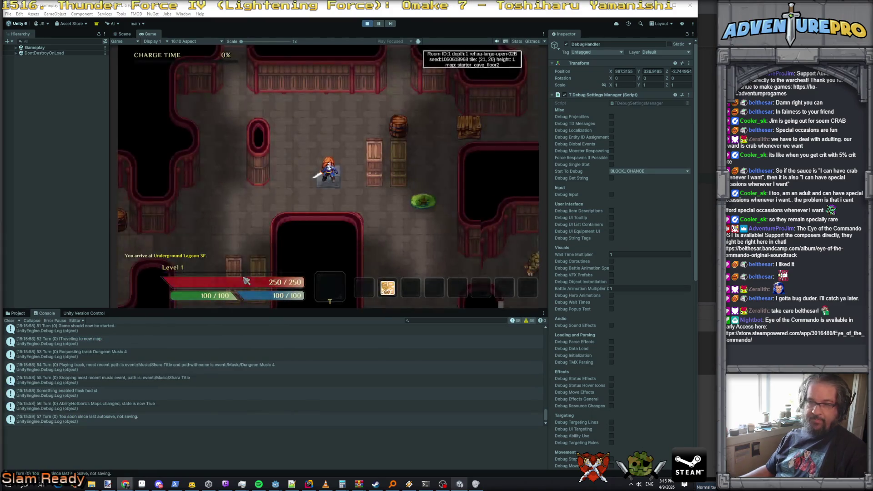
Open the potentially bad hallway wall warning and follow its stack-trace link to RoomsWithEntryPoints.cs
{"action": "scroll", "coordinate": [451, 367], "scroll_direction": "up", "scroll_amount": 10}
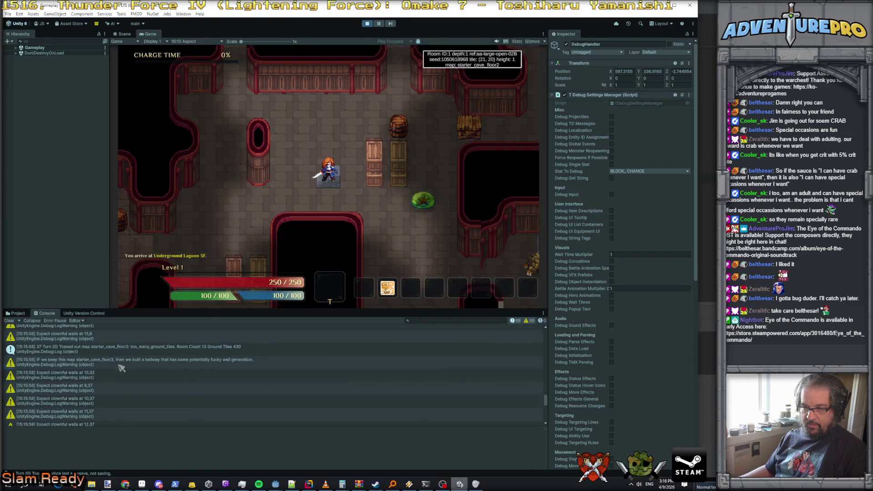
{"action": "left_click", "coordinate": [121, 367]}
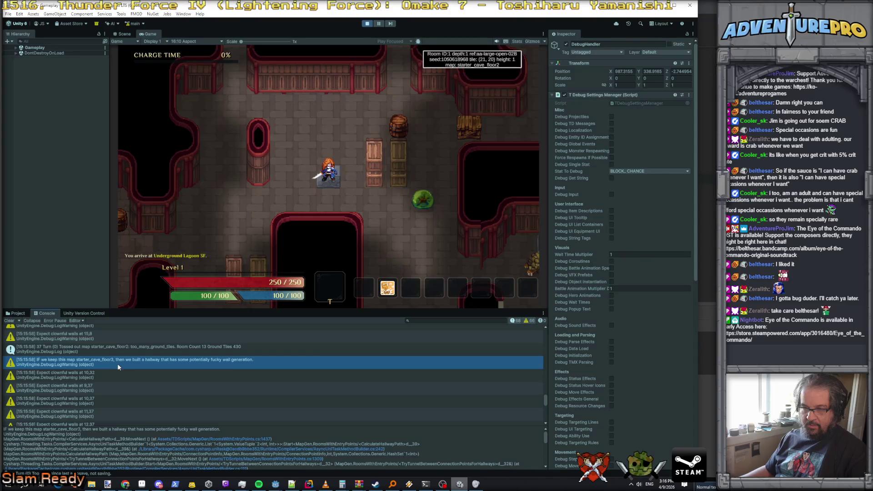
{"action": "scroll", "coordinate": [121, 367], "scroll_direction": "down", "scroll_amount": 3}
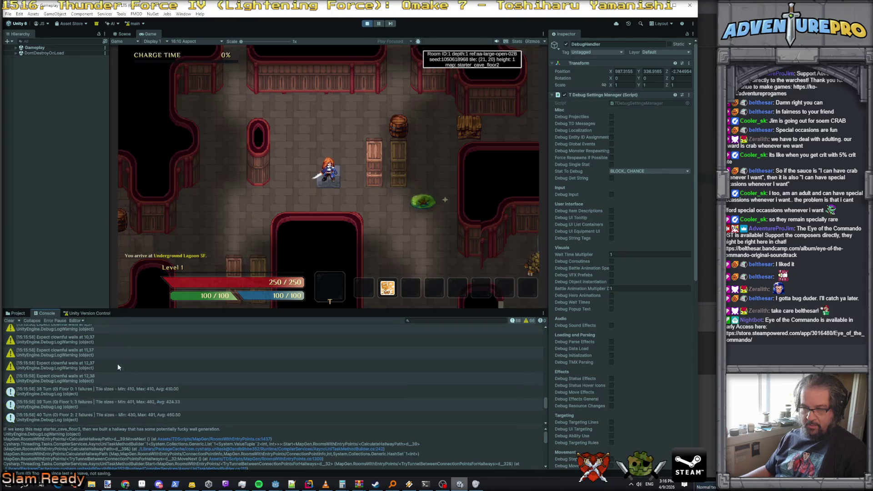
{"action": "scroll", "coordinate": [118, 364], "scroll_direction": "up", "scroll_amount": 3}
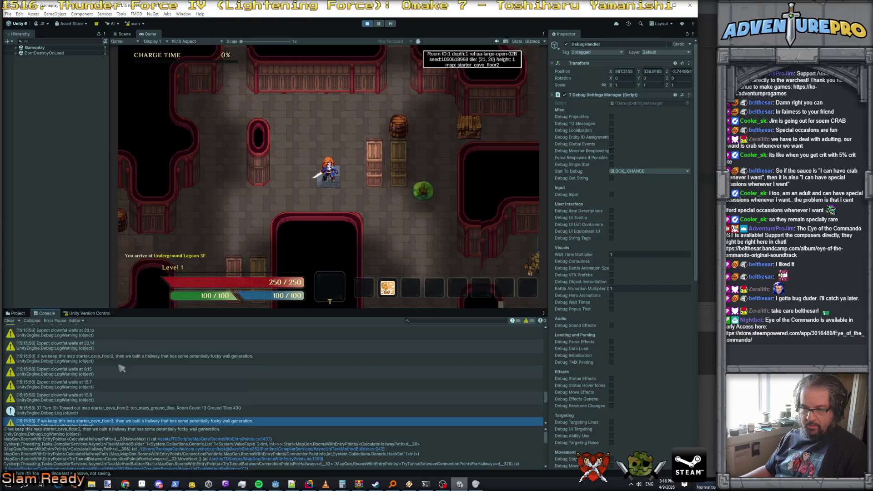
{"action": "scroll", "coordinate": [121, 369], "scroll_direction": "down", "scroll_amount": 3}
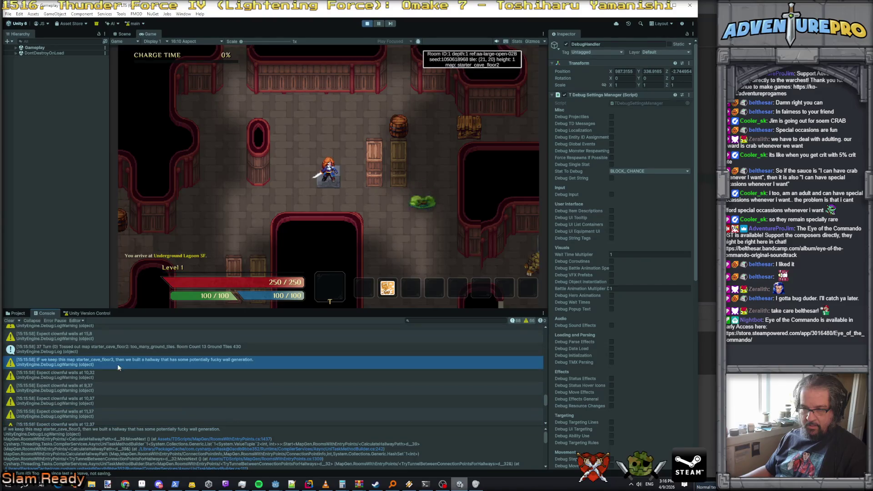
{"action": "scroll", "coordinate": [121, 368], "scroll_direction": "down", "scroll_amount": 3}
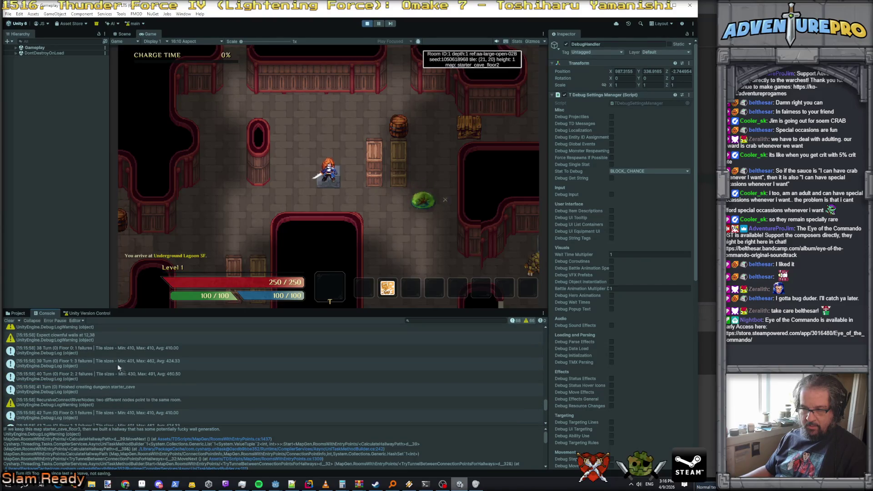
{"action": "scroll", "coordinate": [120, 367], "scroll_direction": "up", "scroll_amount": 3}
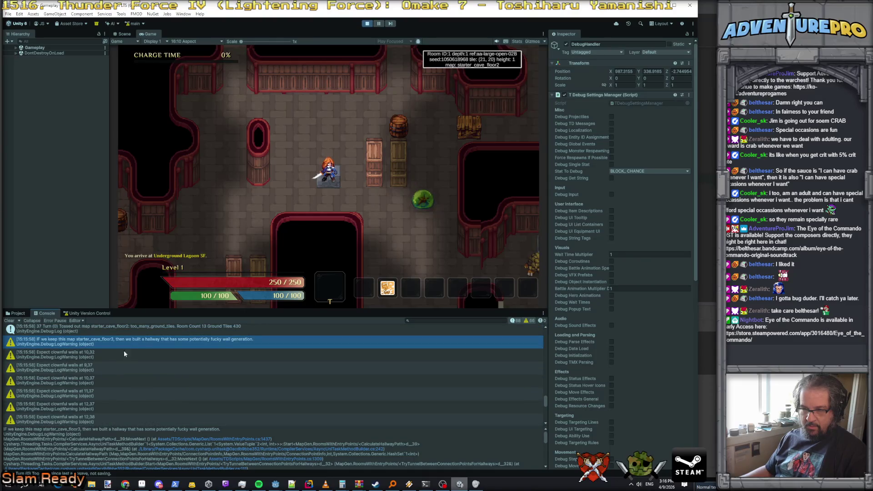
{"action": "left_click", "coordinate": [222, 442]}
{"action": "left_click", "coordinate": [222, 439]}
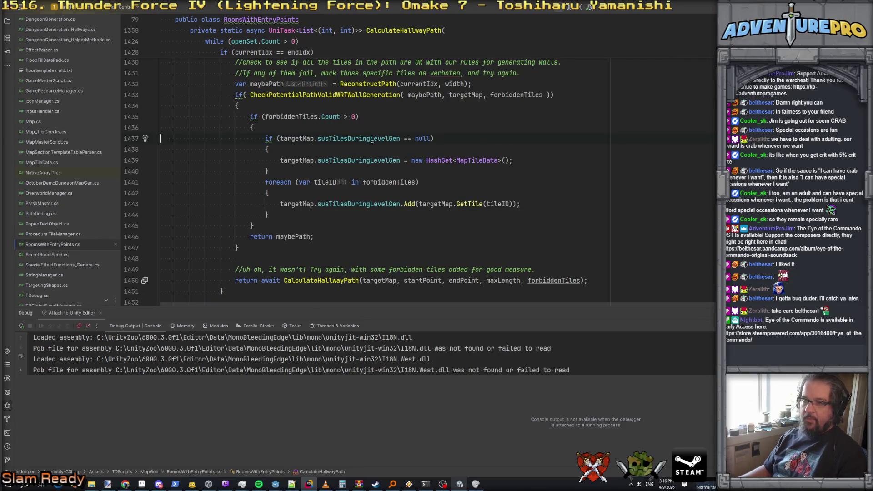
Find the commented-out 'fucky' wall warning at line 1610, then stop the running game in Unity
{"action": "key", "text": "alt+Tab"}
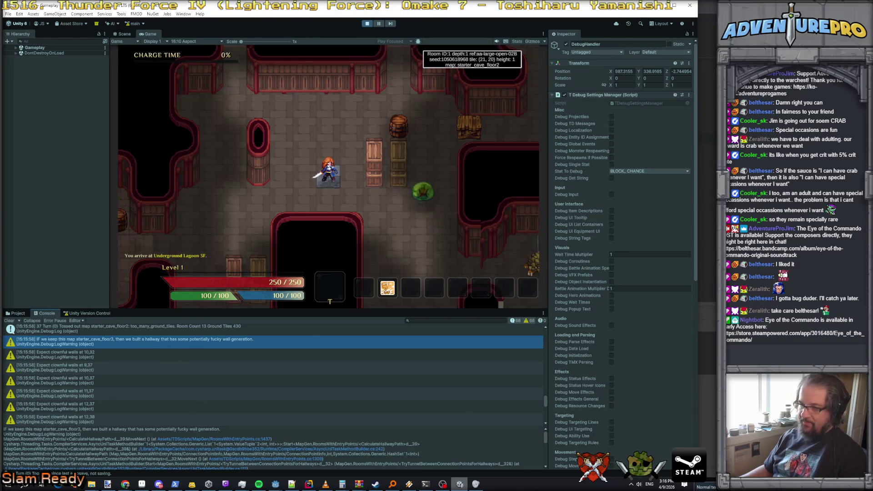
{"action": "key", "text": "alt+Tab"}
{"action": "left_click", "coordinate": [590, 130]}
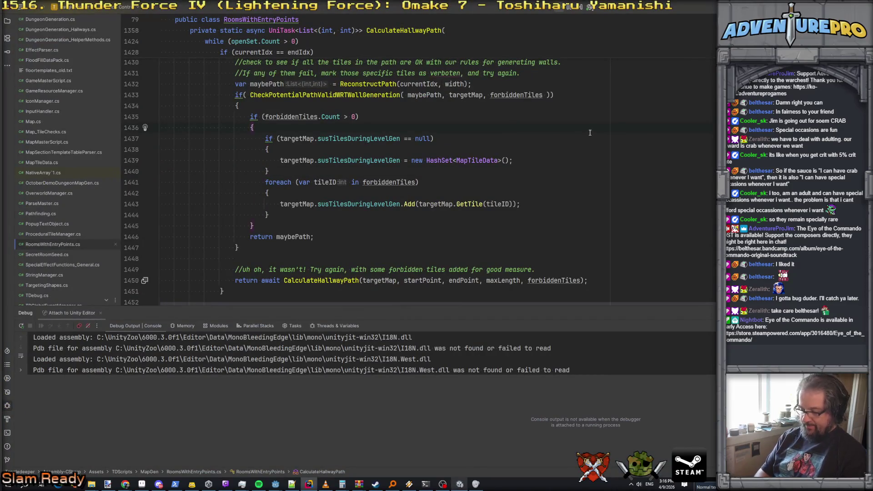
{"action": "key", "text": "ctrl+shift+f"}
{"action": "type", "text": "fucky"}
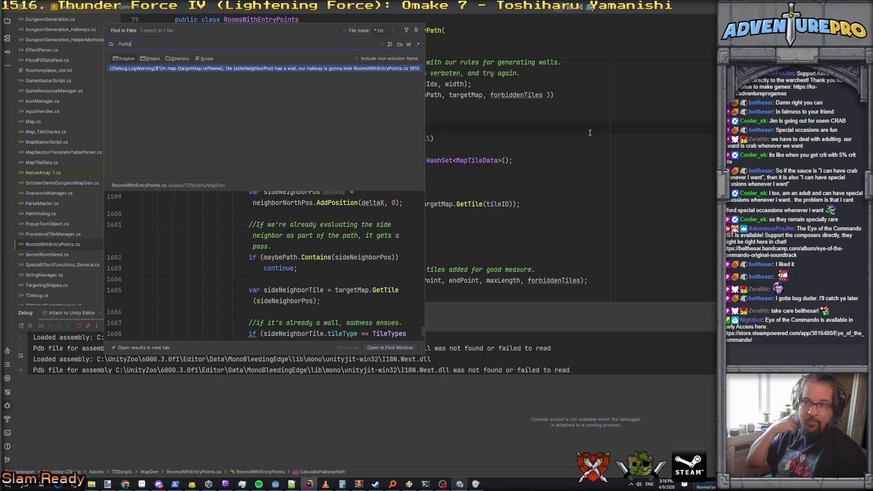
{"action": "key", "text": "Return"}
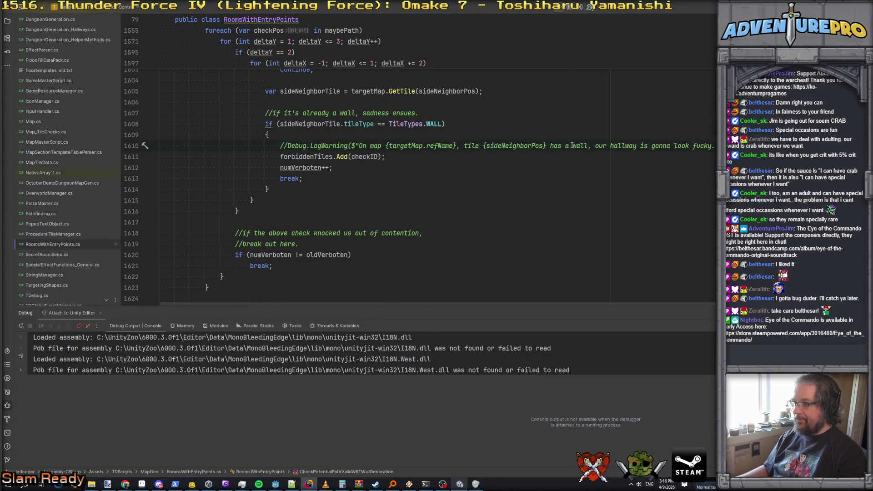
{"action": "key", "text": "ctrl+minus"}
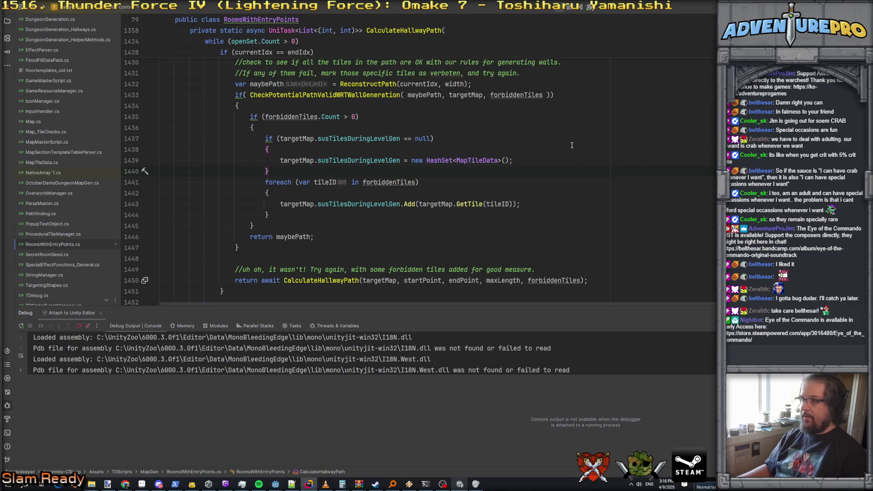
{"action": "key", "text": "alt+Tab"}
{"action": "left_click", "coordinate": [367, 24]}
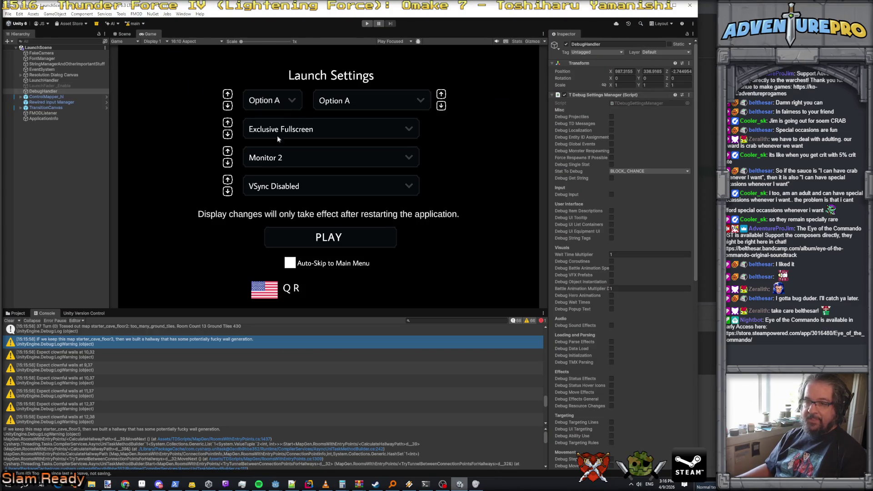
Clear all messages from Unity's console log
{"action": "left_click", "coordinate": [20, 312]}
{"action": "left_click", "coordinate": [39, 314]}
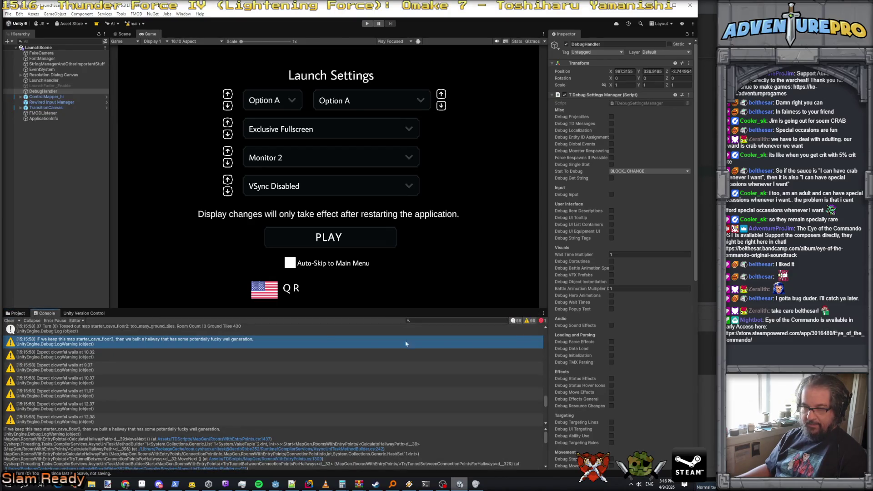
{"action": "left_click", "coordinate": [13, 322]}
Browse the File menu toward Build and Run, then go back to the hallway code in Rider
{"action": "left_click", "coordinate": [7, 14]}
{"action": "left_click", "coordinate": [59, 90]}
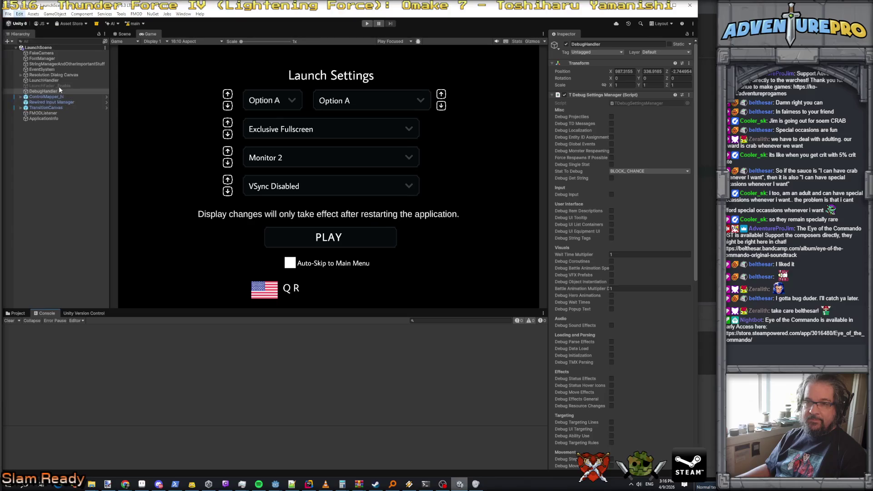
{"action": "left_click", "coordinate": [8, 14]}
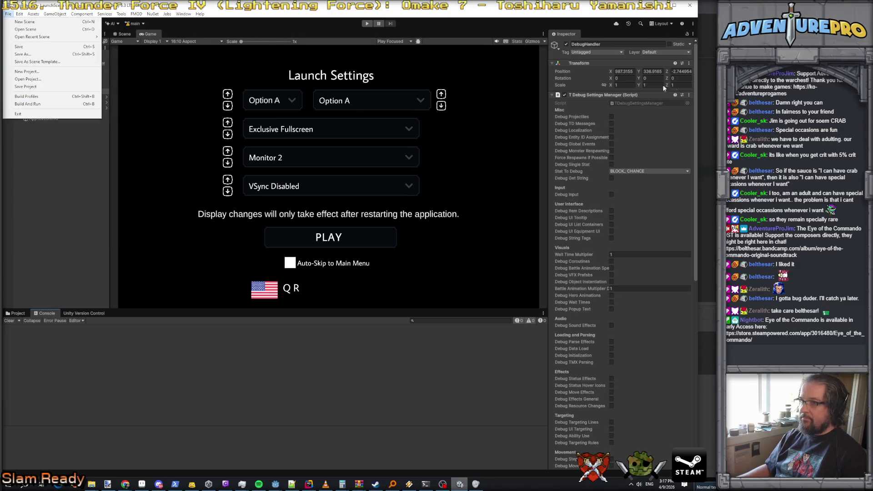
{"action": "key", "text": "alt+Tab"}
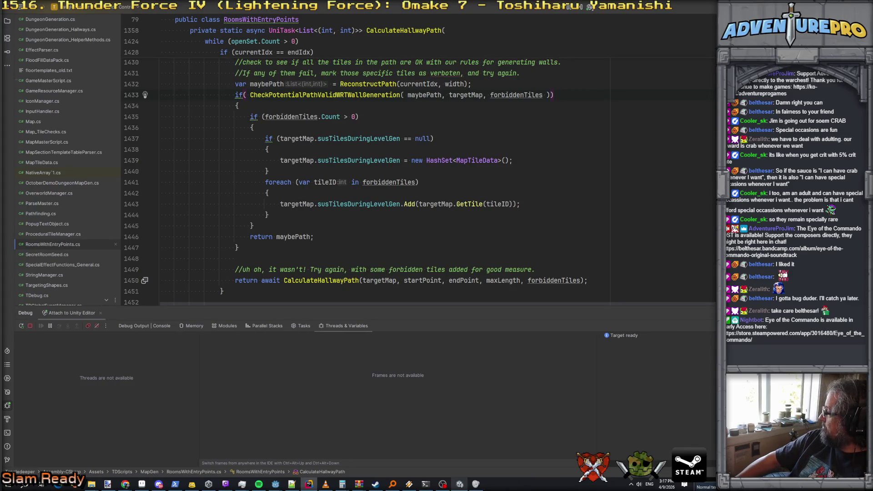
{"action": "key", "text": "alt+Tab"}
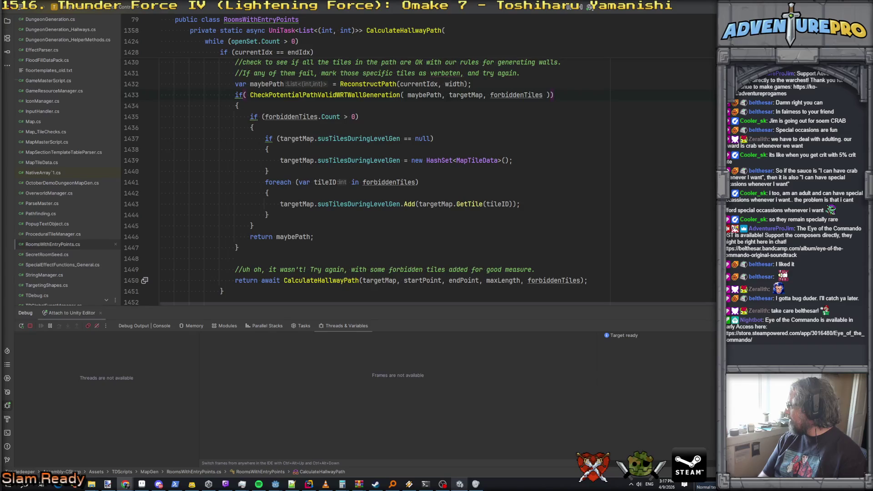
{"action": "key", "text": "alt+Tab"}
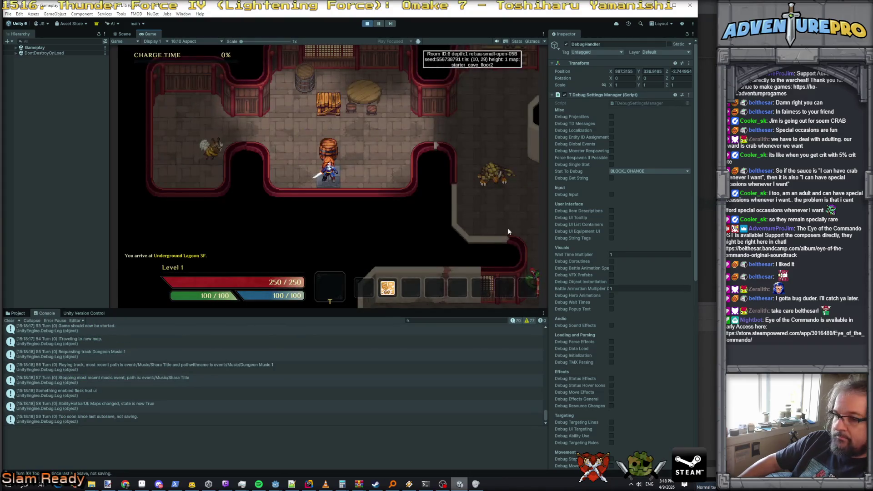
Read the starter_cave_floor3 hallway warning details in the console
{"action": "scroll", "coordinate": [294, 393], "scroll_direction": "up", "scroll_amount": 3}
{"action": "scroll", "coordinate": [282, 381], "scroll_direction": "up", "scroll_amount": 8}
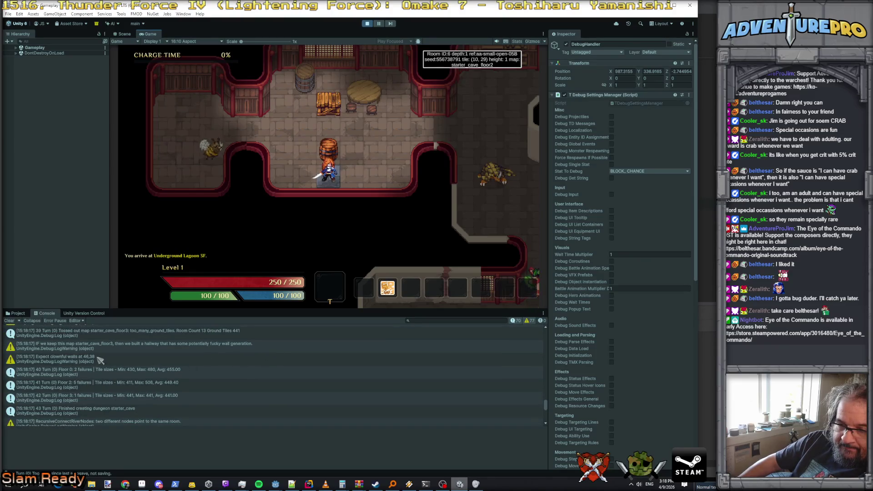
{"action": "scroll", "coordinate": [109, 368], "scroll_direction": "up", "scroll_amount": 1}
{"action": "left_click", "coordinate": [108, 367]}
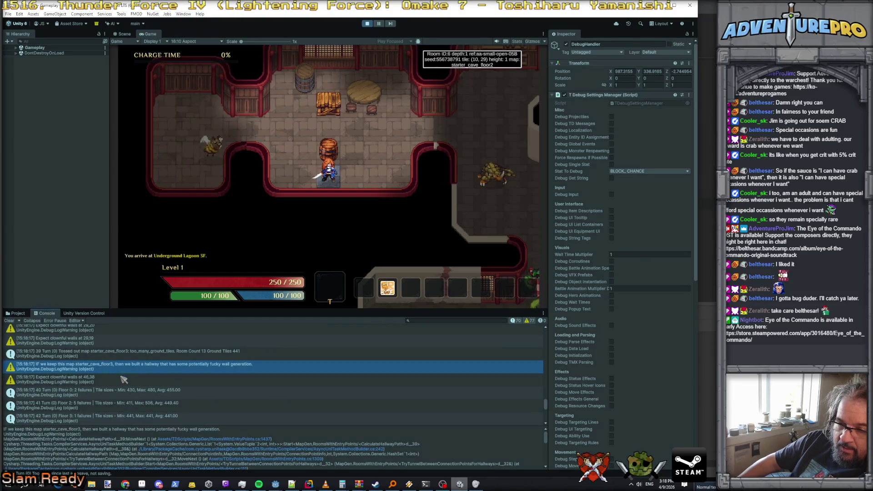
Inspect the 'clownful walls at 30,11' warning, enlarge the log, and open its logging code in Rider
{"action": "scroll", "coordinate": [130, 353], "scroll_direction": "up", "scroll_amount": 1}
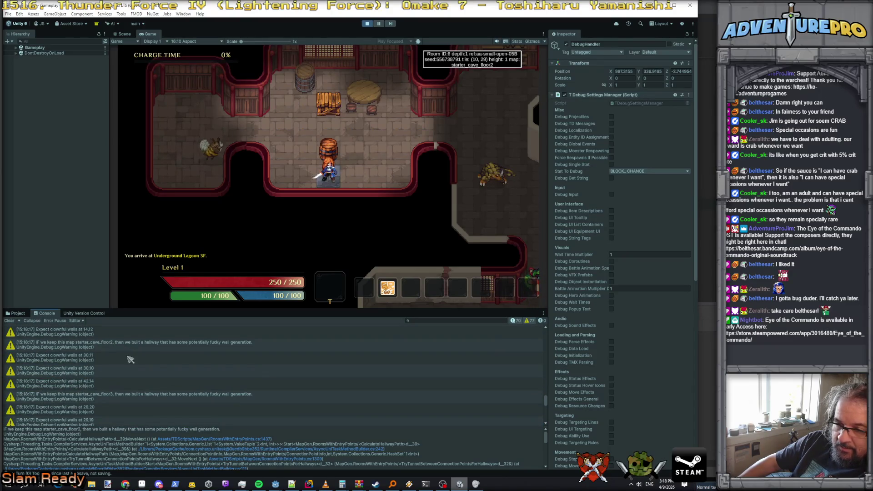
{"action": "left_click", "coordinate": [130, 360]}
{"action": "scroll", "coordinate": [129, 359], "scroll_direction": "down", "scroll_amount": 5}
{"action": "scroll", "coordinate": [129, 359], "scroll_direction": "down", "scroll_amount": 4}
{"action": "scroll", "coordinate": [130, 364], "scroll_direction": "up", "scroll_amount": 9}
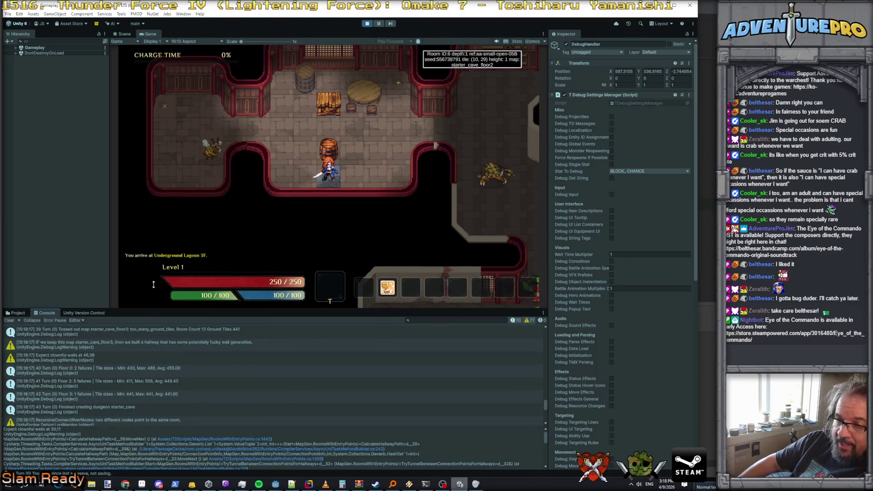
{"action": "left_click_drag", "start_coordinate": [153, 287], "coordinate": [153, 276]}
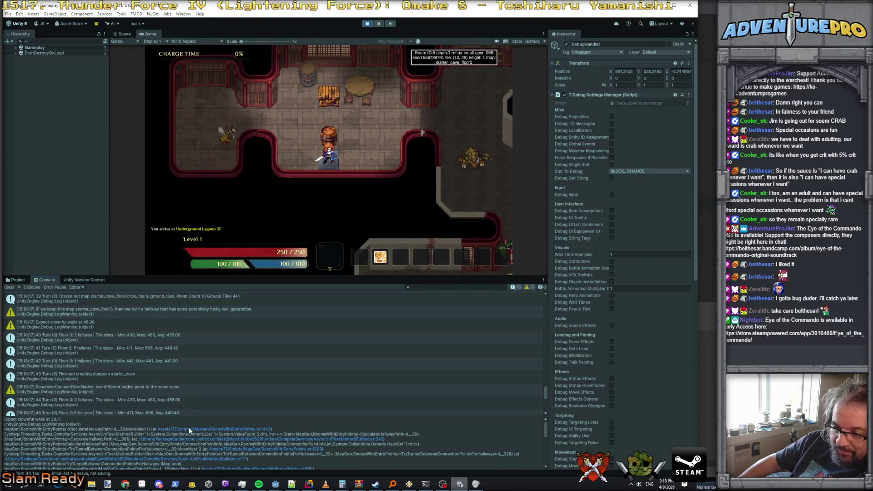
{"action": "left_click", "coordinate": [193, 429]}
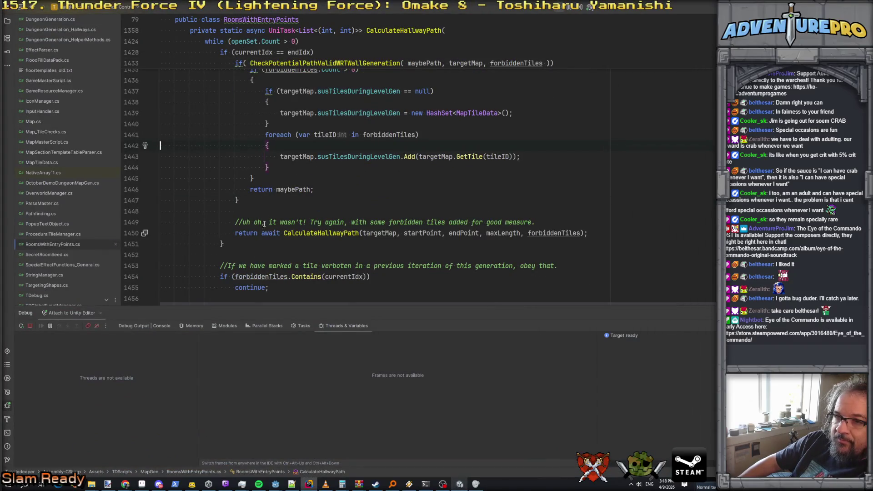
Stop the running game, close the Unity editor, and give Rider's code editor more vertical room
{"action": "left_click", "coordinate": [310, 125]}
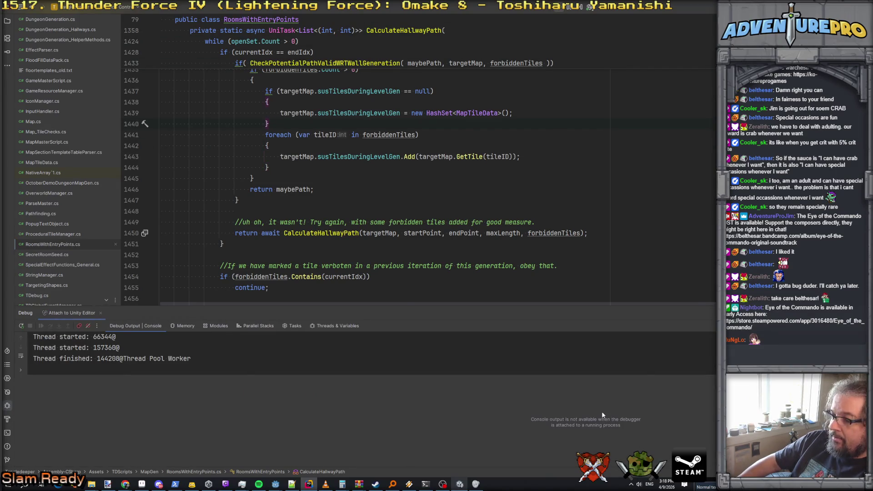
{"action": "key", "text": "alt+Tab"}
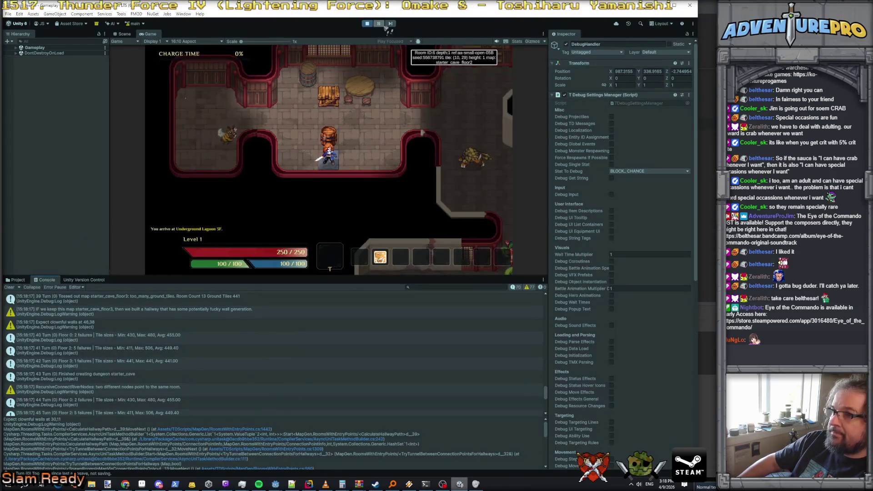
{"action": "key", "text": "ctrl+p"}
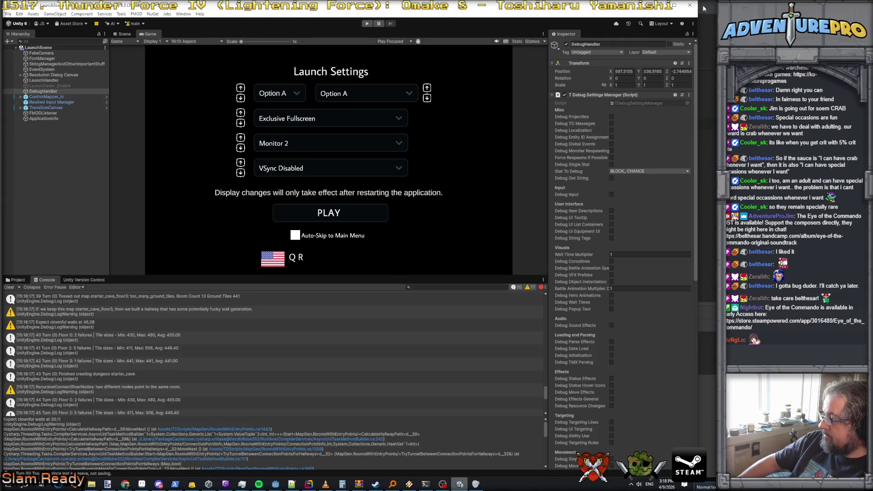
{"action": "left_click", "coordinate": [690, 5]}
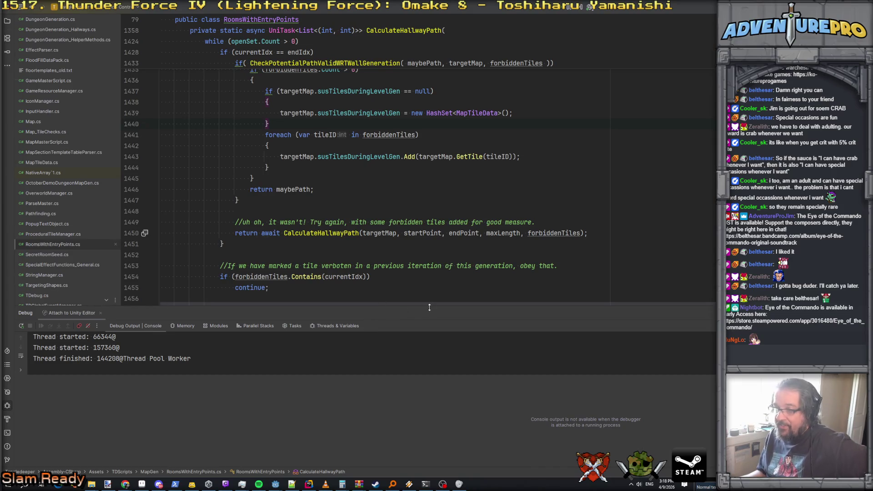
{"action": "left_click_drag", "start_coordinate": [429, 307], "coordinate": [429, 339]}
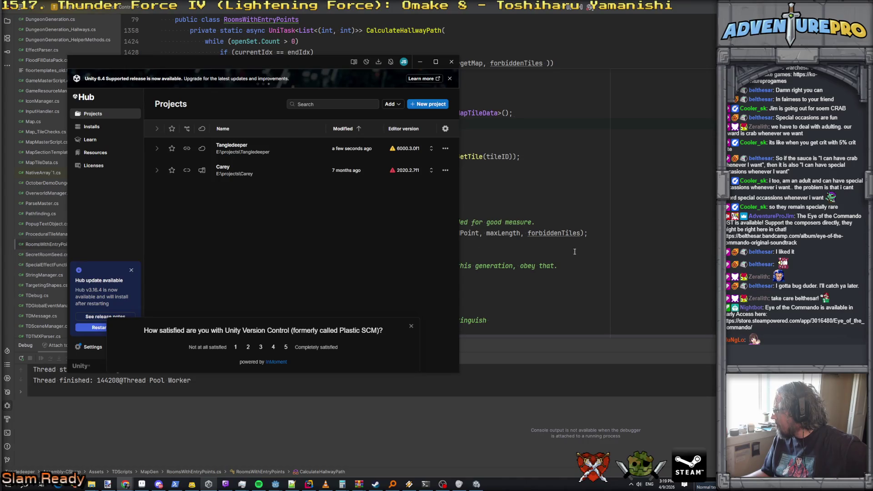
Reopen Tangledeeper from Unity Hub's project list and start the game in Play mode
{"action": "scroll", "coordinate": [614, 227], "scroll_direction": "down", "scroll_amount": 1}
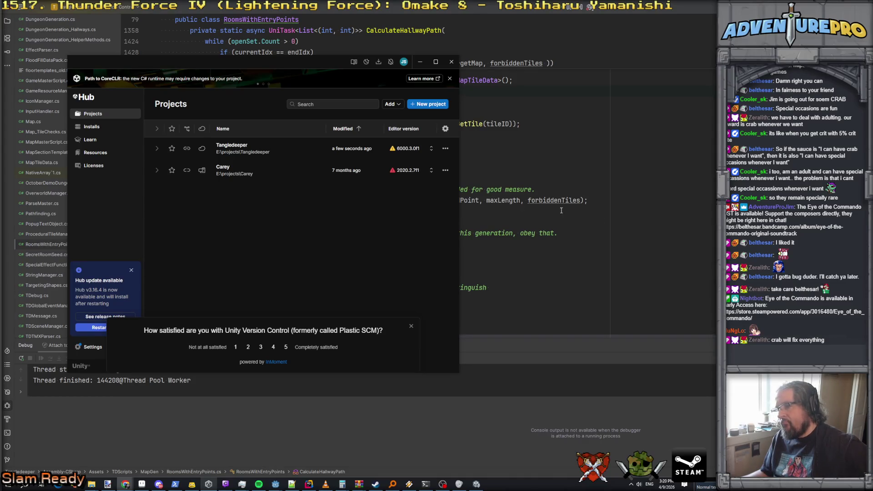
{"action": "left_click", "coordinate": [476, 484]}
{"action": "left_click", "coordinate": [368, 23]}
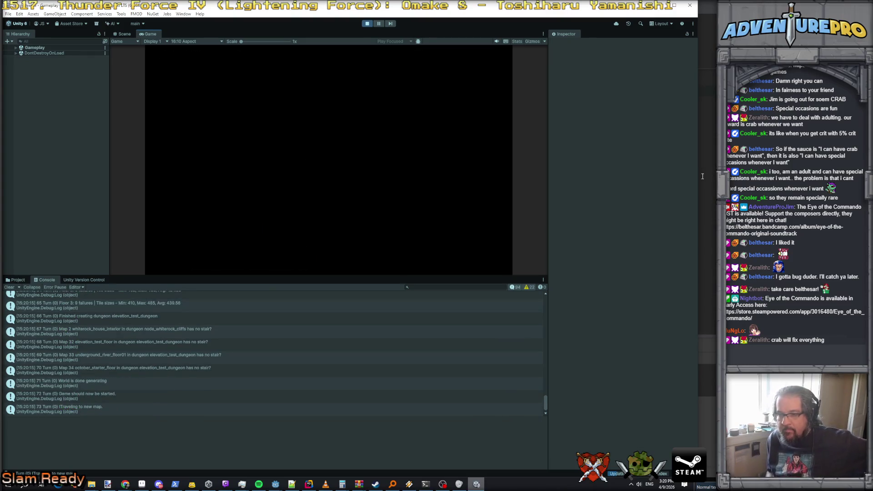
Inspect the starter_cave_floor3 'has 6 suspicious tiles' warning, stepping through tile entries down to (11, 24)
{"action": "scroll", "coordinate": [252, 408], "scroll_direction": "up", "scroll_amount": 5}
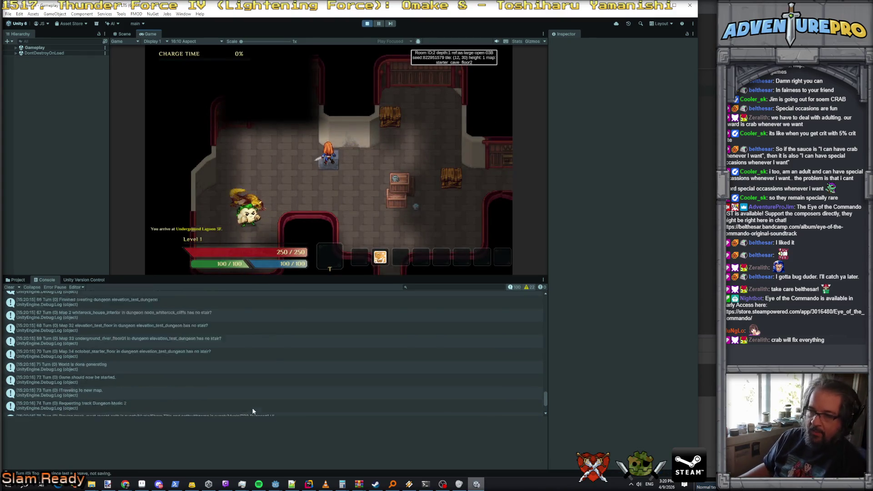
{"action": "scroll", "coordinate": [191, 371], "scroll_direction": "up", "scroll_amount": 15}
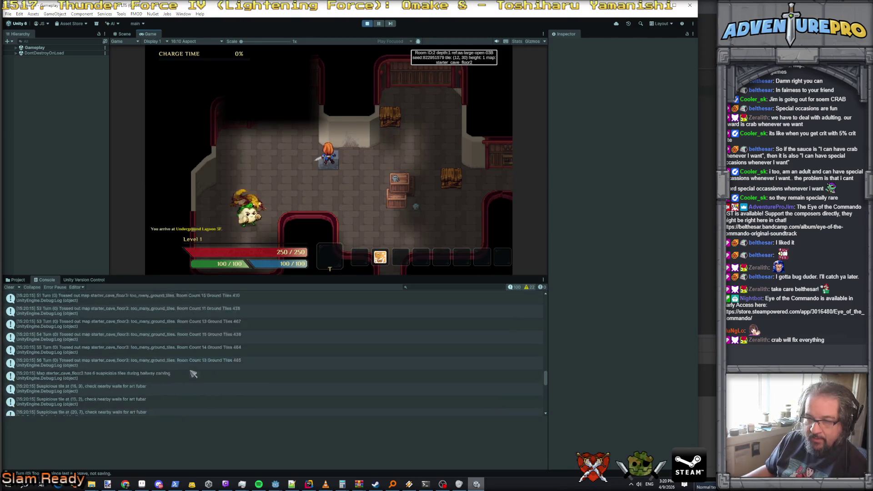
{"action": "scroll", "coordinate": [190, 373], "scroll_direction": "up", "scroll_amount": 4}
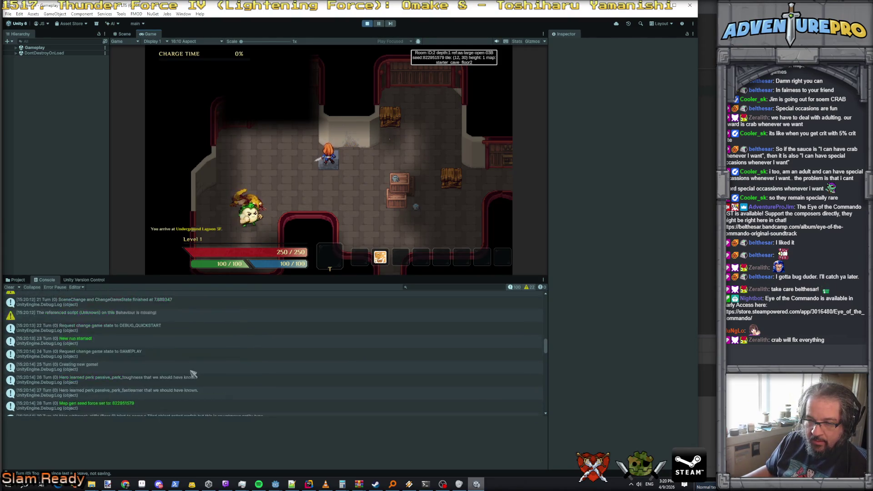
{"action": "scroll", "coordinate": [190, 373], "scroll_direction": "up", "scroll_amount": 5}
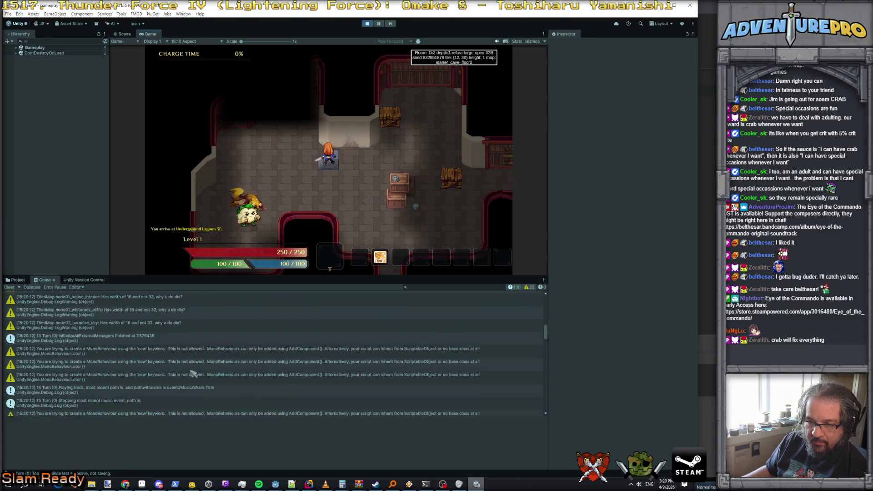
{"action": "scroll", "coordinate": [190, 373], "scroll_direction": "down", "scroll_amount": 20}
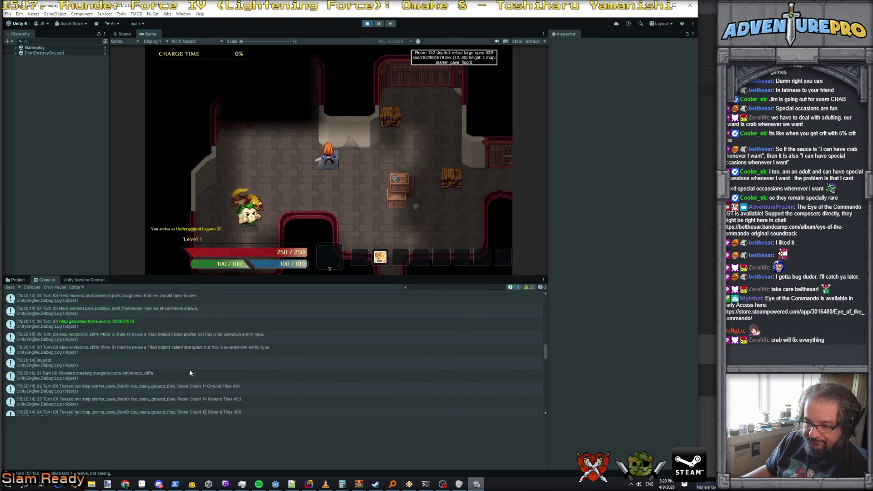
{"action": "scroll", "coordinate": [190, 373], "scroll_direction": "down", "scroll_amount": 4}
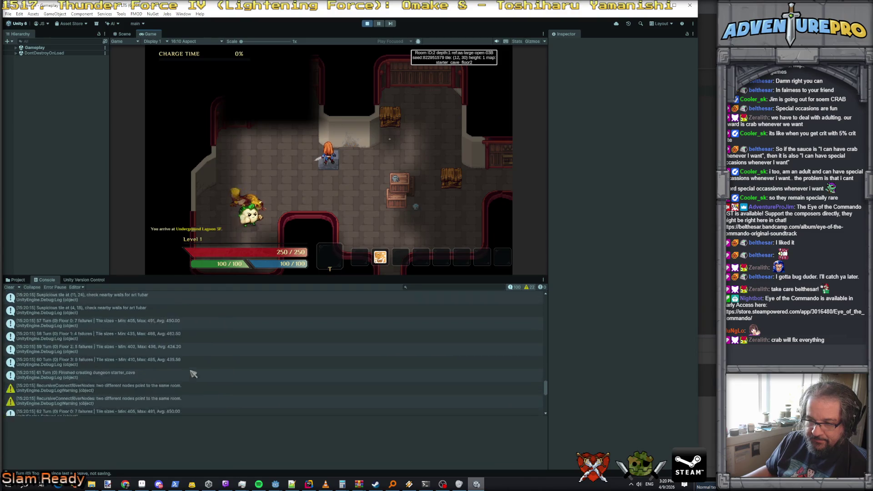
{"action": "left_click", "coordinate": [126, 340]}
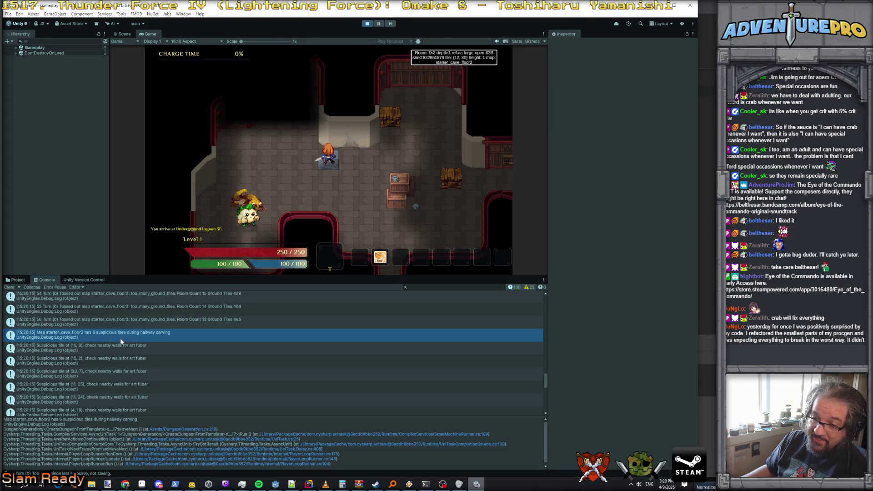
{"action": "left_click_drag", "start_coordinate": [150, 354], "coordinate": [165, 398]}
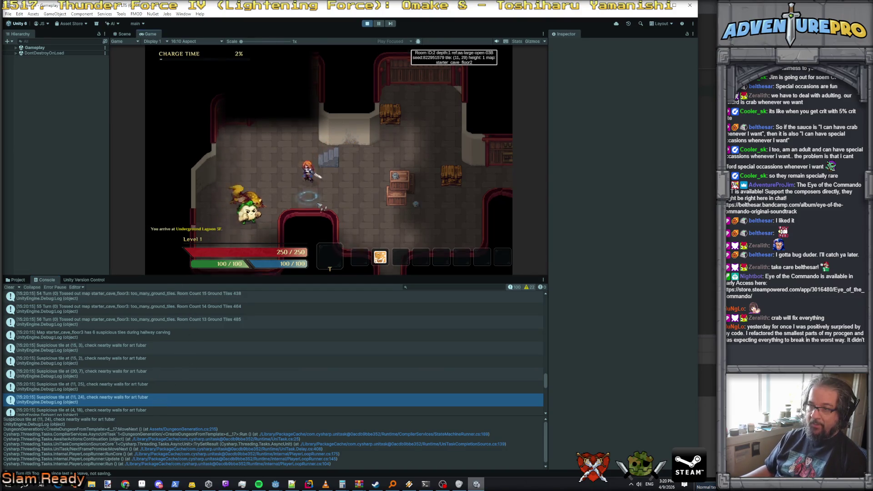
{"action": "key", "text": "grave"}
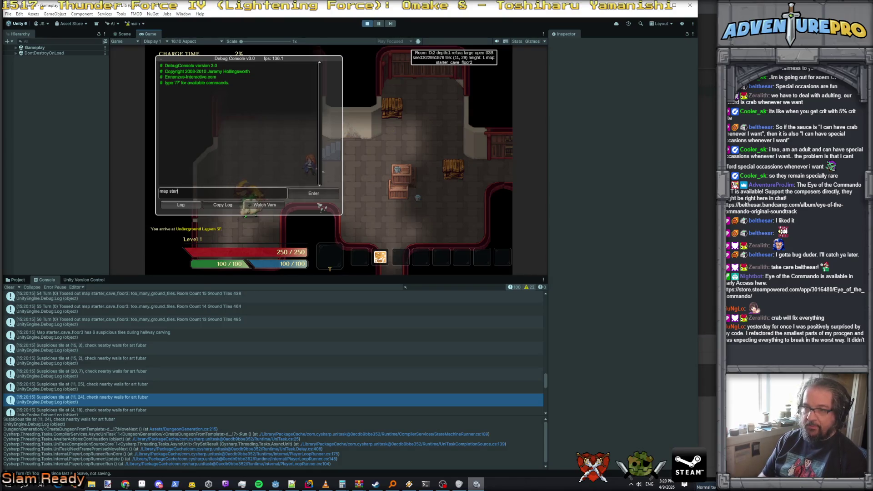
{"action": "type", "text": "map starter_cave_floor3"}
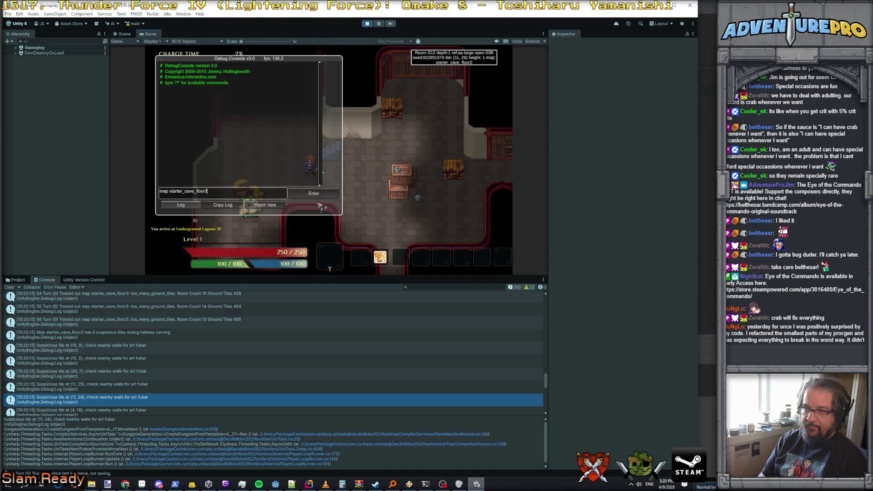
Load the starter_cave_floor3 map and reveal all its tiles with 'reveal'
{"action": "key", "text": "Return"}
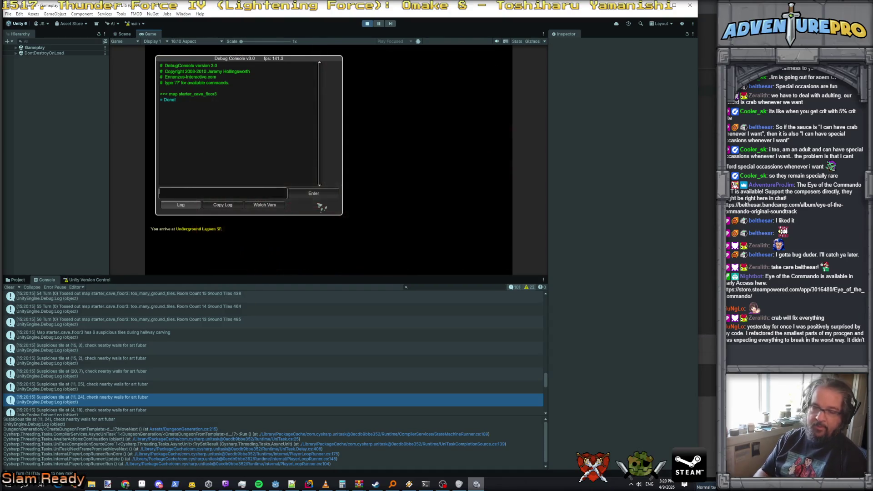
{"action": "key", "text": "grave"}
{"action": "key", "text": "grave"}
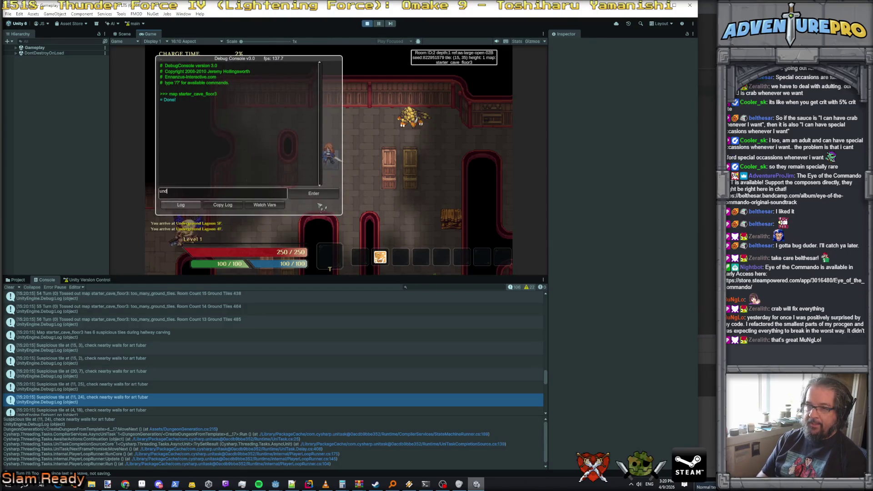
{"action": "type", "text": "reveal"}
{"action": "key", "text": "Return"}
Run 'debug levelup' and put all the stat points into Strength
{"action": "type", "text": "debug levelup"}
{"action": "key", "text": "Return"}
{"action": "key", "text": "grave"}
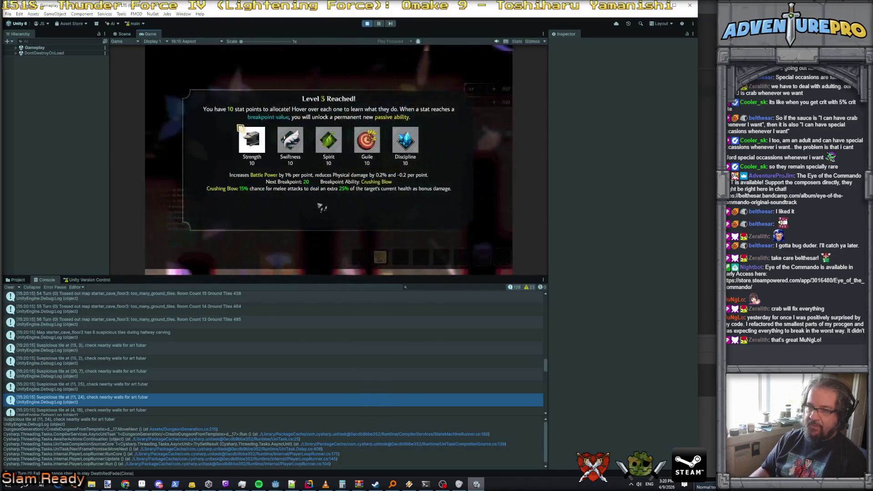
{"action": "key", "text": "Return"}
{"action": "key", "text": "Return"}
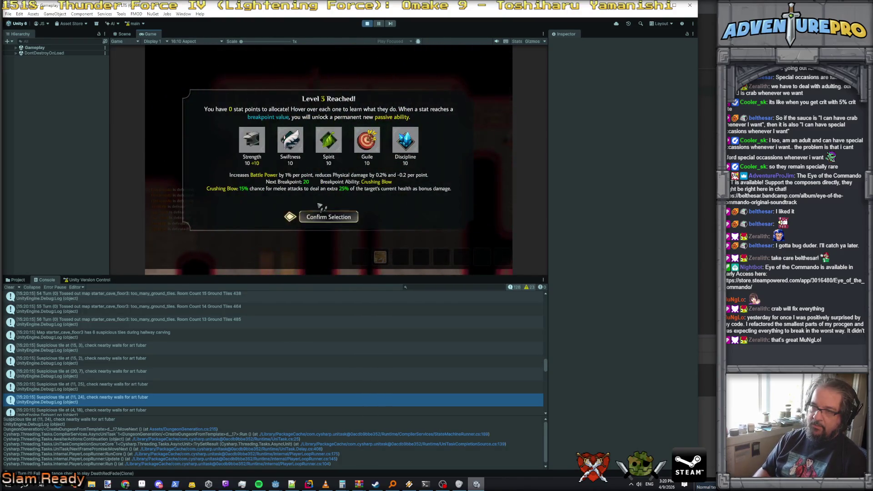
{"action": "key", "text": "Return"}
{"action": "key", "text": "Return"}
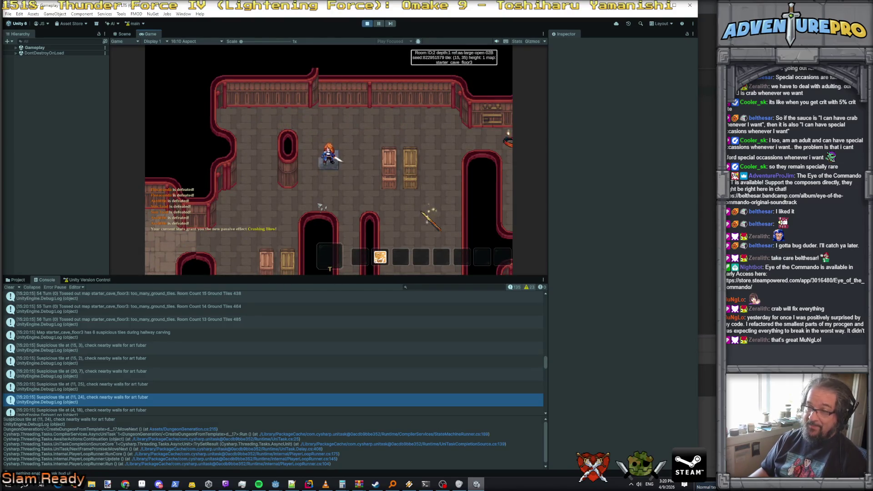
Nudge the hero around the room, then enable noclip from the debug console
{"action": "key", "text": "Left"}
{"action": "key", "text": "Down"}
{"action": "key", "text": "Left"}
{"action": "key", "text": "Down"}
{"action": "key", "text": "Left"}
{"action": "key", "text": "Down"}
{"action": "key", "text": "Left"}
{"action": "key", "text": "Down"}
{"action": "key", "text": "Up"}
{"action": "key", "text": "Right"}
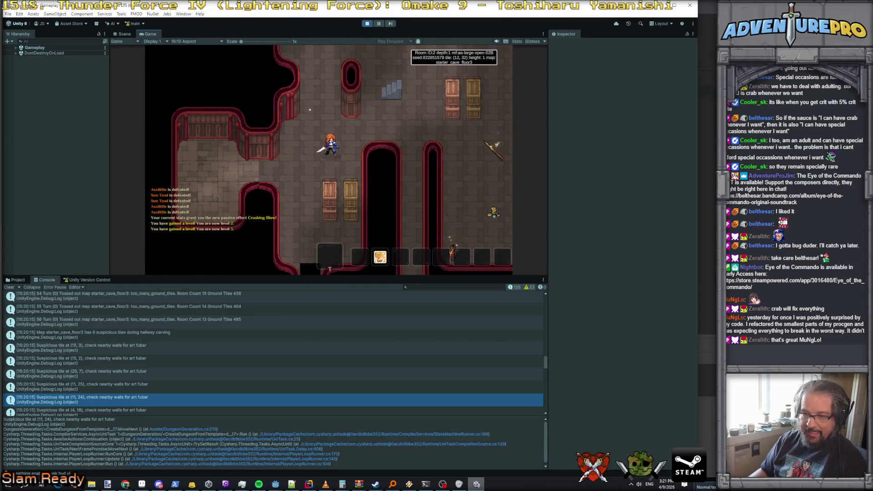
{"action": "key", "text": "grave"}
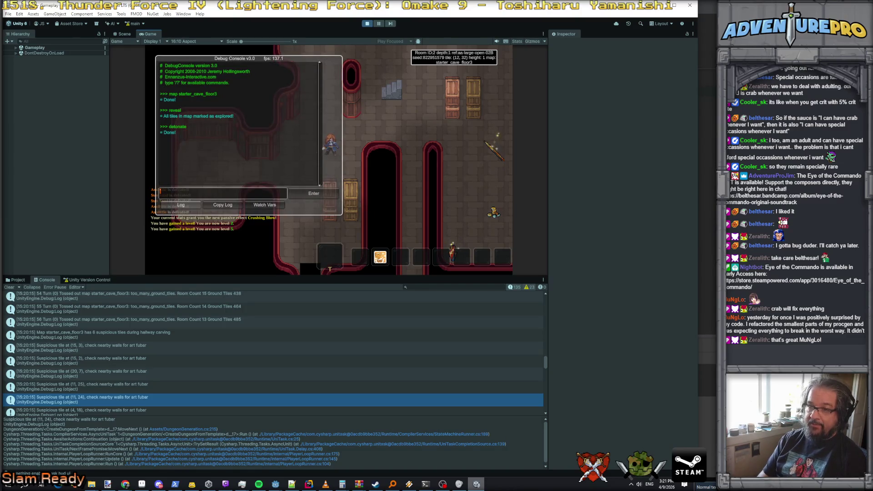
{"action": "type", "text": "noclip"}
{"action": "key", "text": "Return"}
{"action": "key", "text": "grave"}
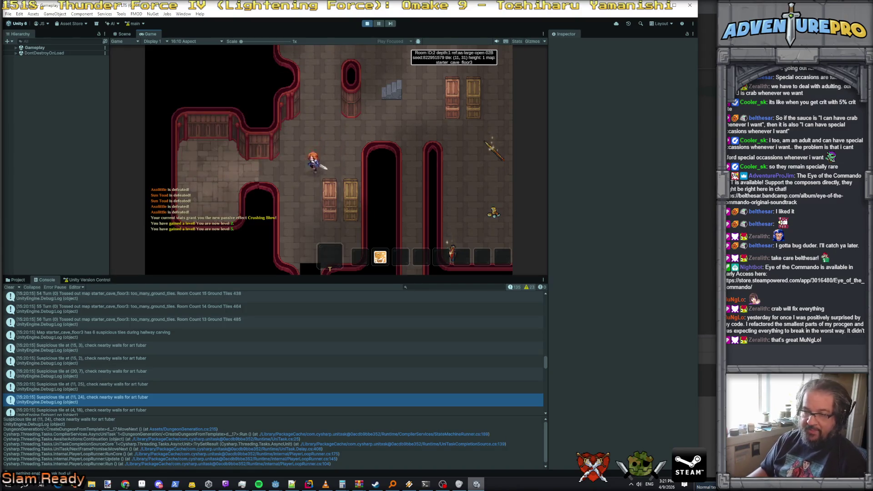
Walk the hero past (11, 20), grab the 139g gold, descend the corridor, and pick up the items at (20, 1)
{"action": "key", "text": "Down"}
{"action": "key", "text": "Down"}
{"action": "key", "text": "Left"}
{"action": "key", "text": "Down"}
{"action": "key", "text": "Down"}
{"action": "key", "text": "Down"}
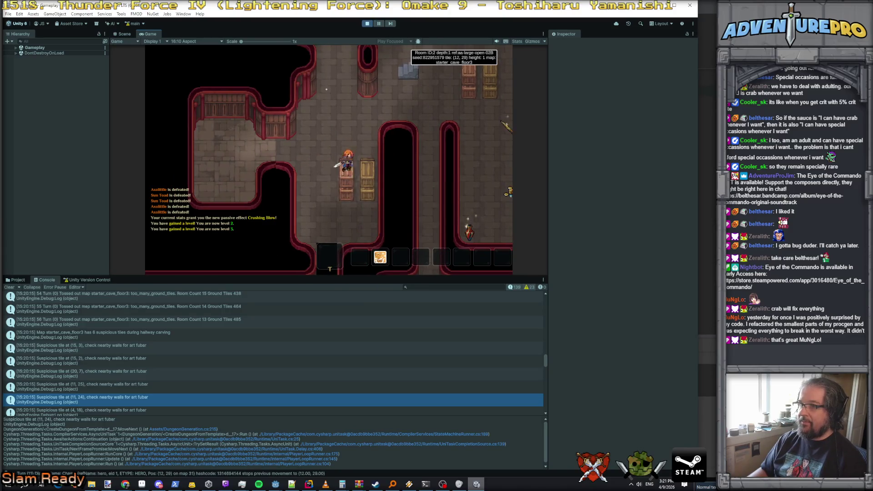
{"action": "key", "text": "Down"}
{"action": "key", "text": "Down"}
{"action": "key", "text": "Down"}
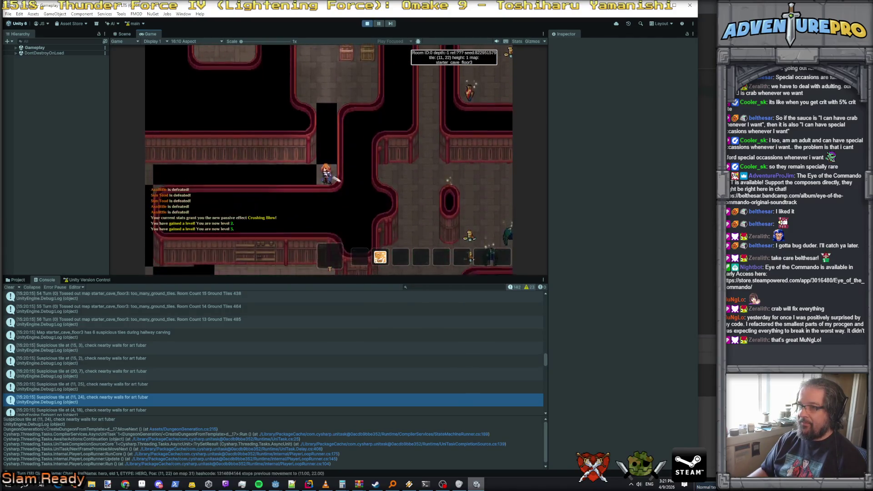
{"action": "key", "text": "Down"}
{"action": "key", "text": "Down"}
{"action": "key", "text": "Down"}
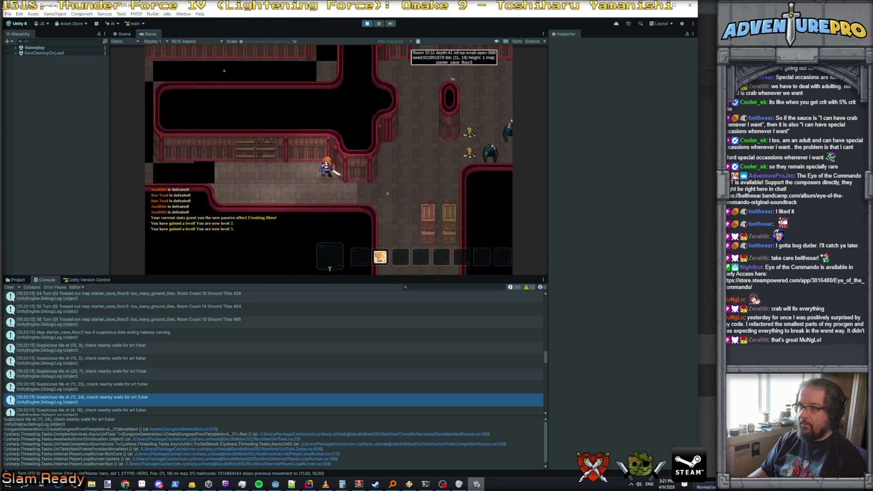
{"action": "key", "text": "Right"}
{"action": "key", "text": "Right"}
{"action": "key", "text": "Right"}
{"action": "key", "text": "Right"}
{"action": "key", "text": "Down"}
{"action": "key", "text": "Down"}
{"action": "key", "text": "Down"}
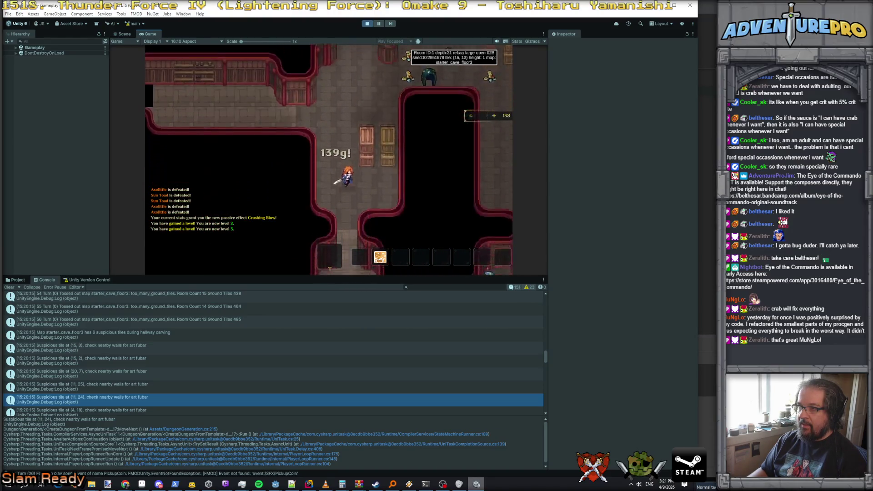
{"action": "key", "text": "Down"}
{"action": "key", "text": "Down"}
{"action": "key", "text": "Down"}
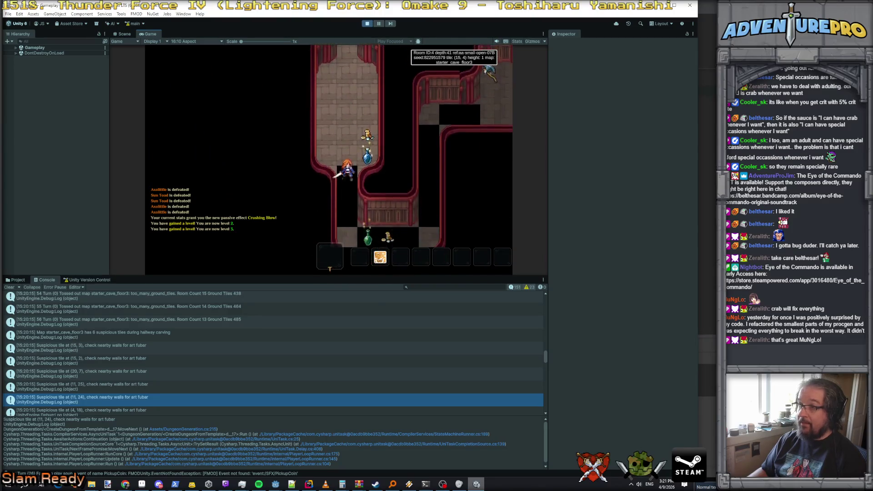
{"action": "key", "text": "Up"}
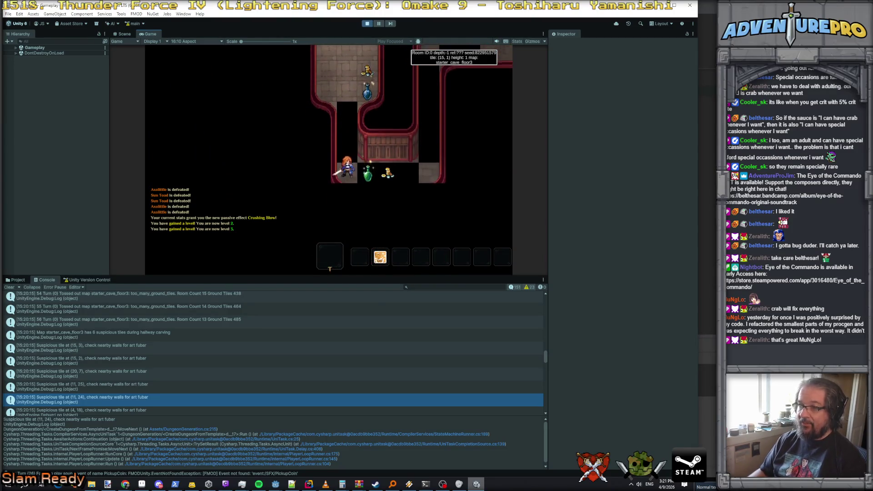
{"action": "key", "text": "Down"}
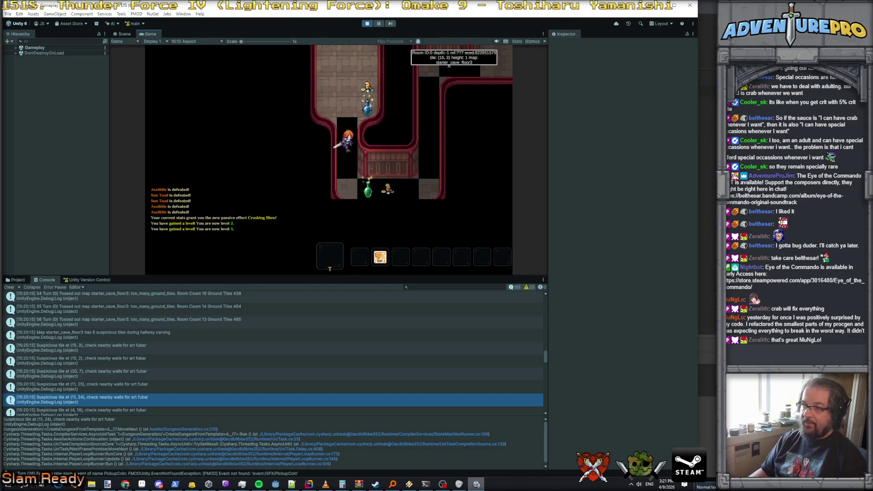
{"action": "key", "text": "Up"}
{"action": "key", "text": "Up"}
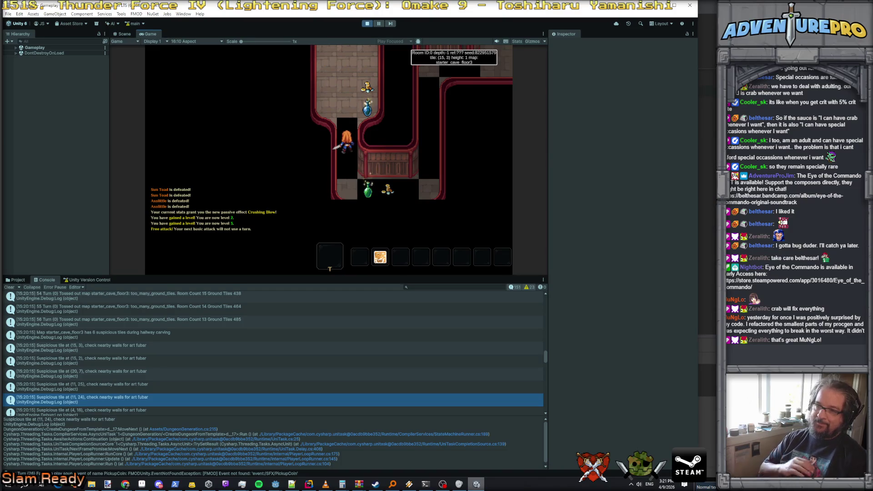
{"action": "key", "text": "Down"}
{"action": "key", "text": "Down"}
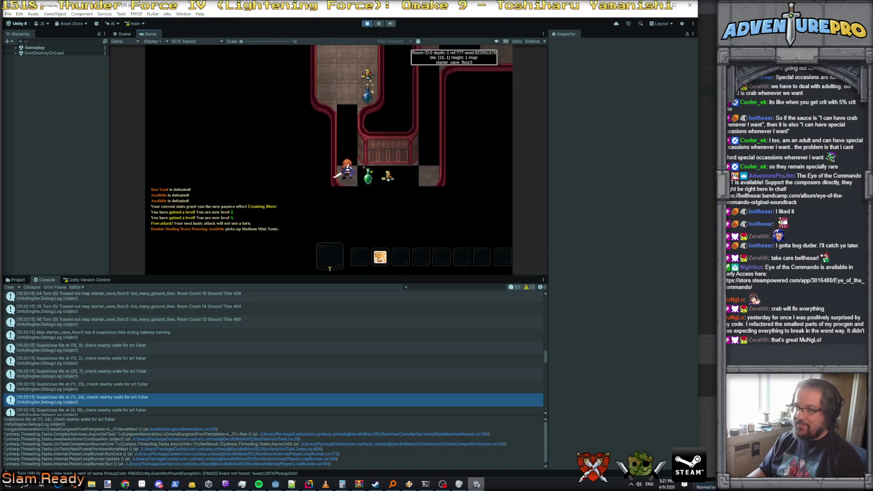
{"action": "key", "text": "Right"}
{"action": "key", "text": "Right"}
{"action": "key", "text": "Right"}
Walk the hero back to the dead-end corridor tile (15, 1) and enlarge the game view over the console
{"action": "key", "text": "Up"}
{"action": "key", "text": "Up"}
{"action": "key", "text": "Left"}
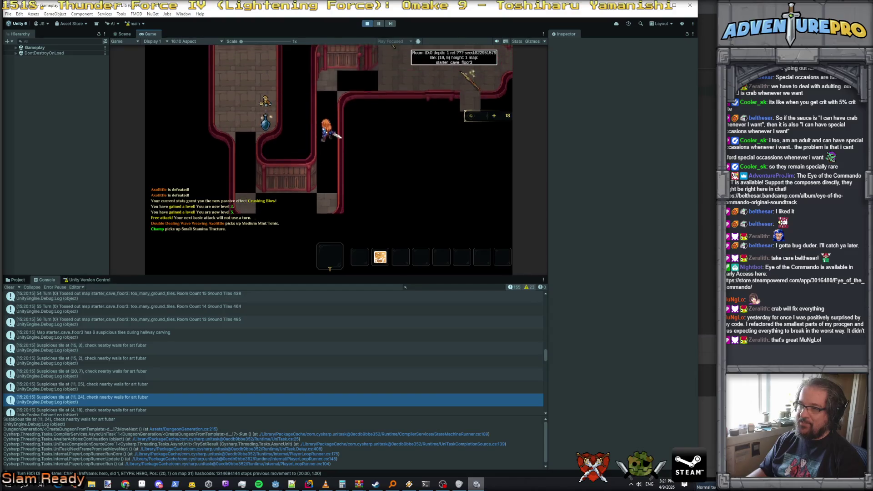
{"action": "key", "text": "Left"}
{"action": "key", "text": "Left"}
{"action": "key", "text": "Left"}
{"action": "key", "text": "Up"}
{"action": "key", "text": "Up"}
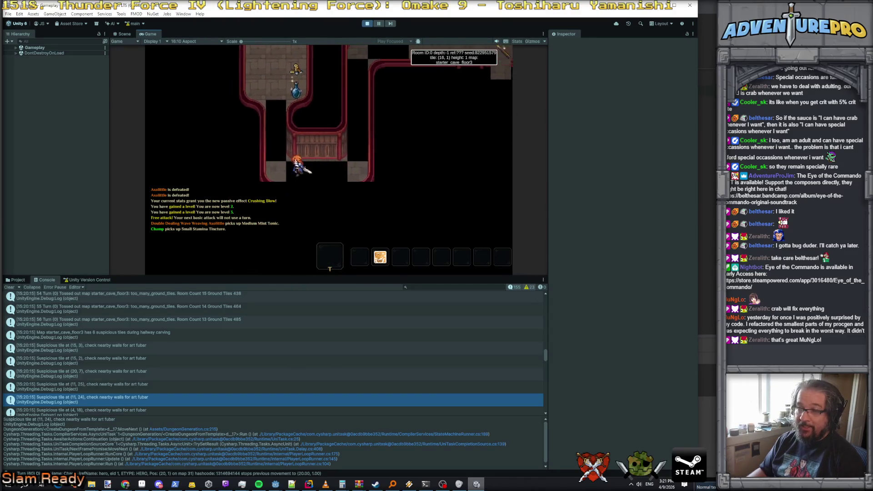
{"action": "key", "text": "Down"}
{"action": "key", "text": "Down"}
{"action": "key", "text": "Down"}
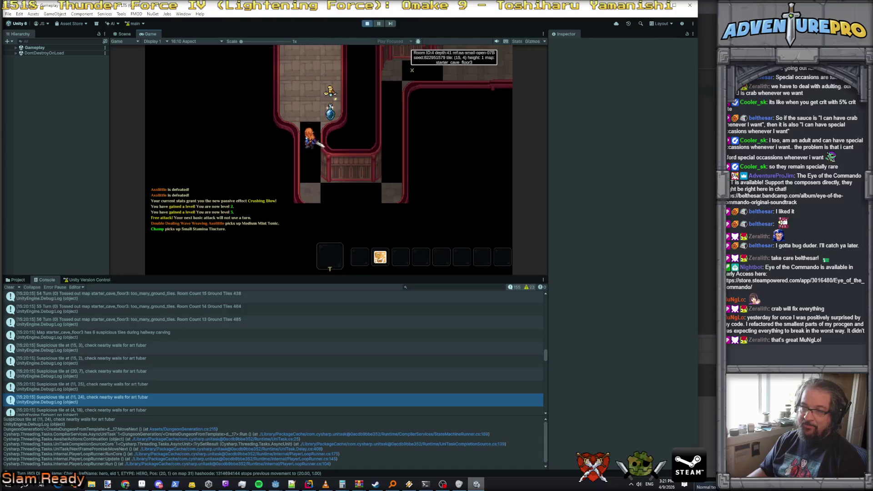
{"action": "key", "text": "Up"}
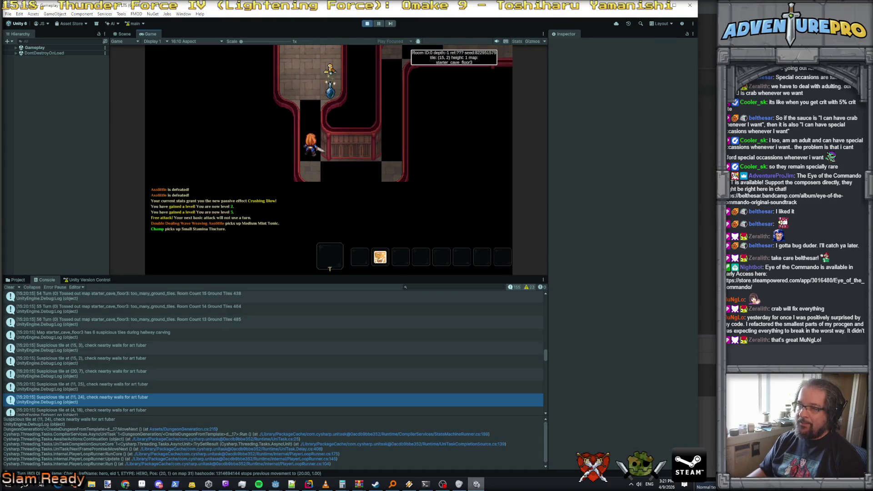
{"action": "key", "text": "Down"}
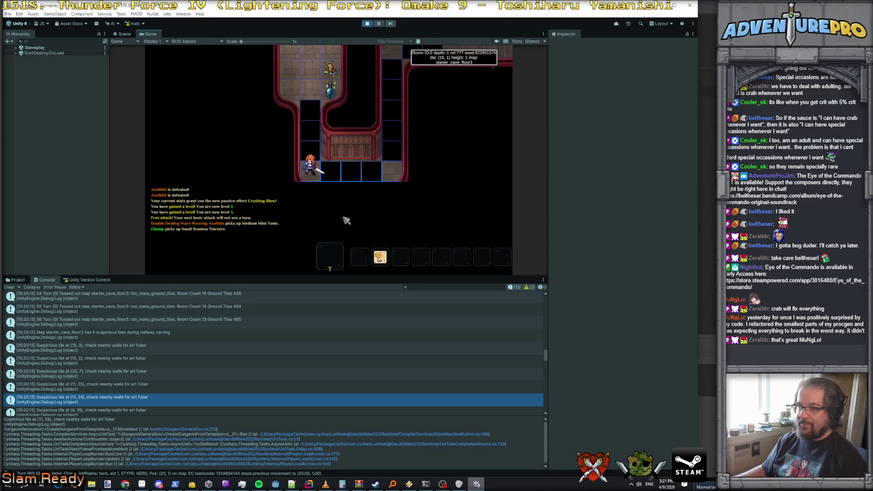
{"action": "left_click_drag", "start_coordinate": [473, 277], "coordinate": [473, 419]}
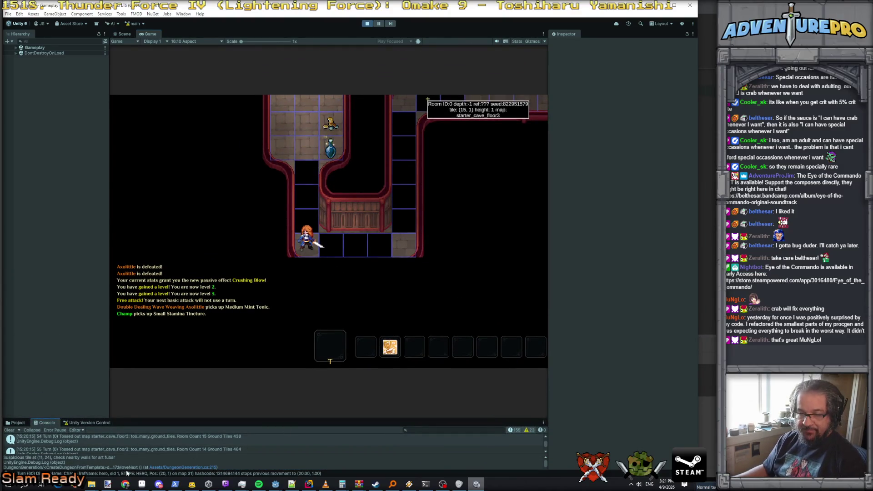
{"action": "left_click", "coordinate": [107, 485]}
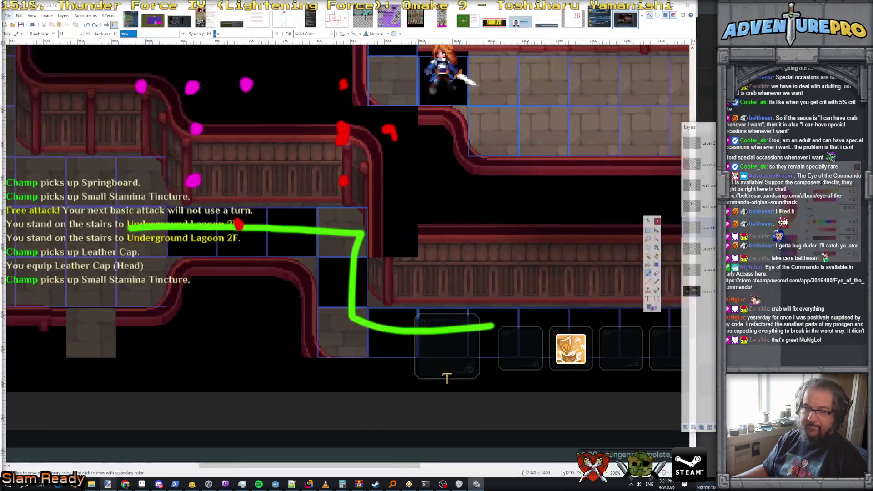
Paste the game screenshot into Paint.NET as a new image
{"action": "left_click", "coordinate": [19, 16]}
{"action": "left_click", "coordinate": [46, 86]}
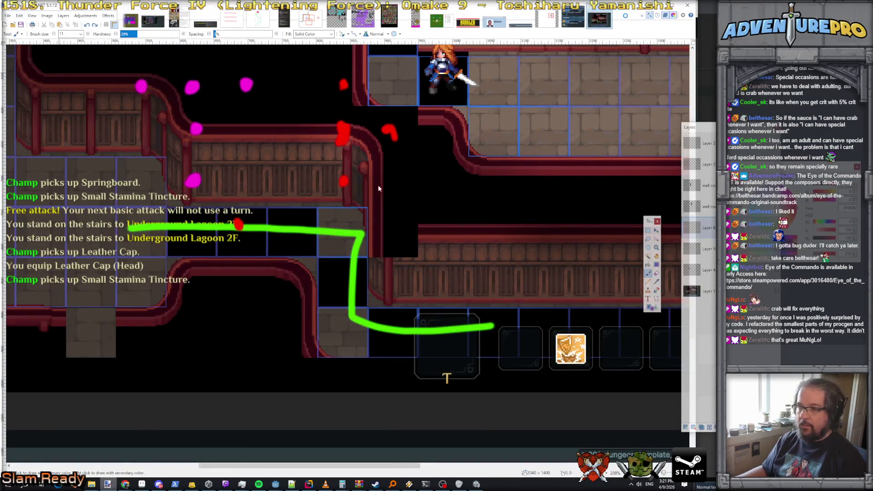
{"action": "scroll", "coordinate": [360, 268], "scroll_direction": "up", "scroll_amount": 3}
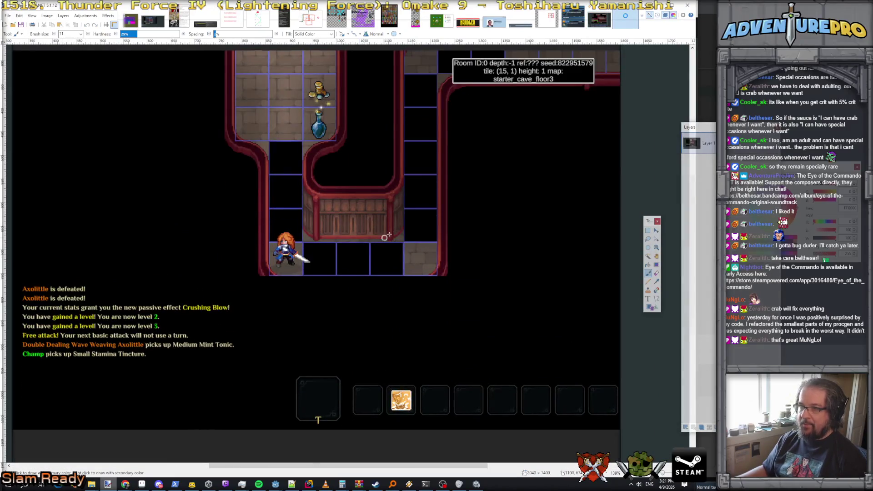
{"action": "scroll", "coordinate": [409, 236], "scroll_direction": "up", "scroll_amount": 1}
{"action": "scroll", "coordinate": [437, 228], "scroll_direction": "down", "scroll_amount": 1}
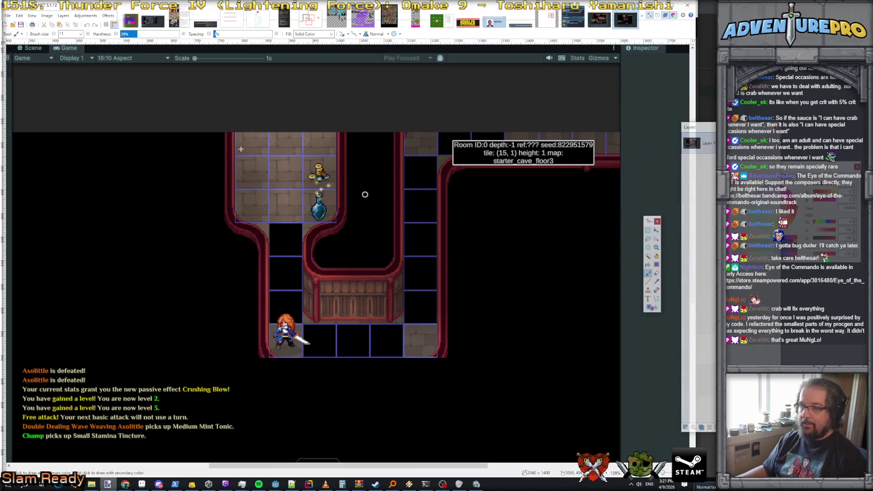
Add a new layer and draw a green line down the left corridor
{"action": "left_click", "coordinate": [63, 15]}
{"action": "left_click", "coordinate": [75, 25]}
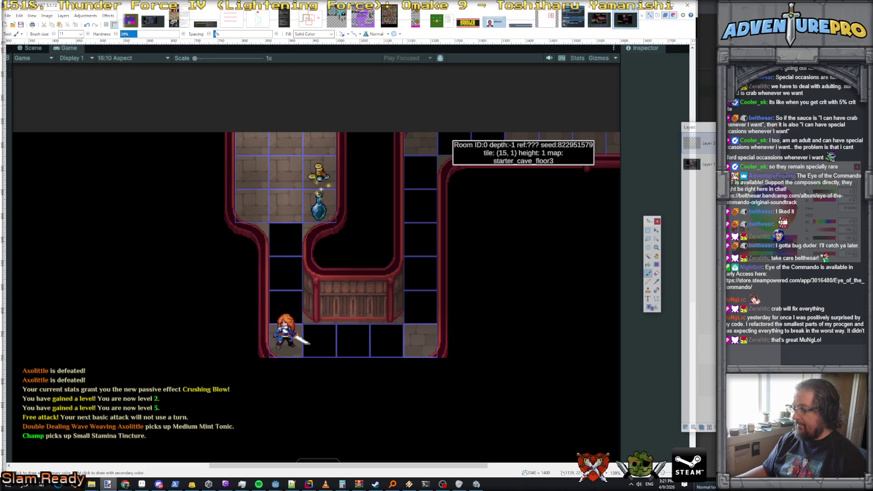
{"action": "mouse_move", "coordinate": [282, 236]}
{"action": "left_mouse_down"}
{"action": "mouse_move", "coordinate": [287, 337]}
{"action": "mouse_move", "coordinate": [431, 344]}
{"action": "mouse_move", "coordinate": [421, 168]}
{"action": "left_mouse_up"}
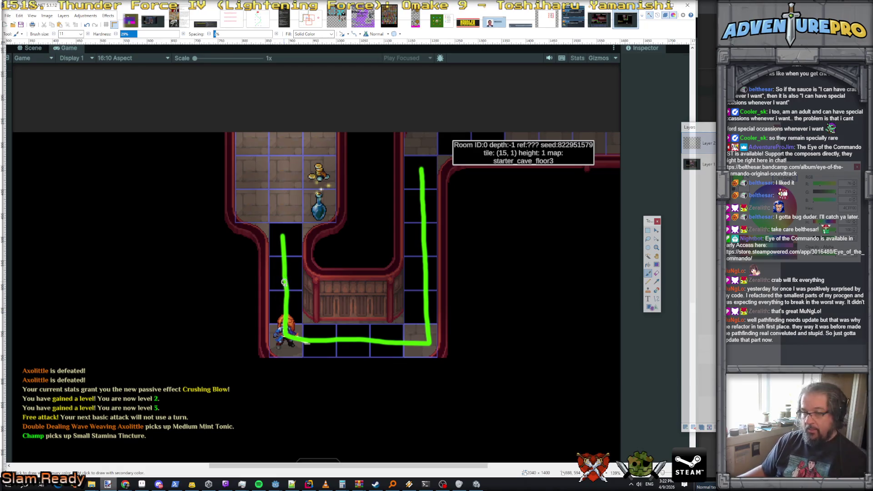
{"action": "key", "text": "alt+Tab"}
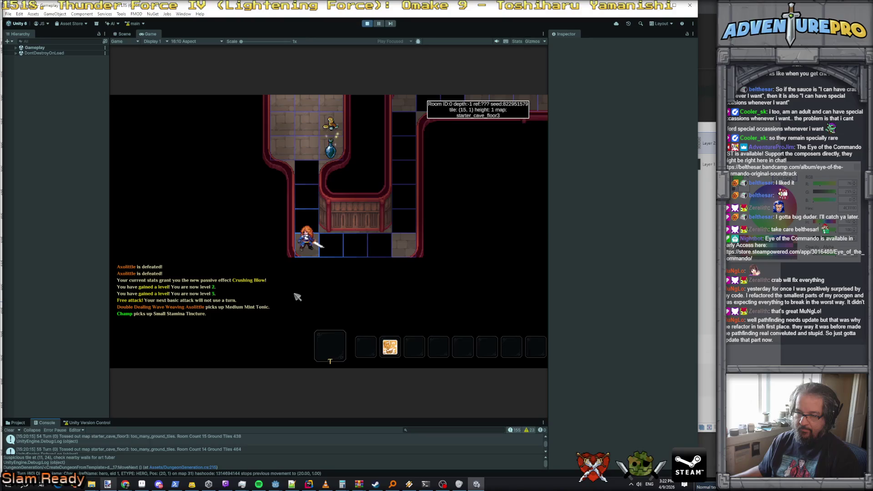
Mark a green star on the traced path near the hero in Paint.NET
{"action": "key", "text": "alt+Tab"}
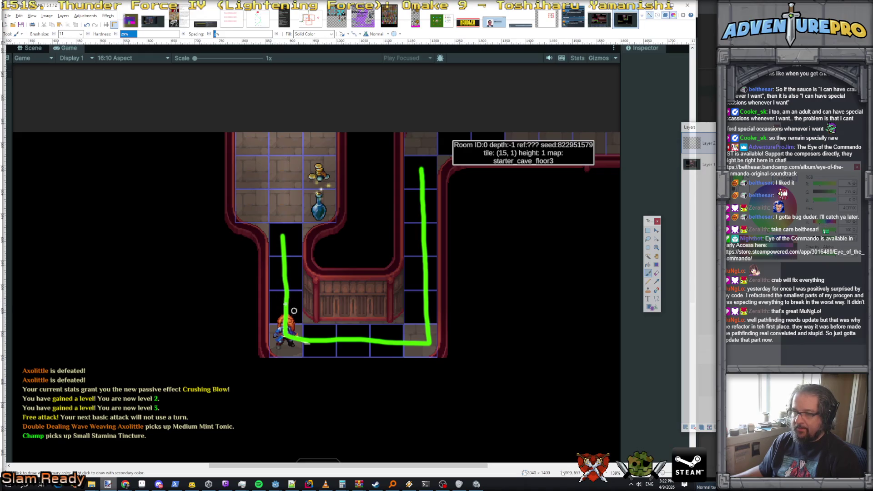
{"action": "mouse_move", "coordinate": [278, 317]}
{"action": "left_mouse_down"}
{"action": "mouse_move", "coordinate": [292, 302]}
{"action": "mouse_move", "coordinate": [294, 314]}
{"action": "left_mouse_up"}
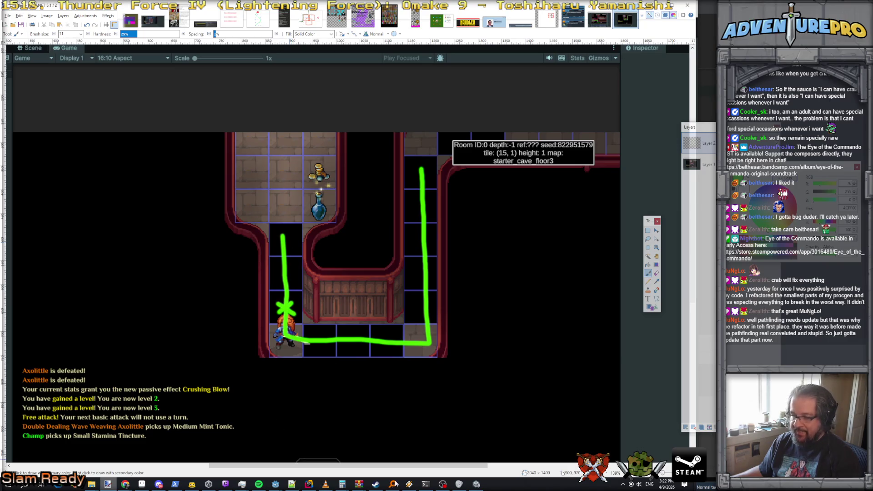
{"action": "key", "text": "alt+Tab"}
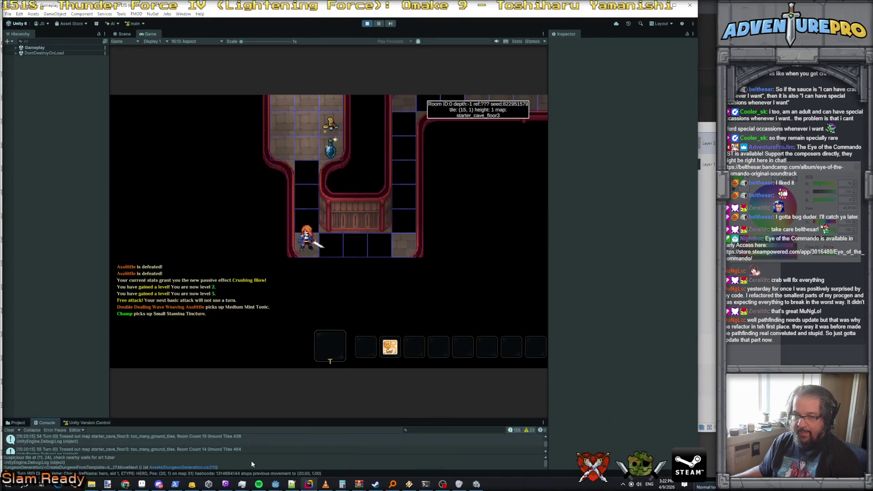
Enlarge the Unity console and read the suspicious tile warnings at (15, 3) and (15, 2)
{"action": "left_click_drag", "start_coordinate": [157, 419], "coordinate": [171, 307]}
{"action": "left_click", "coordinate": [102, 381]}
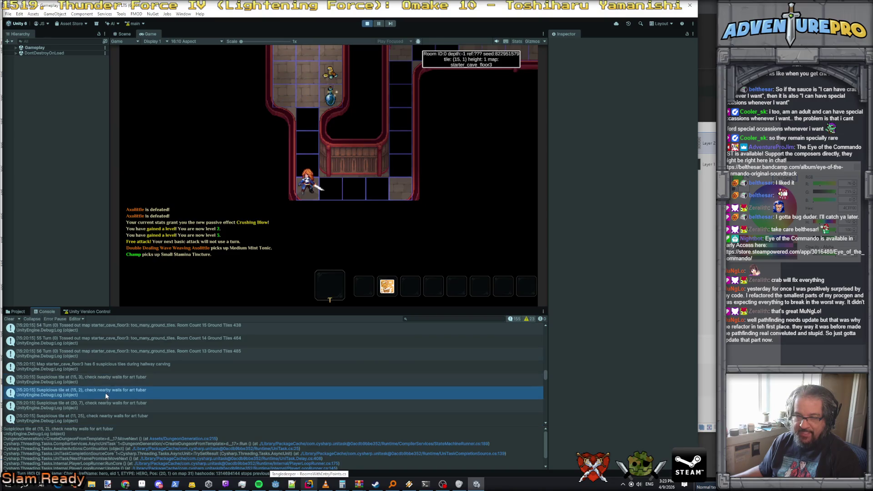
{"action": "left_click", "coordinate": [109, 388]}
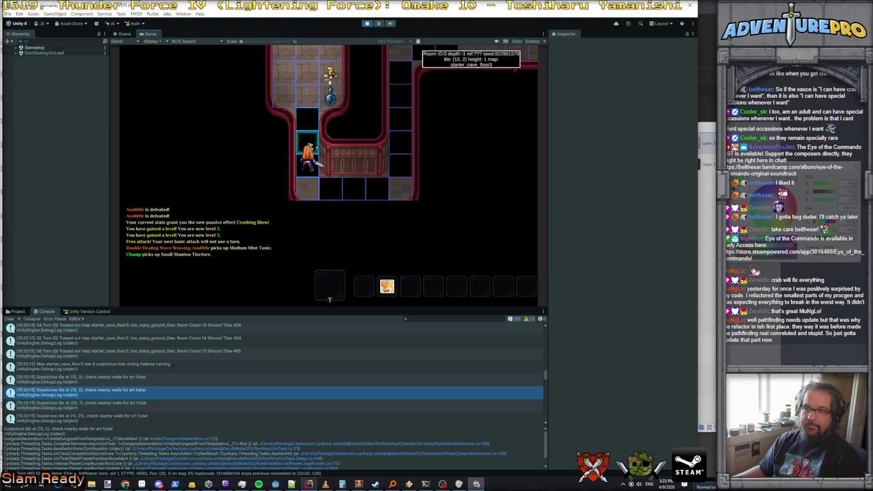
{"action": "key", "text": "alt+Tab"}
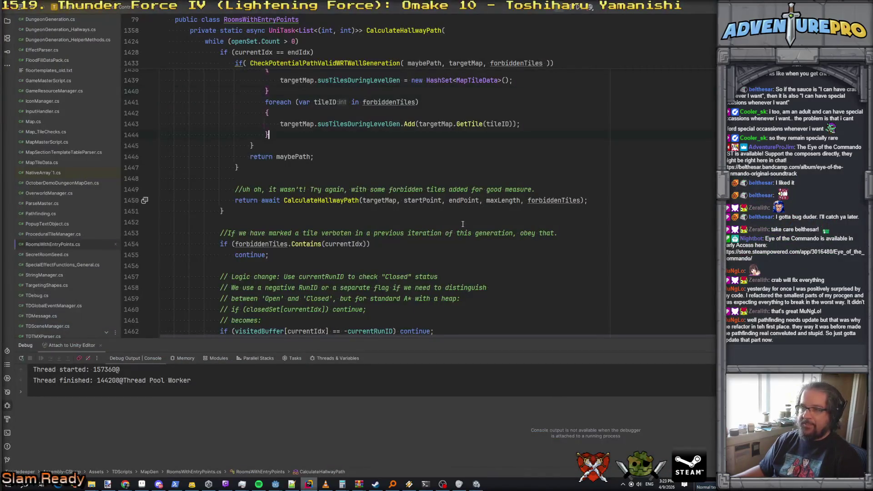
Jump to the CheckPotentialPathValidWRTWallGeneration definition and find the oldVerboten line
{"action": "scroll", "coordinate": [454, 221], "scroll_direction": "up", "scroll_amount": 5}
{"action": "scroll", "coordinate": [454, 221], "scroll_direction": "up", "scroll_amount": 3}
{"action": "left_click", "coordinate": [344, 178], "text": "ctrl"}
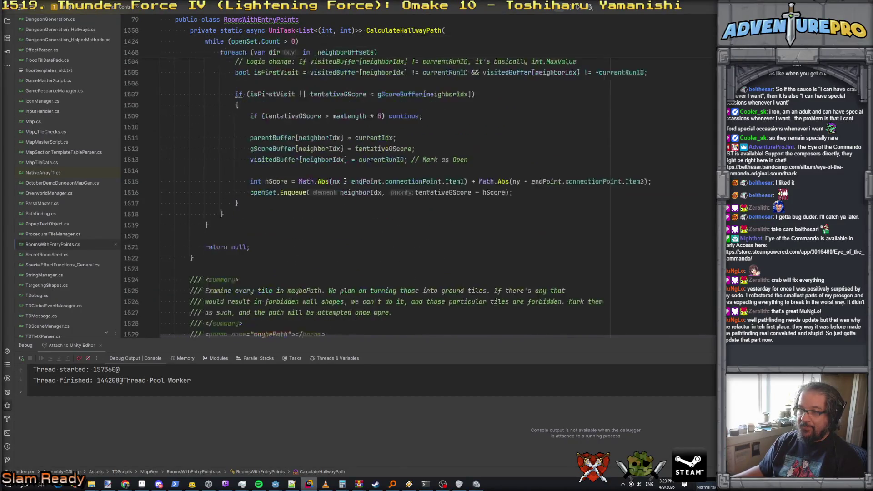
{"action": "scroll", "coordinate": [318, 201], "scroll_direction": "down", "scroll_amount": 8}
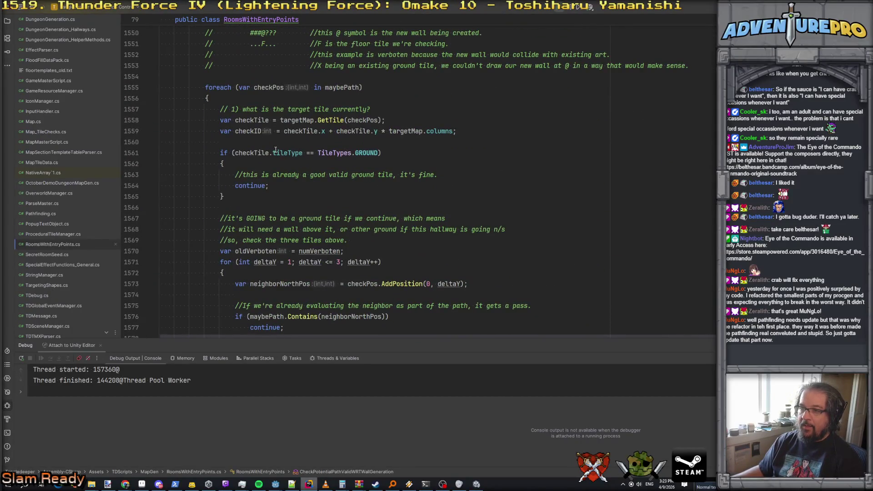
{"action": "scroll", "coordinate": [252, 154], "scroll_direction": "down", "scroll_amount": 3}
{"action": "left_click", "coordinate": [267, 153]}
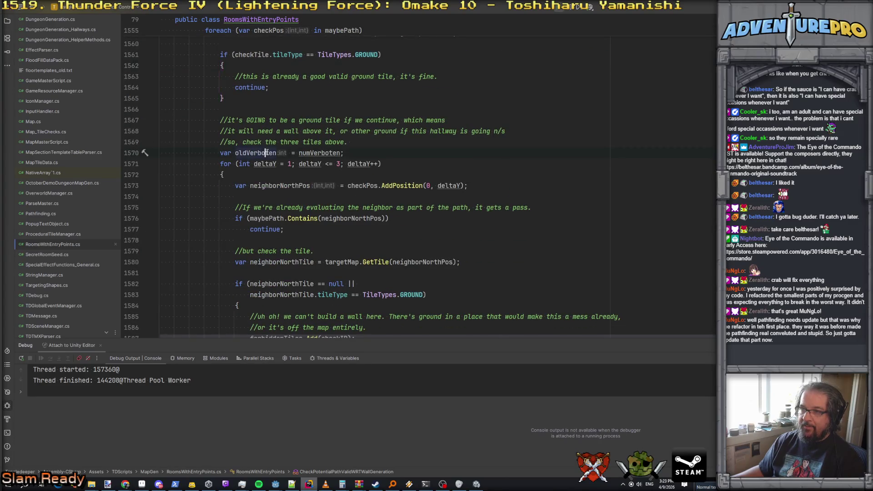
Examine neighborNorthPos and its continue statement in the deltaY path check, highlighting every use
{"action": "scroll", "coordinate": [267, 153], "scroll_direction": "up", "scroll_amount": 3}
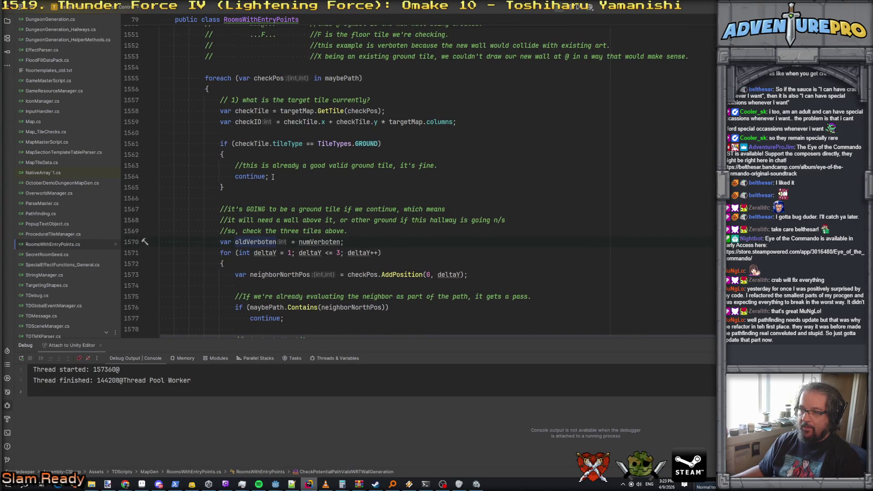
{"action": "scroll", "coordinate": [272, 176], "scroll_direction": "down", "scroll_amount": 2}
{"action": "double_click", "coordinate": [338, 242]}
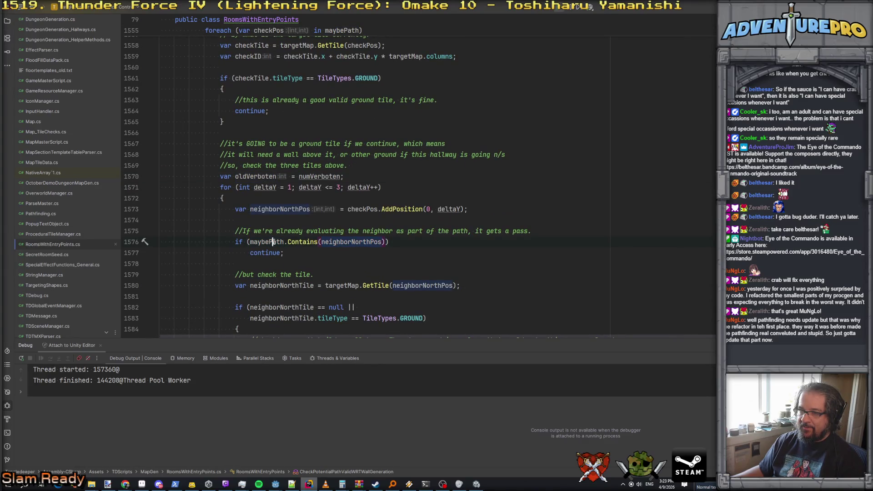
{"action": "left_click", "coordinate": [340, 242]}
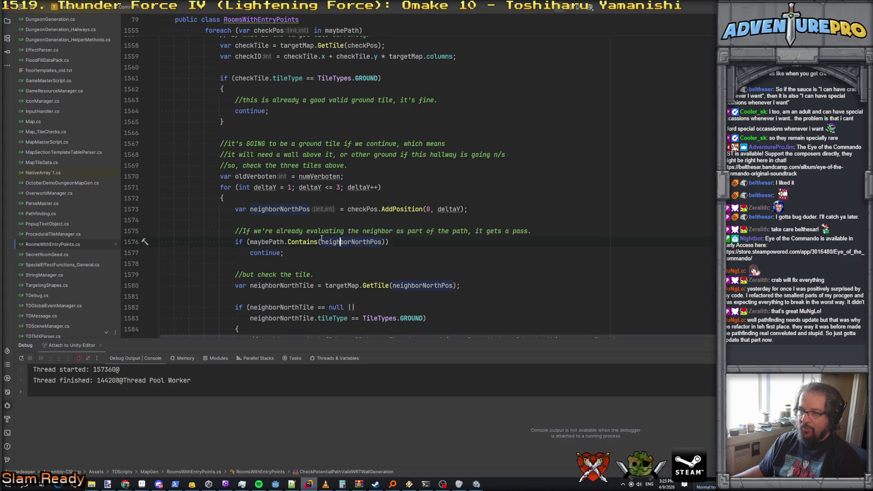
{"action": "left_click", "coordinate": [269, 253]}
{"action": "scroll", "coordinate": [269, 254], "scroll_direction": "down", "scroll_amount": 2}
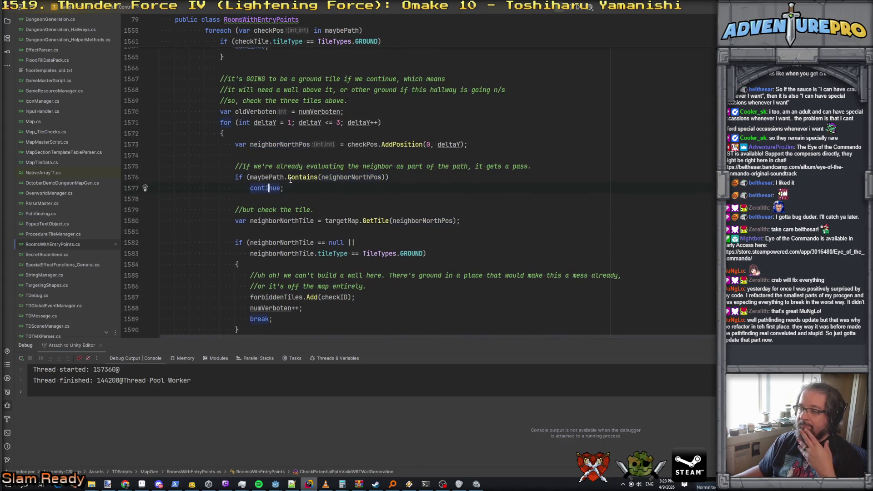
{"action": "scroll", "coordinate": [290, 179], "scroll_direction": "up", "scroll_amount": 1}
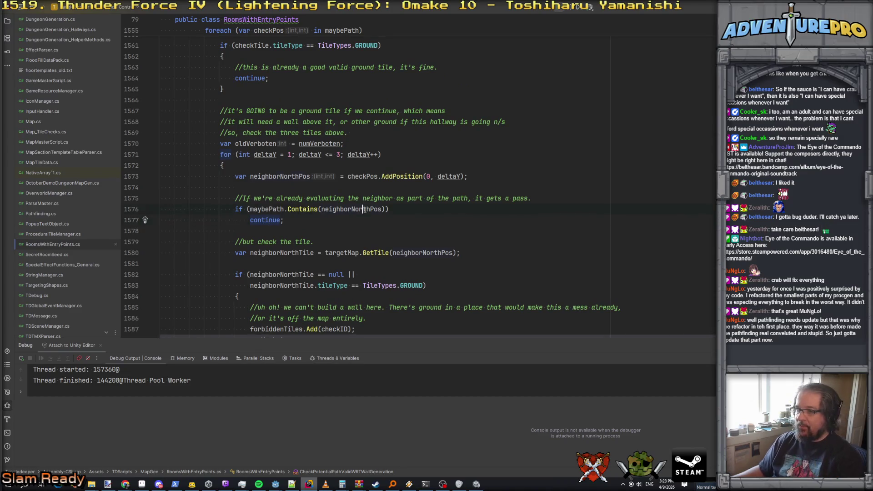
{"action": "left_click", "coordinate": [280, 177]}
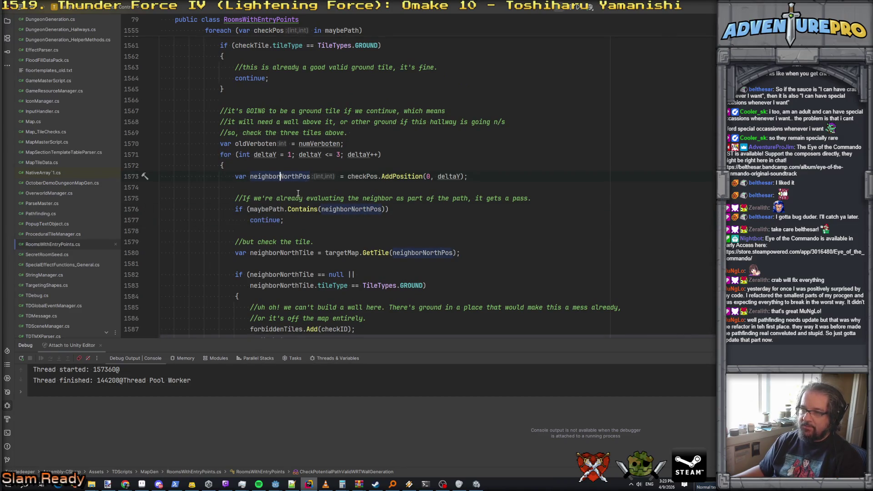
Move the game's tile highlight up beside the potion, then review the path comment in the code
{"action": "key", "text": "alt+Tab"}
{"action": "key", "text": "Up"}
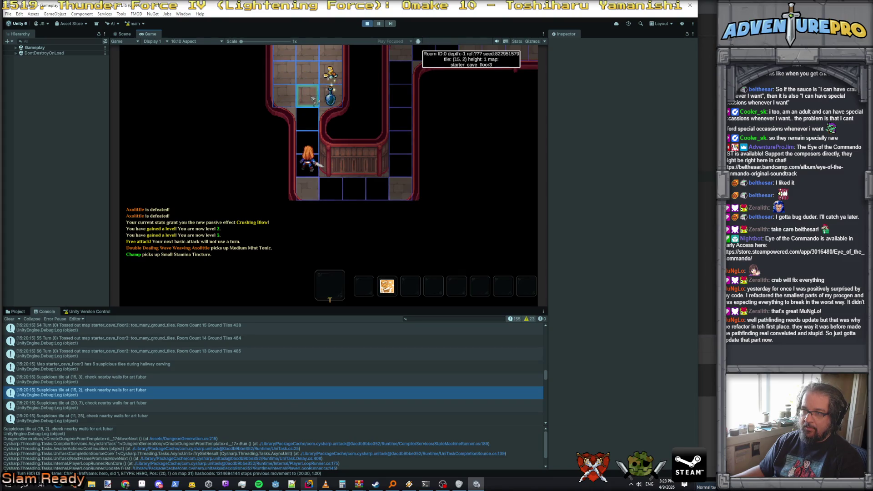
{"action": "left_click", "coordinate": [714, 149]}
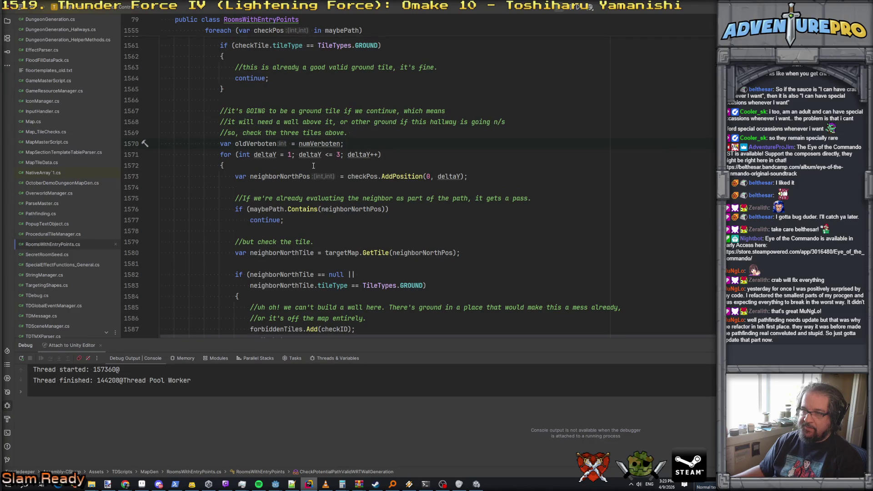
{"action": "scroll", "coordinate": [330, 230], "scroll_direction": "down", "scroll_amount": 3}
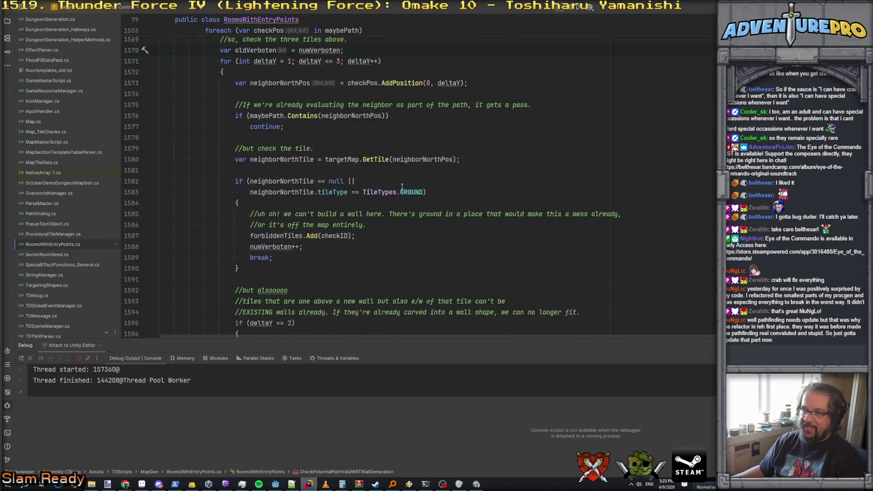
{"action": "double_click", "coordinate": [342, 221]}
{"action": "key", "text": "End"}
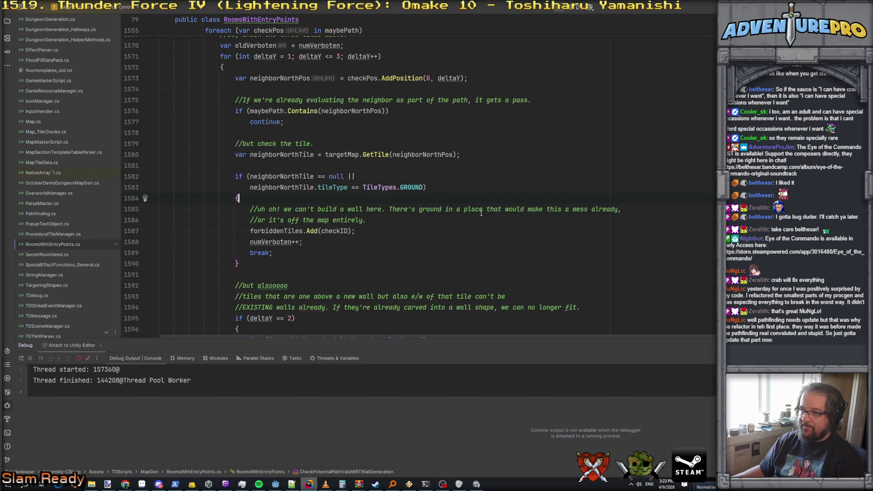
{"action": "key", "text": "alt+Tab"}
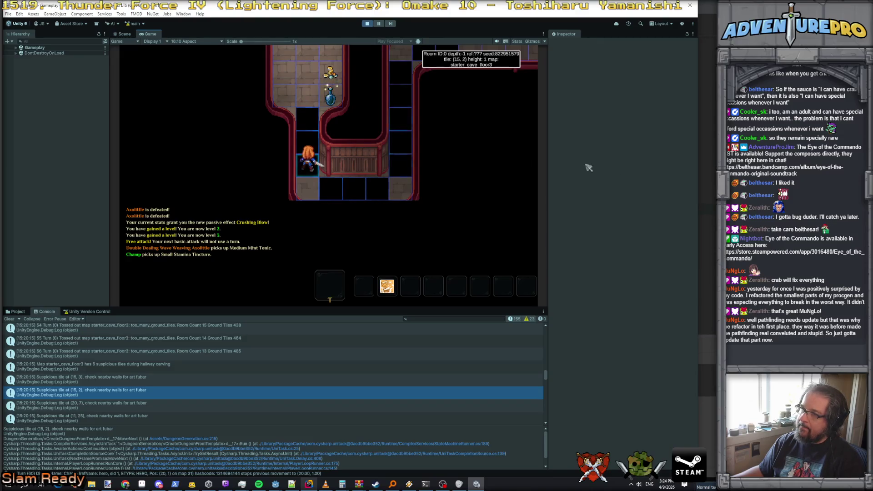
{"action": "key", "text": "alt+Tab"}
Select the continue statement in the neighbor check so it can be replaced with break
{"action": "scroll", "coordinate": [362, 235], "scroll_direction": "up", "scroll_amount": 8}
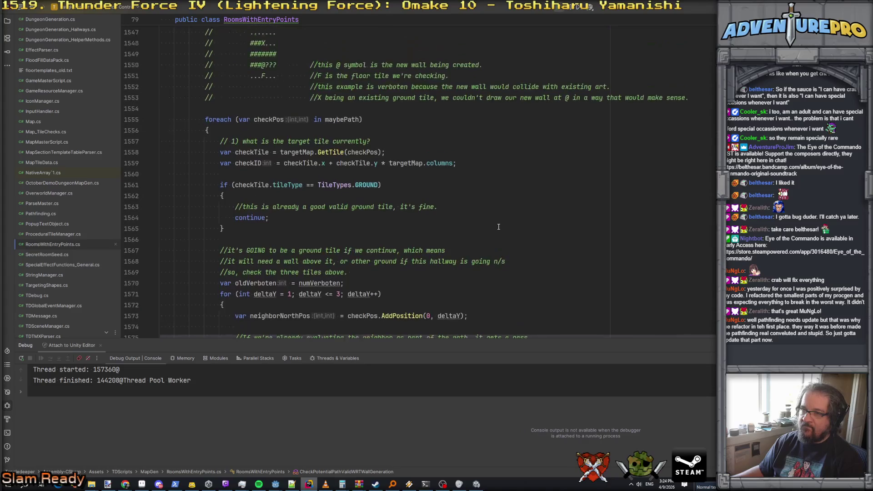
{"action": "scroll", "coordinate": [362, 234], "scroll_direction": "down", "scroll_amount": 2}
{"action": "left_click", "coordinate": [375, 239]}
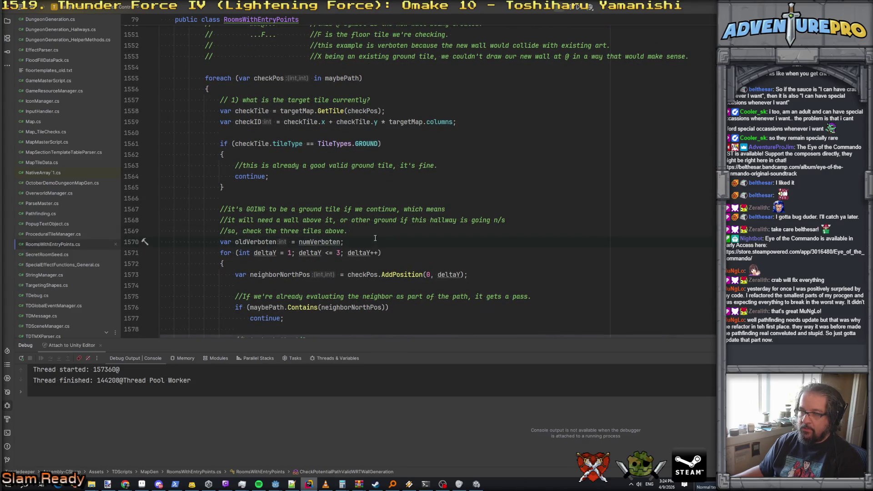
{"action": "scroll", "coordinate": [369, 242], "scroll_direction": "down", "scroll_amount": 3}
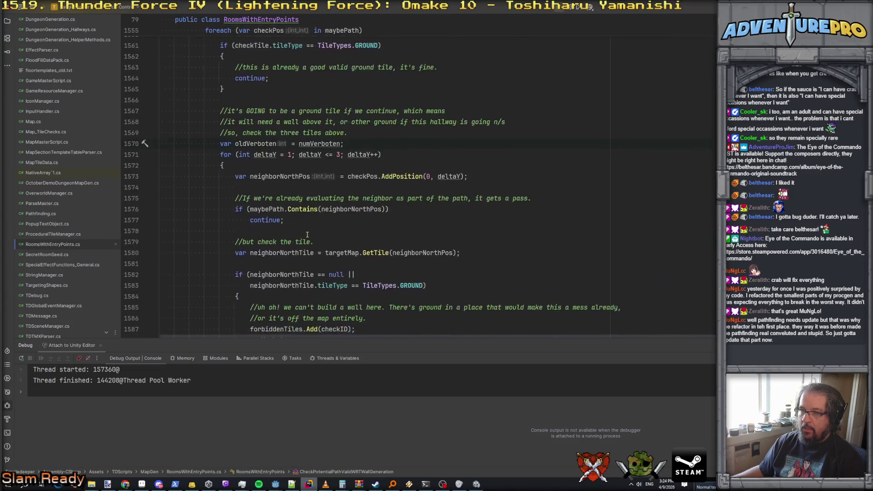
{"action": "left_click", "coordinate": [277, 219]}
{"action": "left_click", "coordinate": [381, 198]}
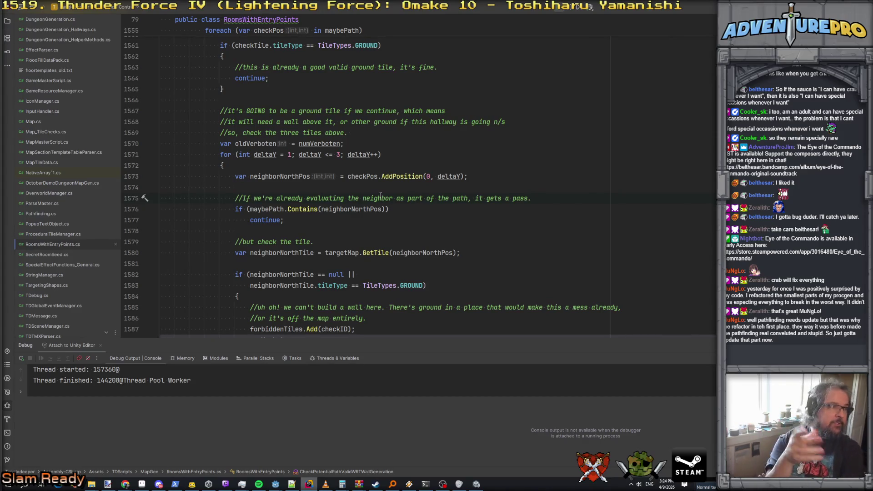
{"action": "double_click", "coordinate": [264, 220]}
Replace 'continue' with 'break' in the maybePath neighbor check
{"action": "type", "text": "break;"}
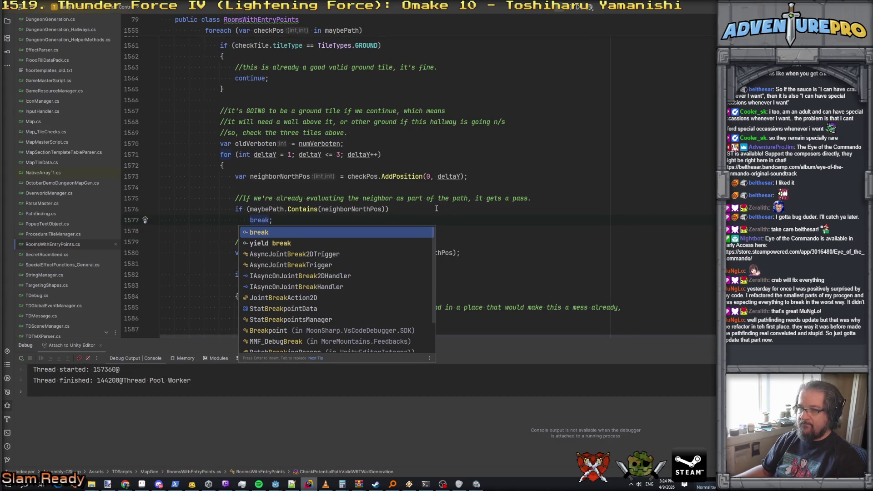
{"action": "key", "text": "Escape"}
{"action": "left_click", "coordinate": [359, 209]}
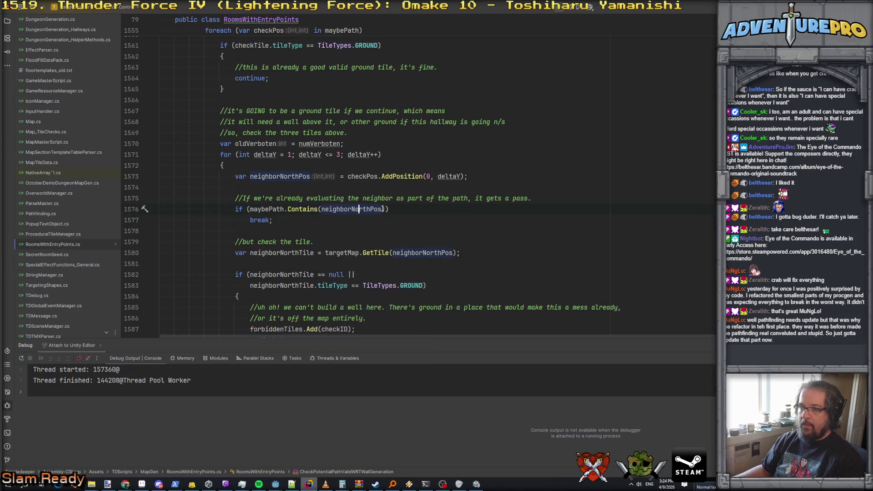
Add 'deltaY == 1 &&' to the if condition so it breaks only then, and return to Unity
{"action": "left_click", "coordinate": [249, 209]}
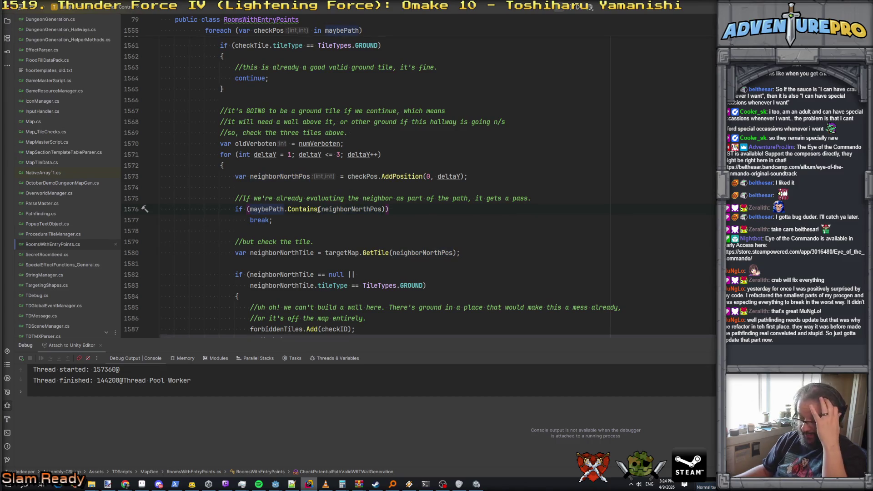
{"action": "mouse_move", "coordinate": [319, 209]}
{"action": "type", "text": "!"}
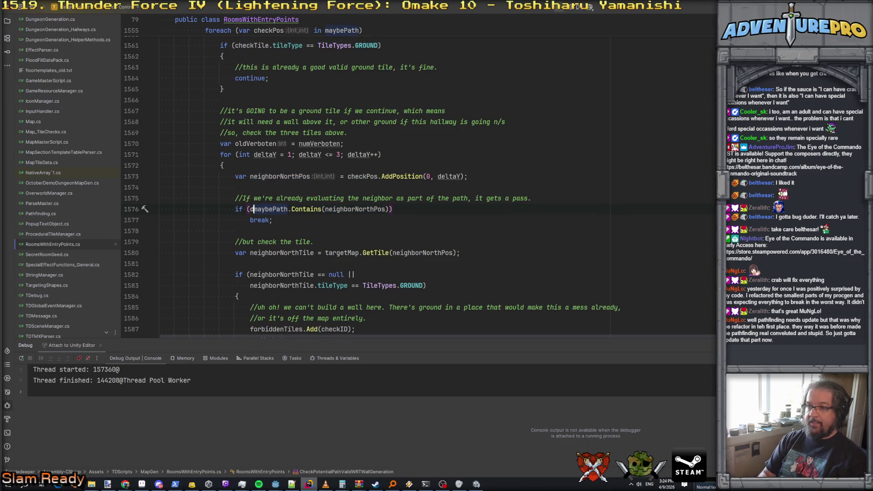
{"action": "type", "text": "el"}
{"action": "key", "text": "BackSpace"}
{"action": "type", "text": "taY"}
{"action": "type", "text": " == 1 &&"}
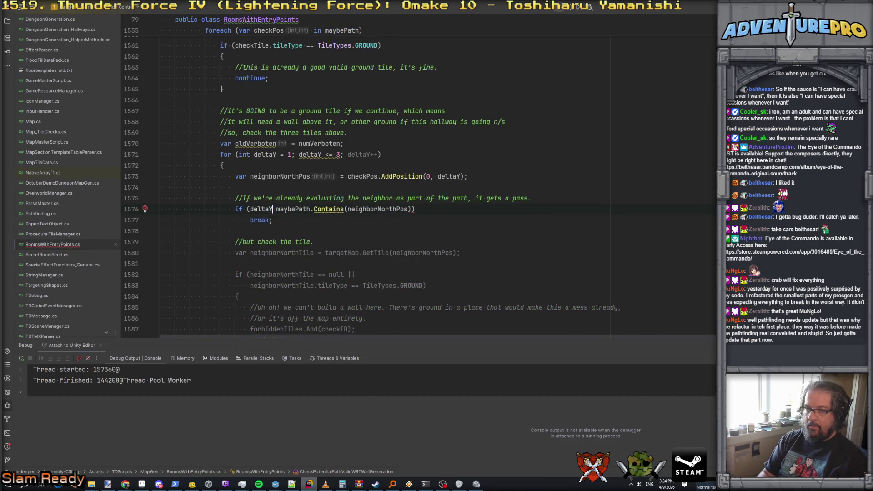
{"action": "left_click", "coordinate": [272, 220]}
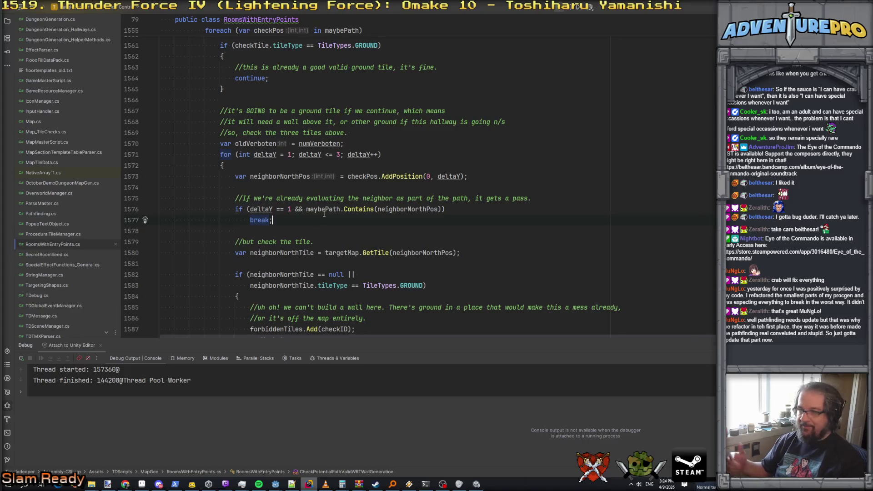
{"action": "key", "text": "alt+Tab"}
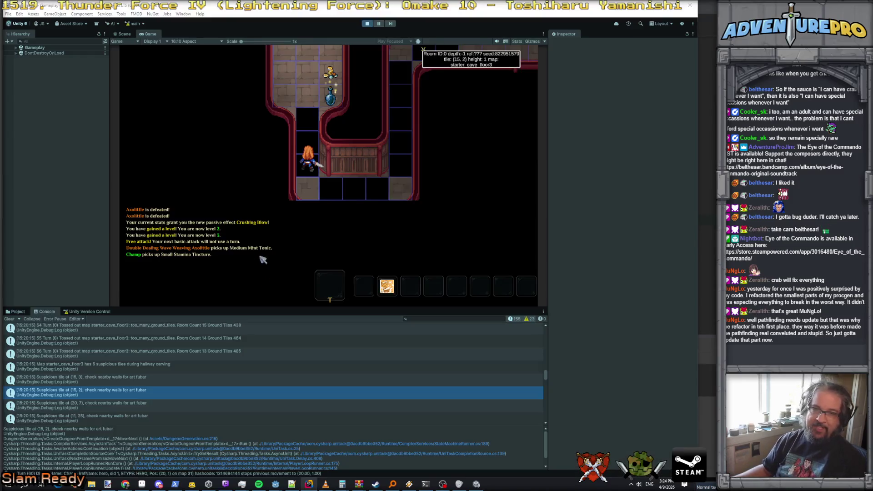
Exit play mode and press Play again to relaunch the game with the edited code
{"action": "left_click", "coordinate": [365, 24]}
{"action": "left_click", "coordinate": [365, 24]}
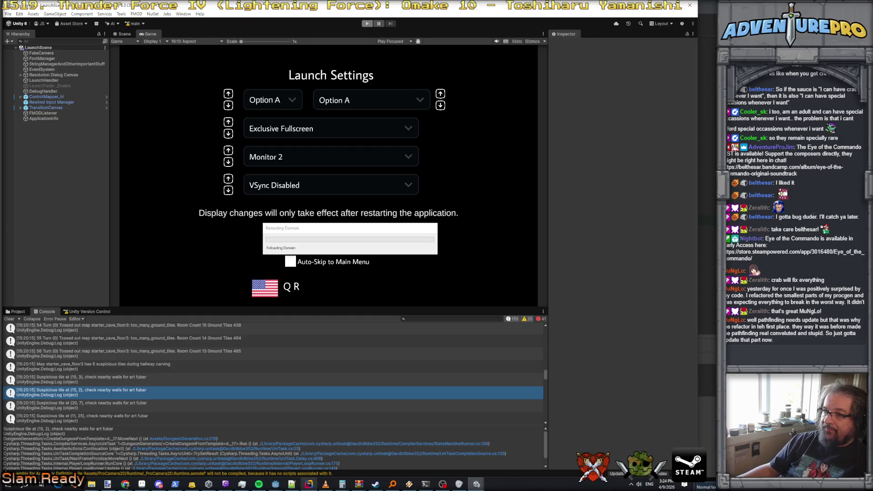
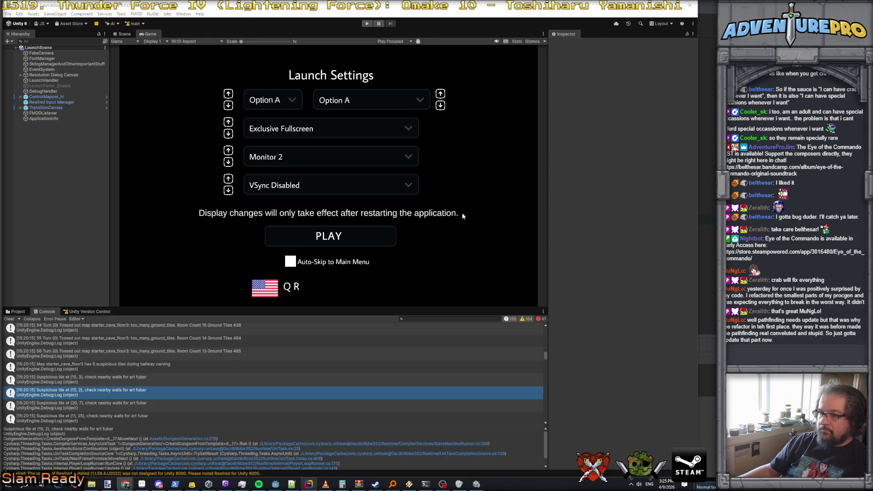
Start the game in Play mode and select the newest Console log message
{"action": "left_click", "coordinate": [367, 23]}
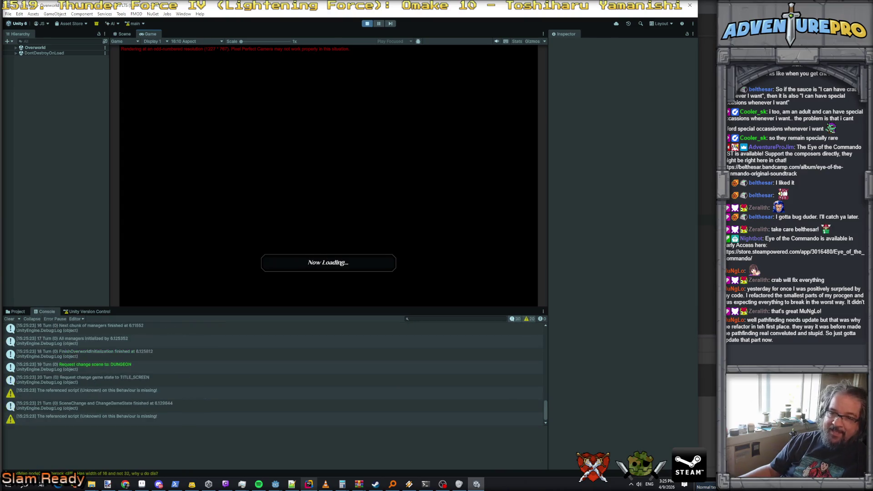
{"action": "left_click", "coordinate": [382, 419]}
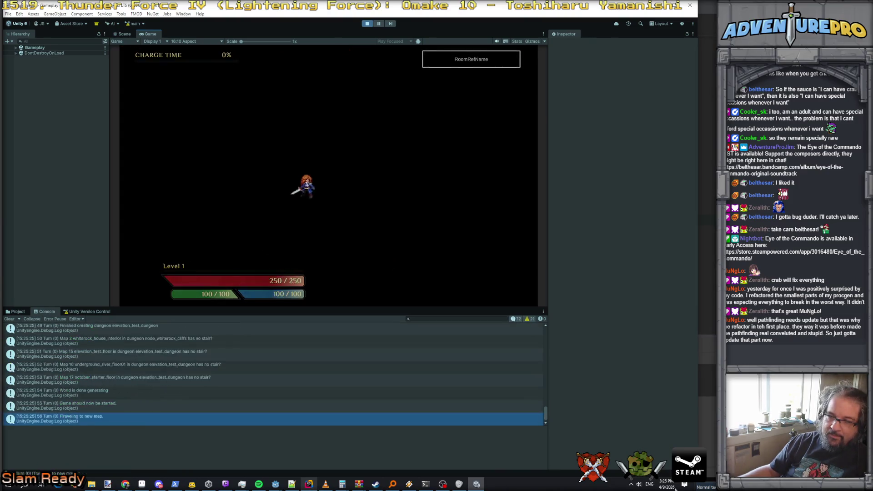
{"action": "scroll", "coordinate": [222, 418], "scroll_direction": "up", "scroll_amount": 3}
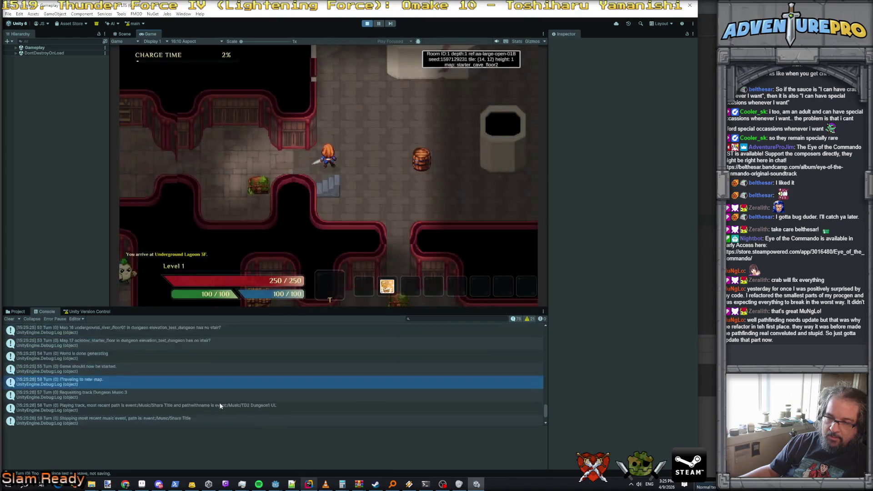
{"action": "scroll", "coordinate": [220, 406], "scroll_direction": "up", "scroll_amount": 3}
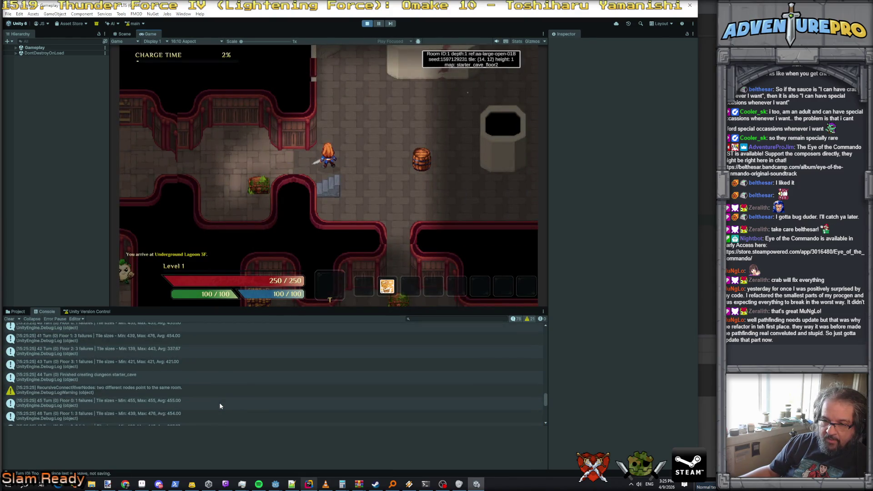
{"action": "scroll", "coordinate": [220, 406], "scroll_direction": "up", "scroll_amount": 5}
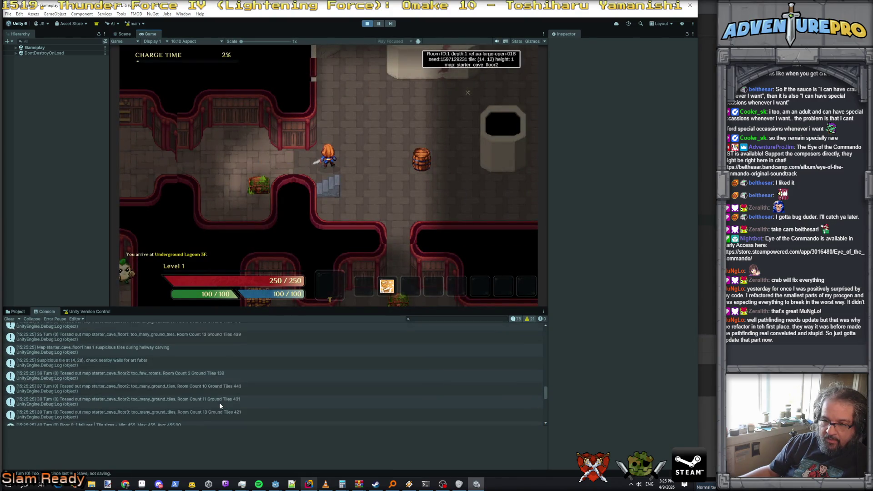
Show stack traces for the starter_cave_floor1 suspicious tiles and the tile at (4, 28)
{"action": "left_click", "coordinate": [127, 348]}
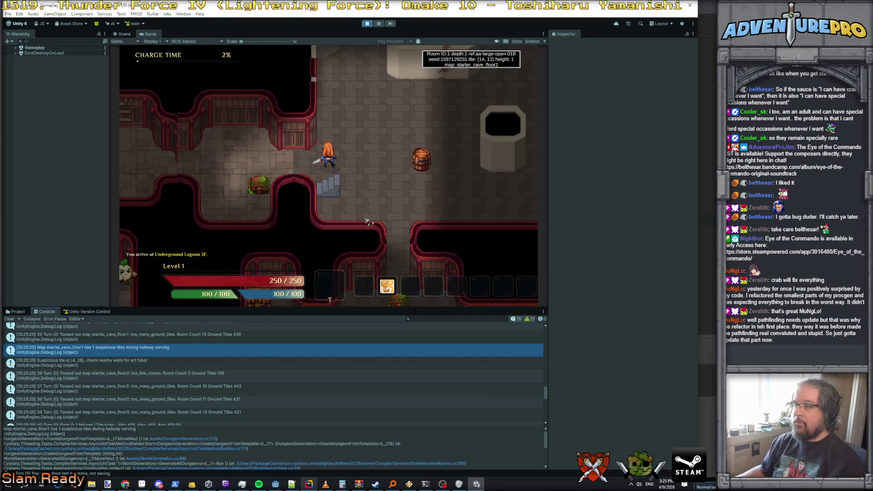
{"action": "scroll", "coordinate": [217, 356], "scroll_direction": "up", "scroll_amount": 4}
{"action": "scroll", "coordinate": [185, 364], "scroll_direction": "down", "scroll_amount": 5}
{"action": "scroll", "coordinate": [184, 362], "scroll_direction": "up", "scroll_amount": 5}
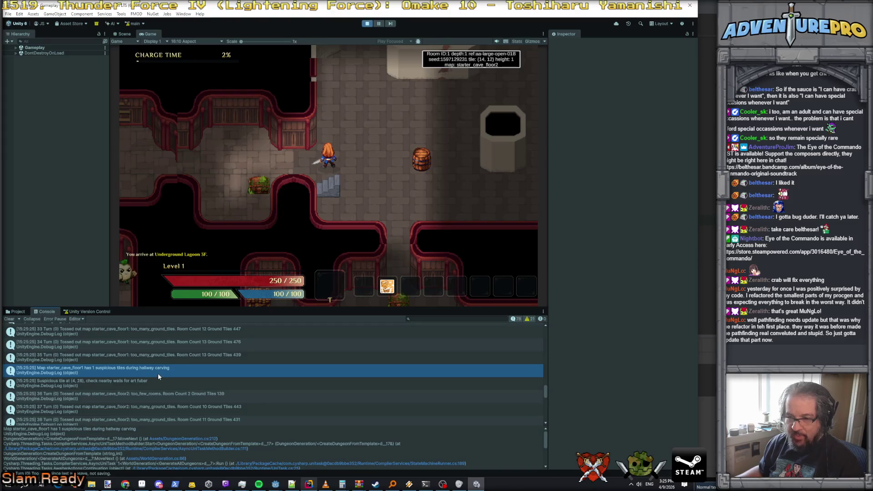
{"action": "scroll", "coordinate": [157, 375], "scroll_direction": "up", "scroll_amount": 1}
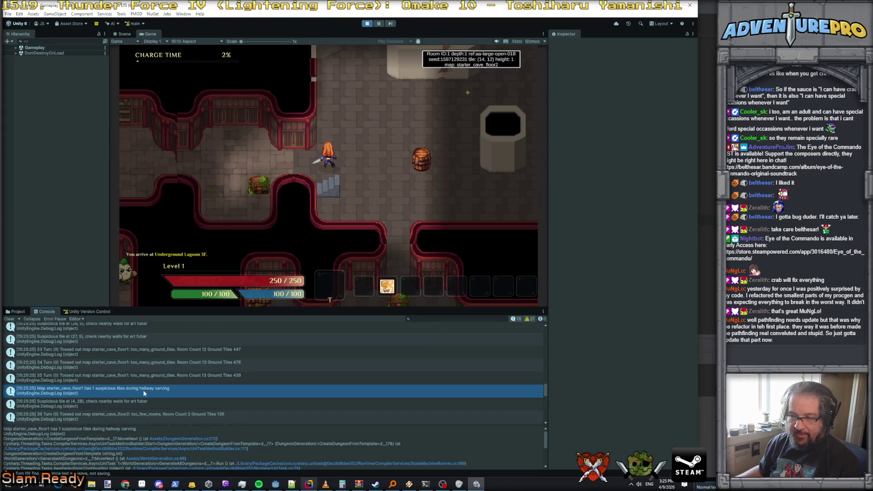
{"action": "left_click", "coordinate": [136, 402]}
{"action": "left_click", "coordinate": [393, 192]}
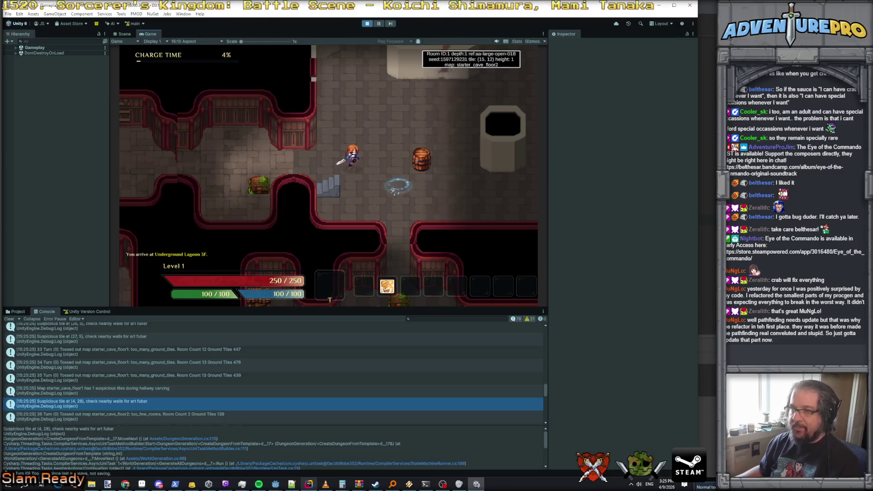
Load starter_cave_floor1 with the debug console command 'map starter_cave_floor1'
{"action": "key", "text": "grave"}
{"action": "type", "text": "map sta"}
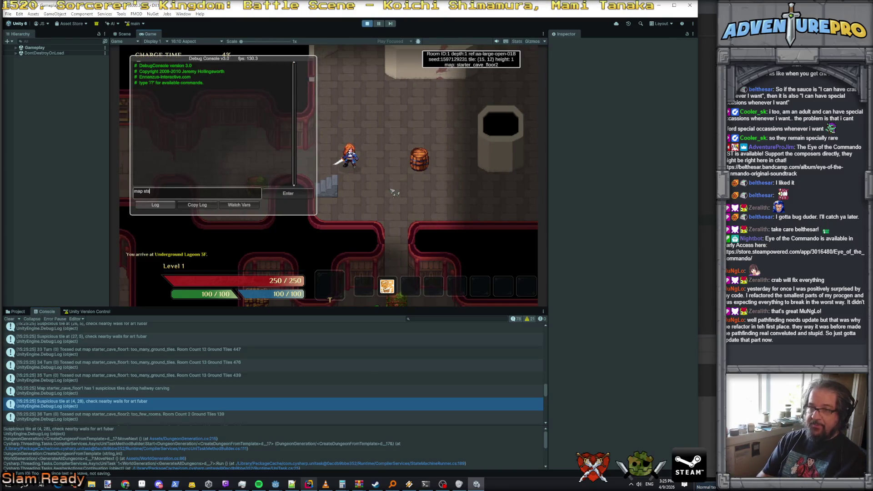
{"action": "type", "text": "rter_cave_floor1"}
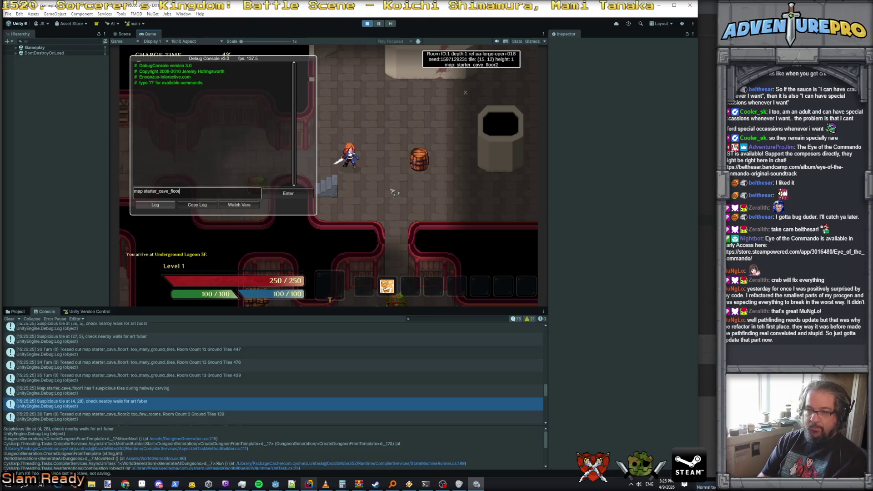
{"action": "key", "text": "Return"}
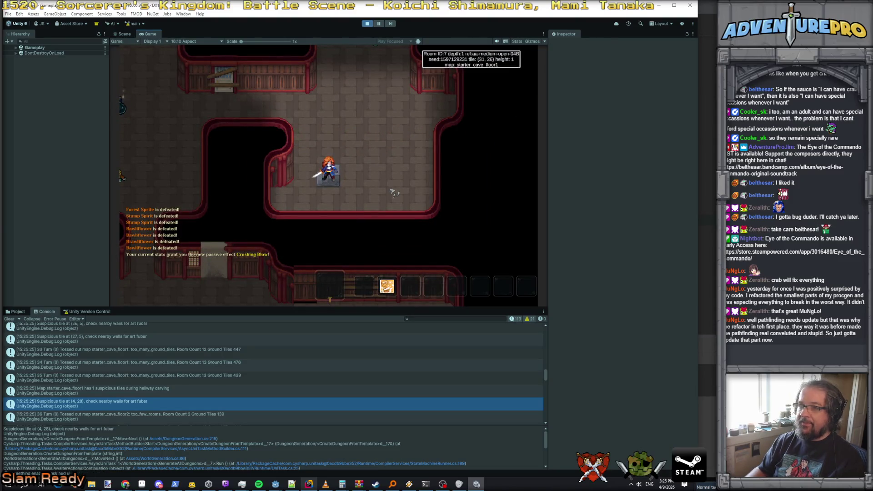
Walk the hero up and left through the dungeon to tile (4, 28)
{"action": "key", "text": "w"}
{"action": "key", "text": "a"}
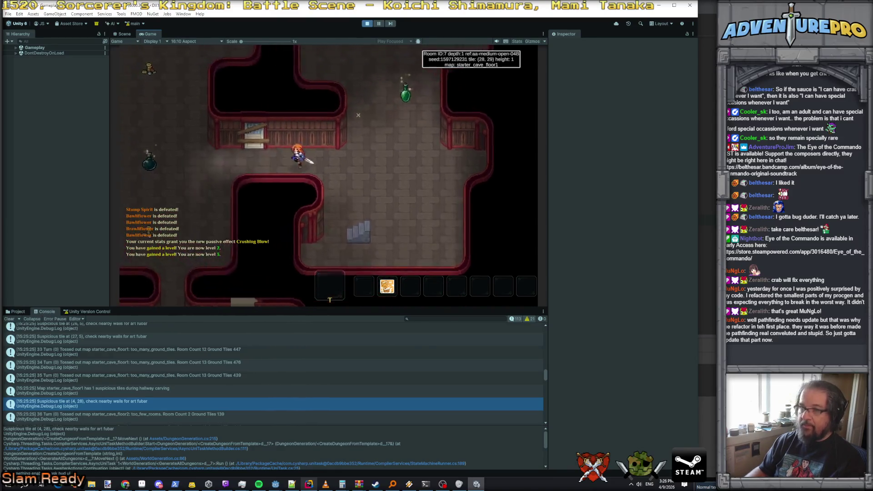
{"action": "key", "text": "a"}
{"action": "key", "text": "a"}
{"action": "key", "text": "a"}
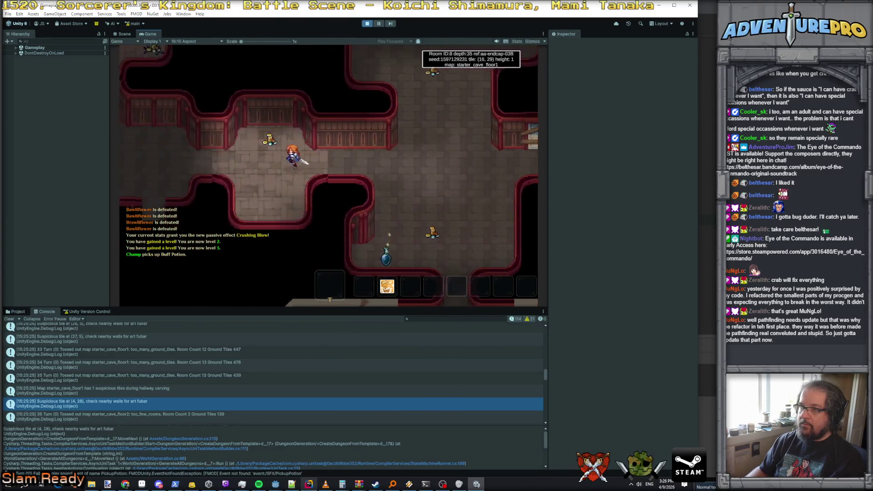
{"action": "key", "text": "a"}
{"action": "key", "text": "a"}
{"action": "key", "text": "a"}
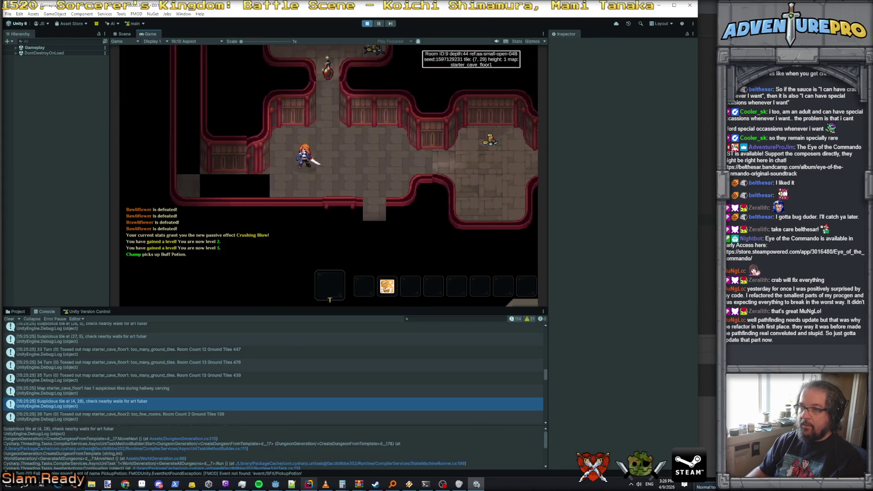
{"action": "key", "text": "a"}
{"action": "key", "text": "a"}
{"action": "key", "text": "a"}
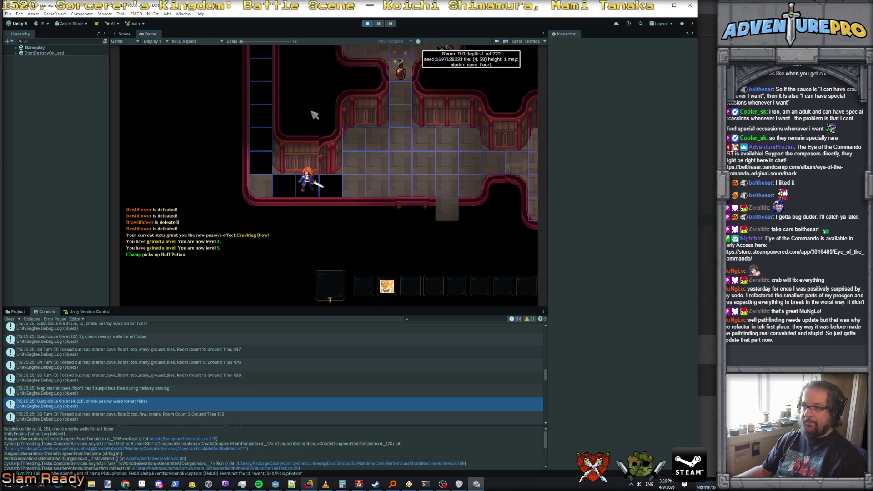
Paste the game screenshot into Paint.NET as a new image with a new transparent layer
{"action": "left_click", "coordinate": [108, 484]}
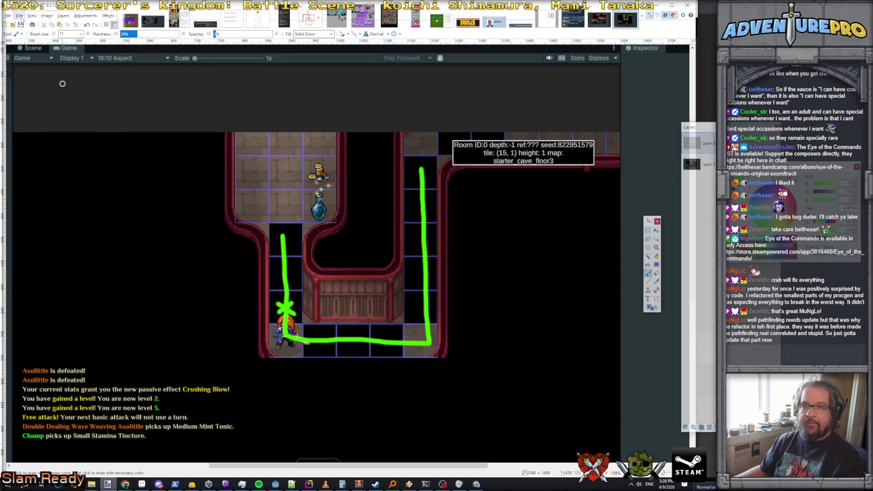
{"action": "left_click", "coordinate": [19, 16]}
{"action": "left_click", "coordinate": [54, 85]}
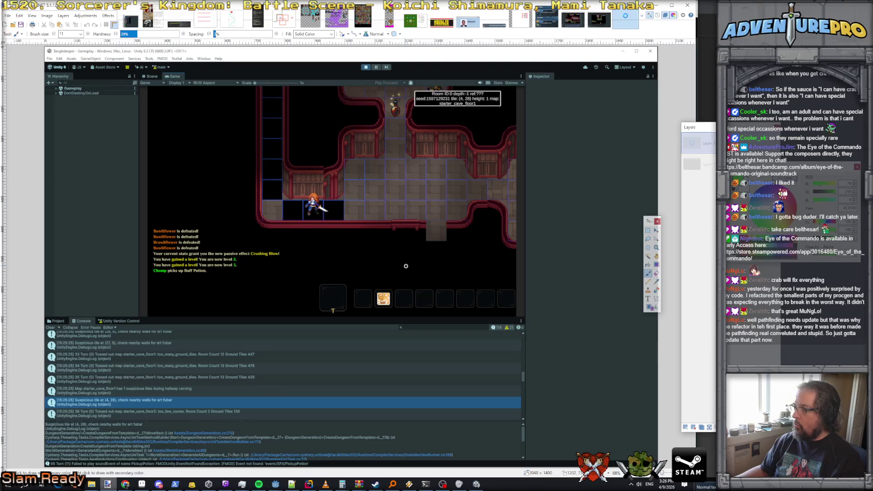
{"action": "left_click", "coordinate": [63, 16]}
{"action": "left_click", "coordinate": [73, 23]}
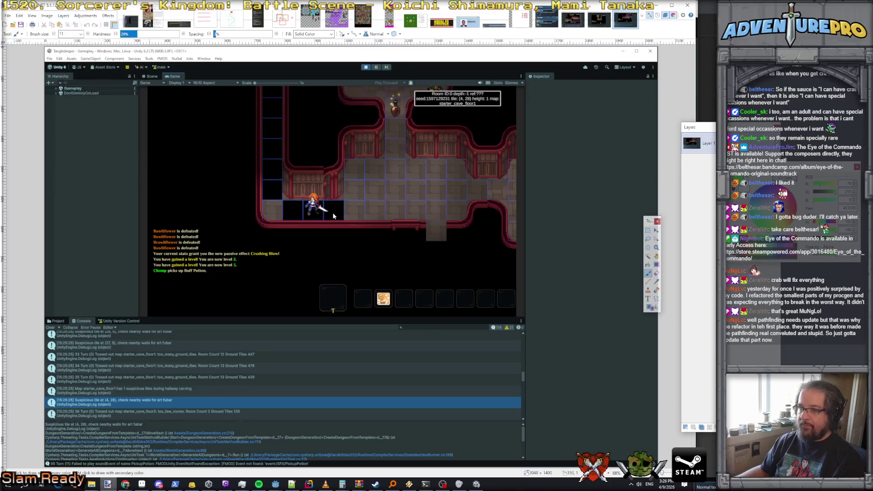
Trace a green hallway path and mark the wall tiles with a magenta X and dots
{"action": "mouse_move", "coordinate": [337, 211]}
{"action": "left_mouse_down"}
{"action": "mouse_move", "coordinate": [269, 208]}
{"action": "mouse_move", "coordinate": [272, 94]}
{"action": "left_mouse_up"}
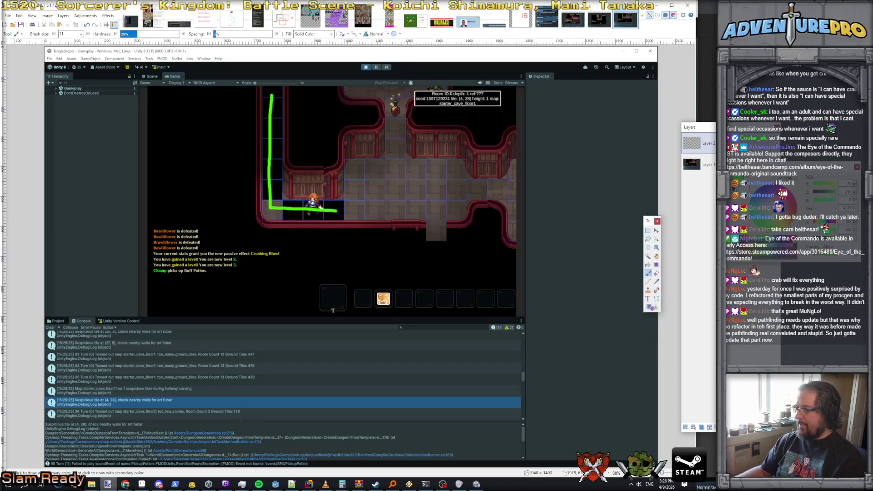
{"action": "key", "text": "x"}
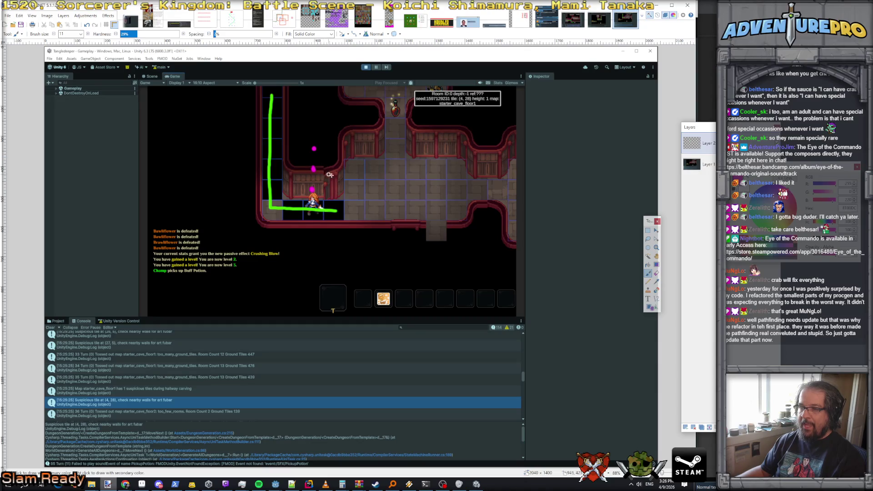
{"action": "mouse_move", "coordinate": [330, 177]}
{"action": "left_mouse_down"}
{"action": "mouse_move", "coordinate": [342, 166]}
{"action": "mouse_move", "coordinate": [342, 178]}
{"action": "left_mouse_up"}
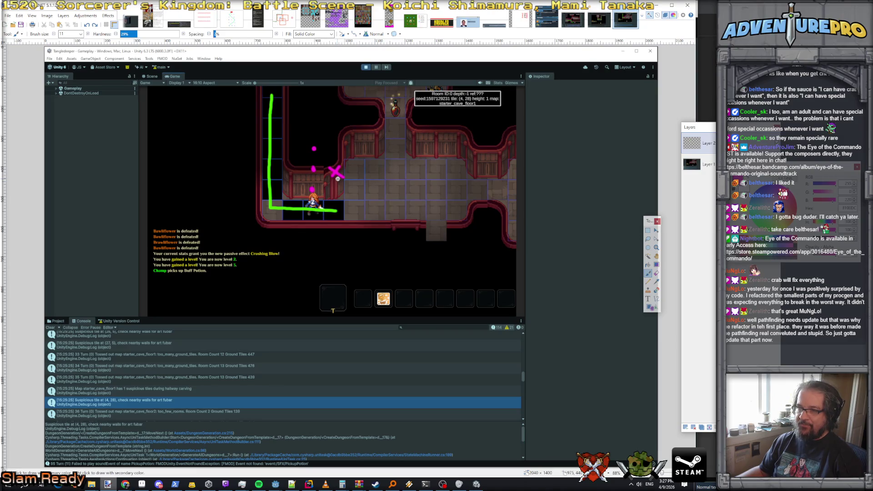
{"action": "scroll", "coordinate": [338, 186], "scroll_direction": "up", "scroll_amount": 5}
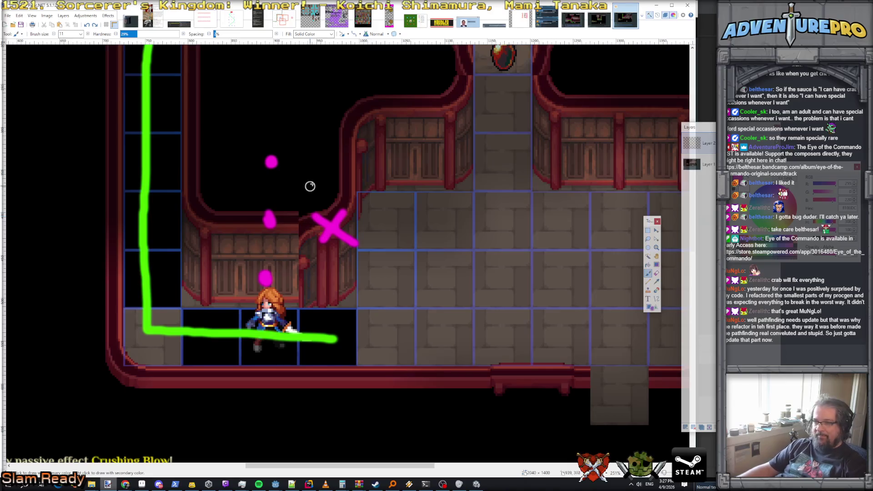
{"action": "left_click_drag", "start_coordinate": [330, 161], "coordinate": [329, 175]}
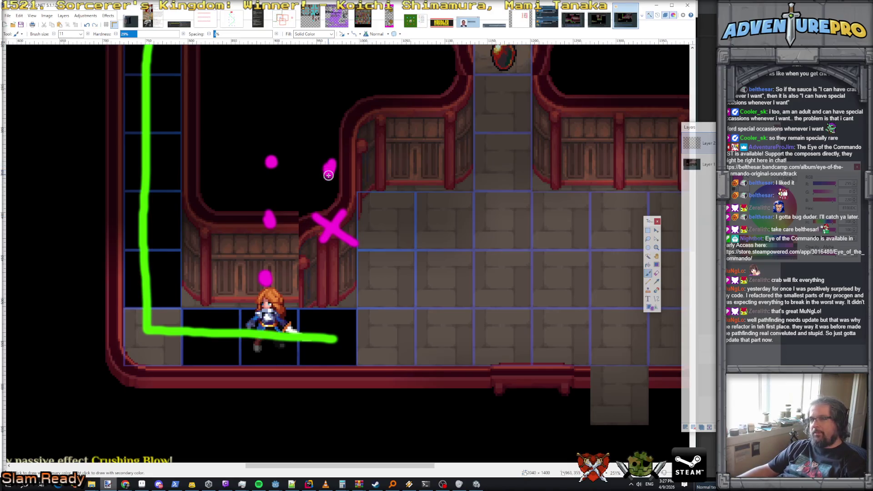
Switch to the other annotated dungeon screenshot and dot two small magenta wall marks
{"action": "left_click", "coordinate": [599, 18]}
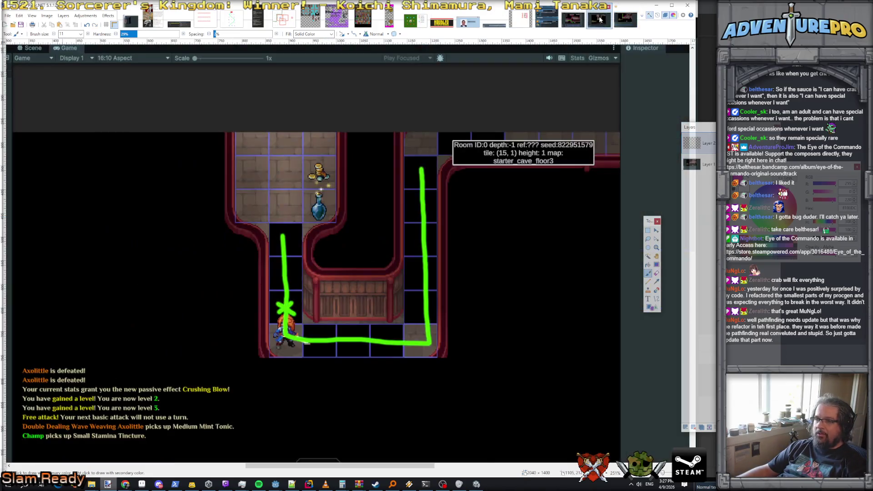
{"action": "left_click", "coordinate": [571, 22]}
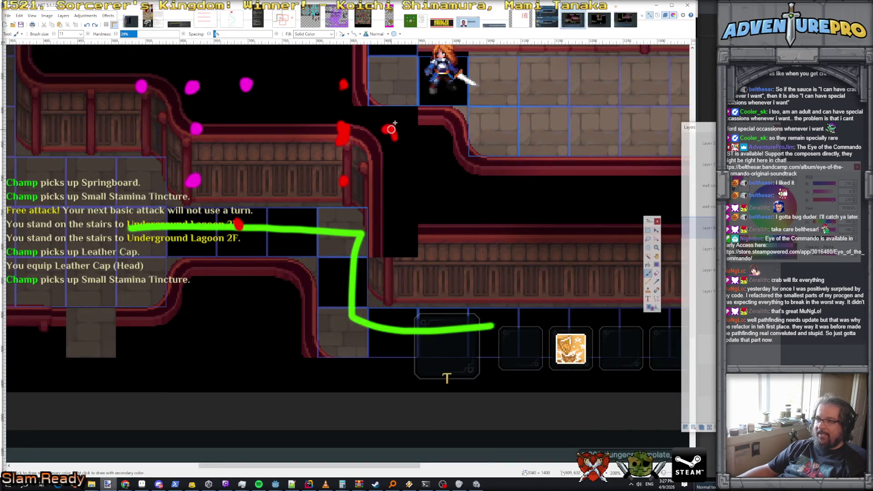
{"action": "left_click", "coordinate": [391, 87]}
{"action": "left_click", "coordinate": [391, 132]}
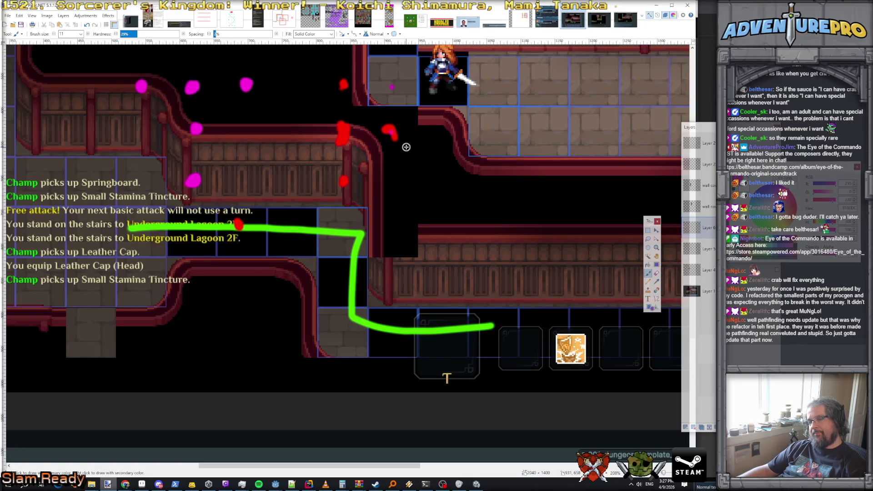
Rewrite the end of the hallway wall comment to mention 'a room,' and wrap it
{"action": "key", "text": "alt+Tab"}
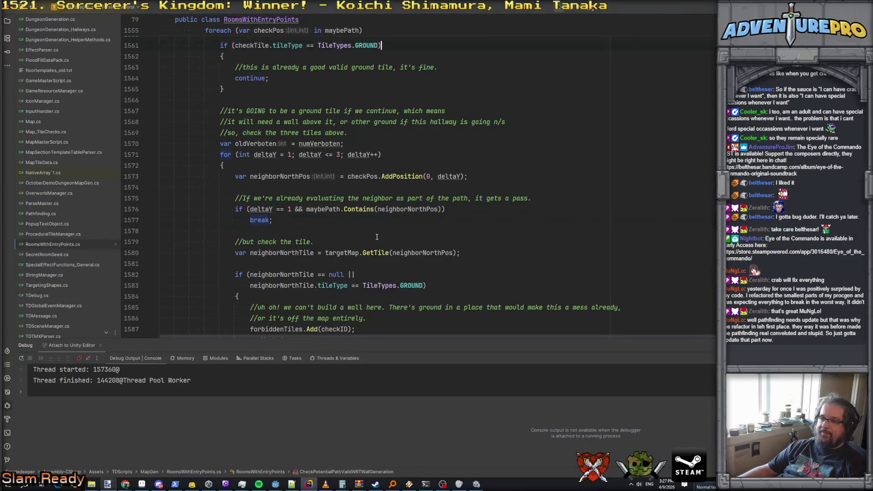
{"action": "scroll", "coordinate": [378, 237], "scroll_direction": "down", "scroll_amount": 5}
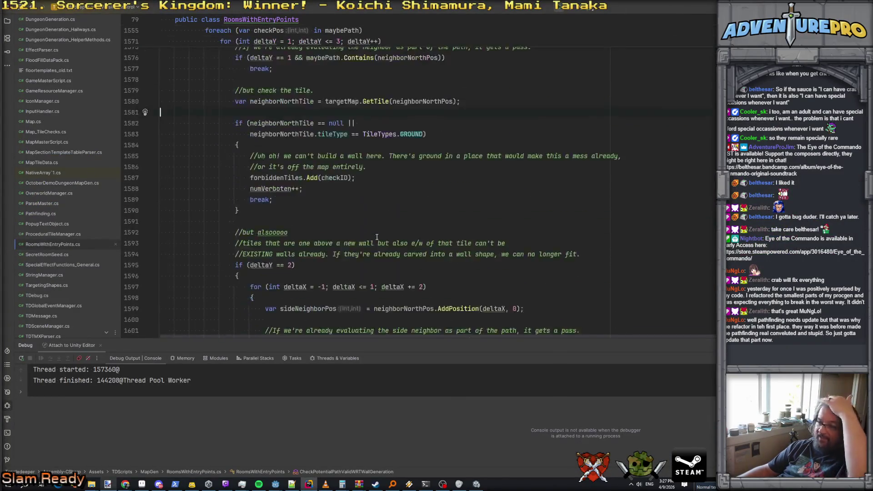
{"action": "scroll", "coordinate": [377, 237], "scroll_direction": "down", "scroll_amount": 8}
{"action": "scroll", "coordinate": [432, 253], "scroll_direction": "up", "scroll_amount": 4}
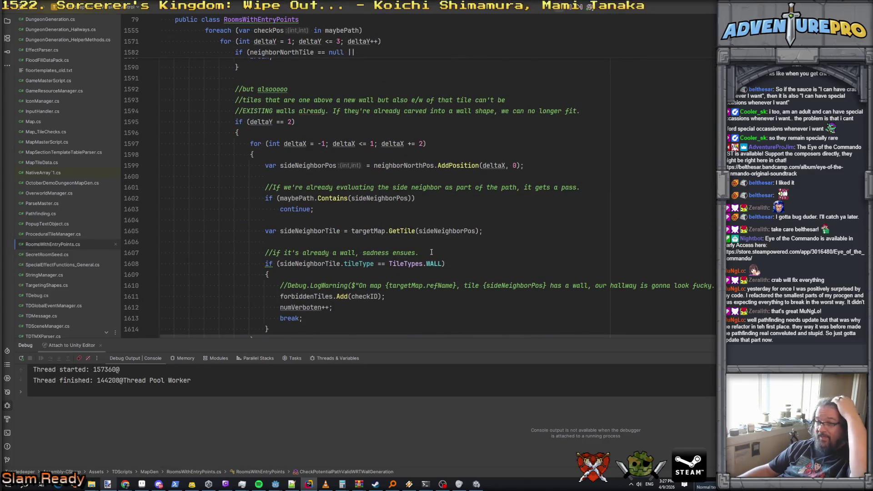
{"action": "mouse_move", "coordinate": [418, 252]}
{"action": "left_mouse_down"}
{"action": "mouse_move", "coordinate": [345, 253]}
{"action": "mouse_move", "coordinate": [357, 253]}
{"action": "left_mouse_up"}
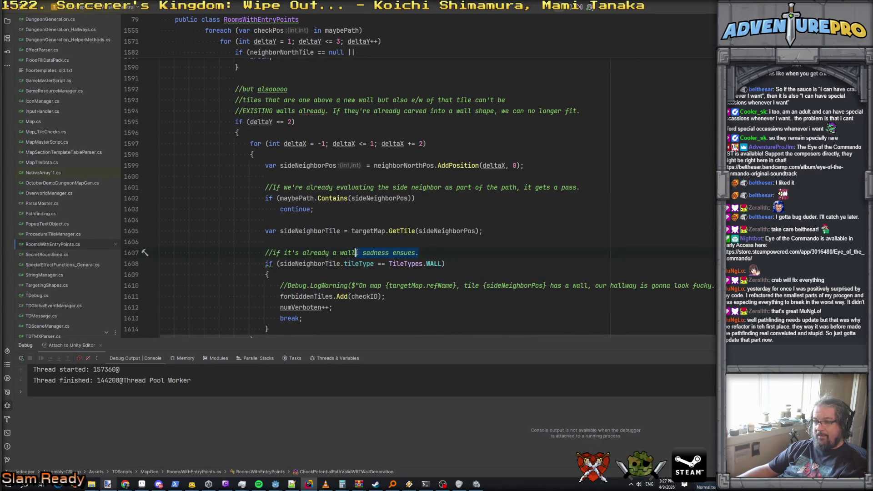
{"action": "type", "text": ", and it"}
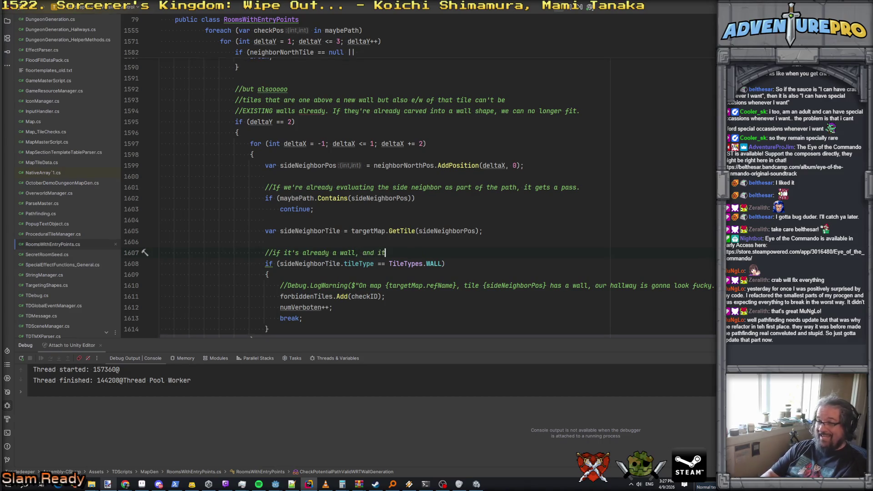
{"action": "type", "text": "'s ust"}
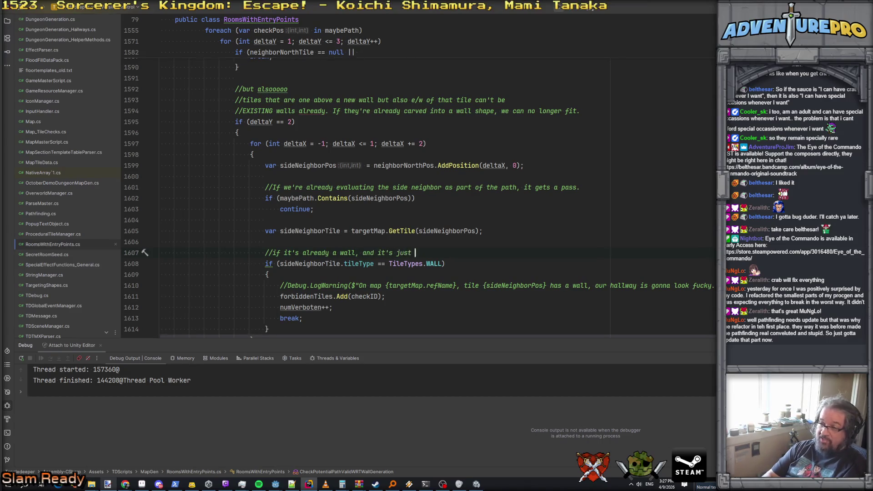
{"action": "type", "text": " of a"}
{"action": "type", "text": " ground ti"}
{"action": "type", "text": "le, Th"}
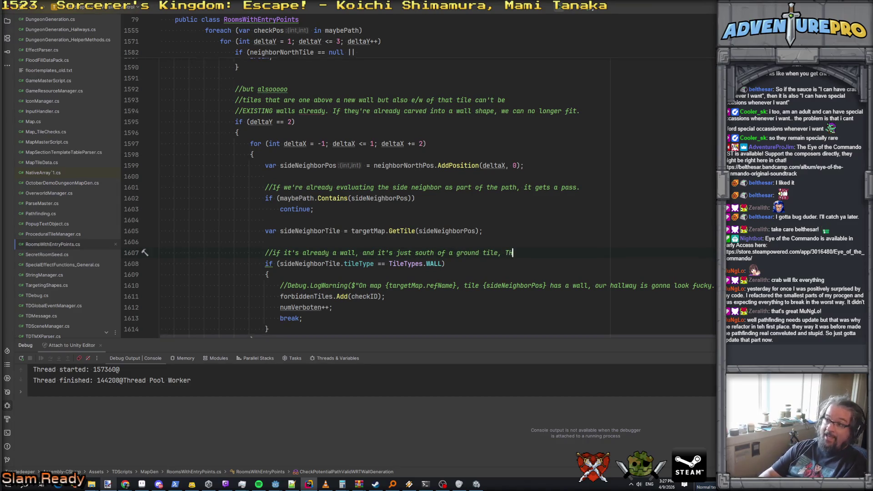
{"action": "type", "text": "blem"}
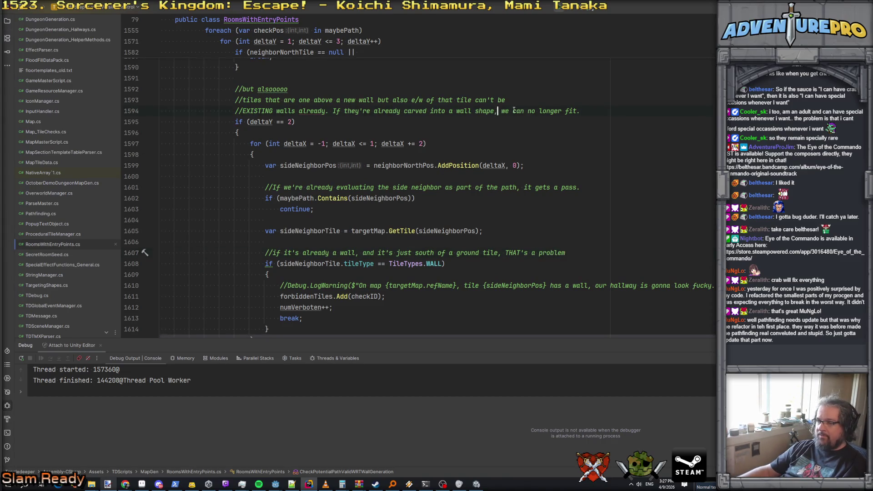
{"action": "type", "text": "at the bottom opf a"}
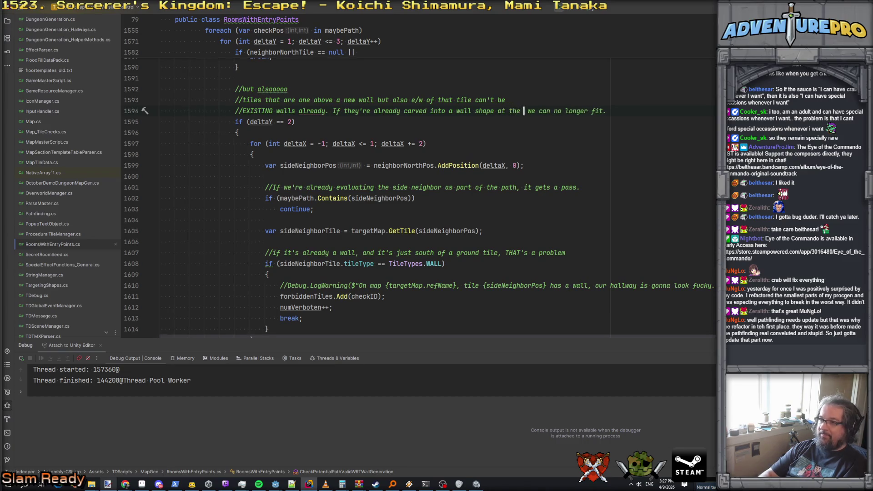
{"action": "key", "text": "BackSpace"}
{"action": "key", "text": "BackSpace"}
{"action": "key", "text": "BackSpace"}
{"action": "type", "text": "a room,"}
{"action": "key", "text": "Return"}
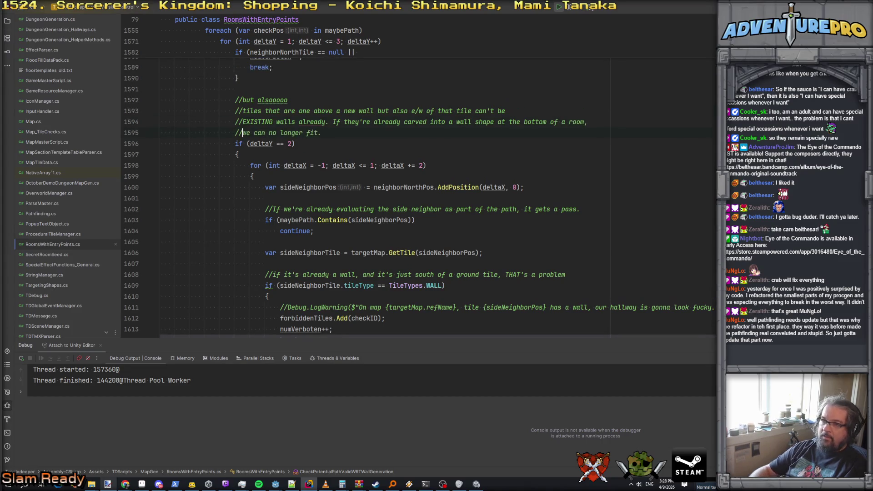
Add 'var sideTopNeighborPos = sideNeighborPos.AddPosition(0, 1);' inside the wall check
{"action": "left_click", "coordinate": [486, 286]}
{"action": "scroll", "coordinate": [487, 273], "scroll_direction": "down", "scroll_amount": 2}
{"action": "left_click", "coordinate": [483, 231]}
{"action": "key", "text": "Return"}
{"action": "type", "text": "//"}
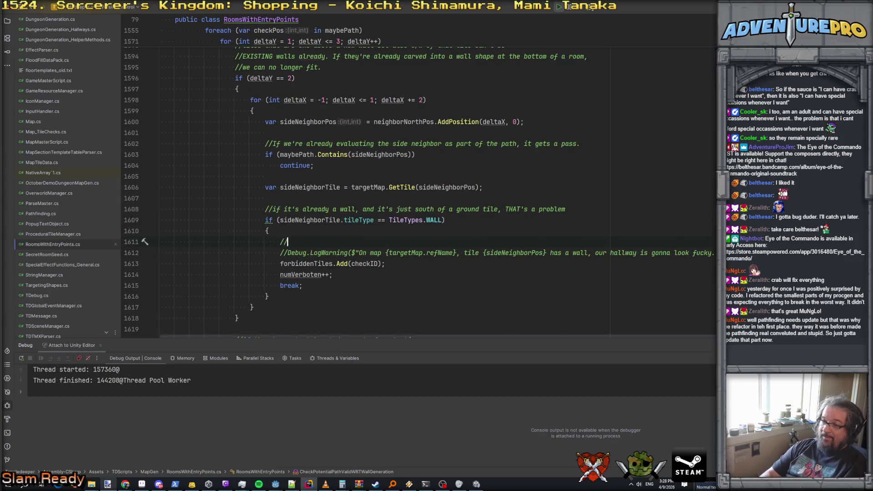
{"action": "type", "text": "ugh"}
{"action": "key", "text": "Return"}
{"action": "type", "text": "ar "}
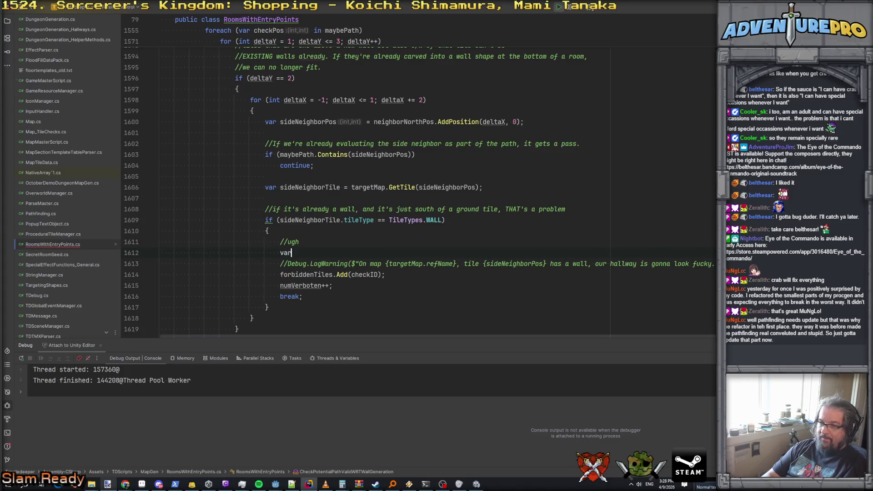
{"action": "type", "text": "side"}
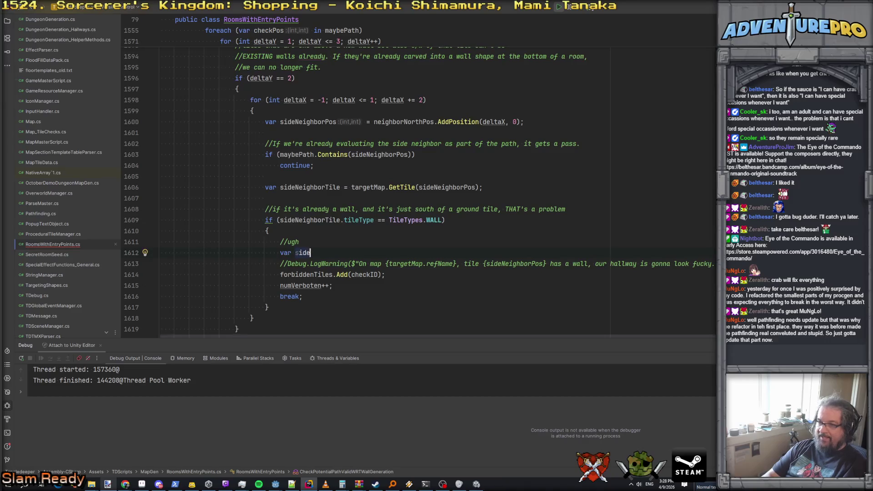
{"action": "type", "text": "TopNeighbr"}
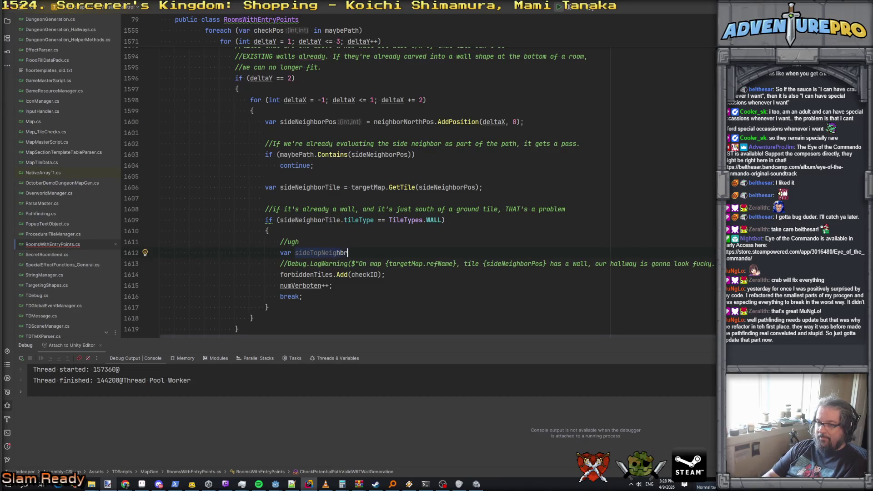
{"action": "key", "text": "BackSpace"}
{"action": "type", "text": "orPos ="}
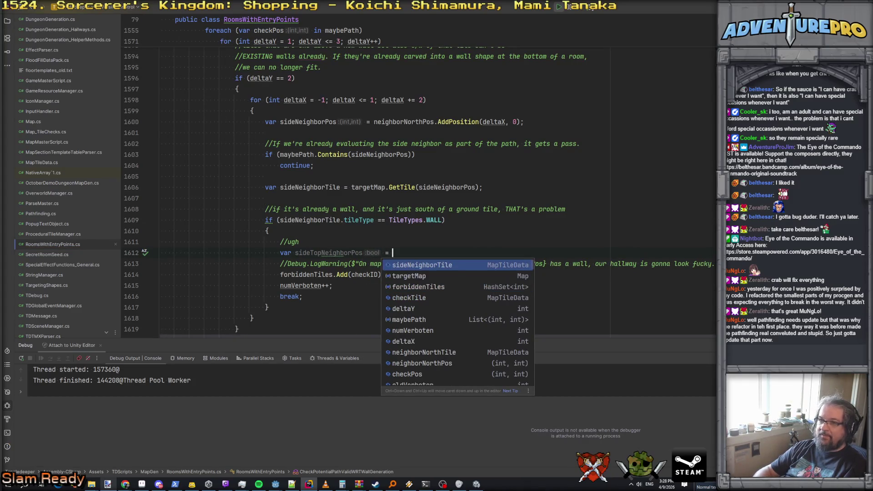
{"action": "key", "text": "Escape"}
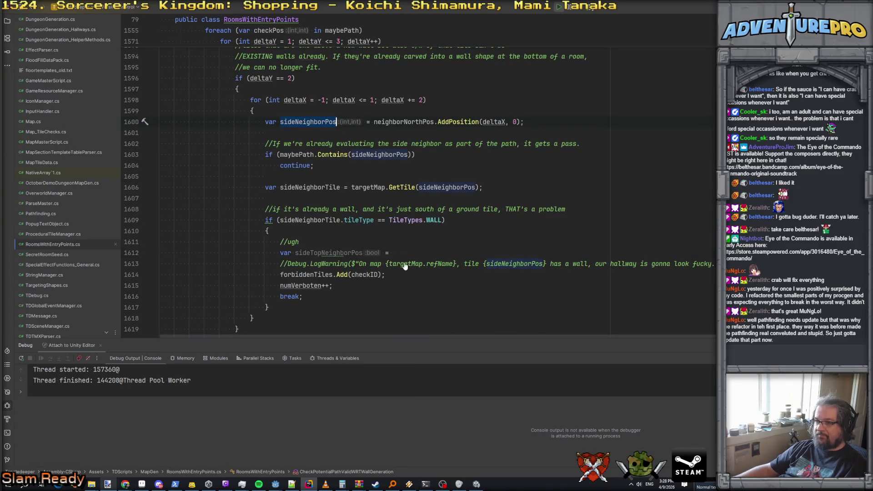
{"action": "key", "text": "Tab"}
{"action": "type", "text": "sideNeighborPos"}
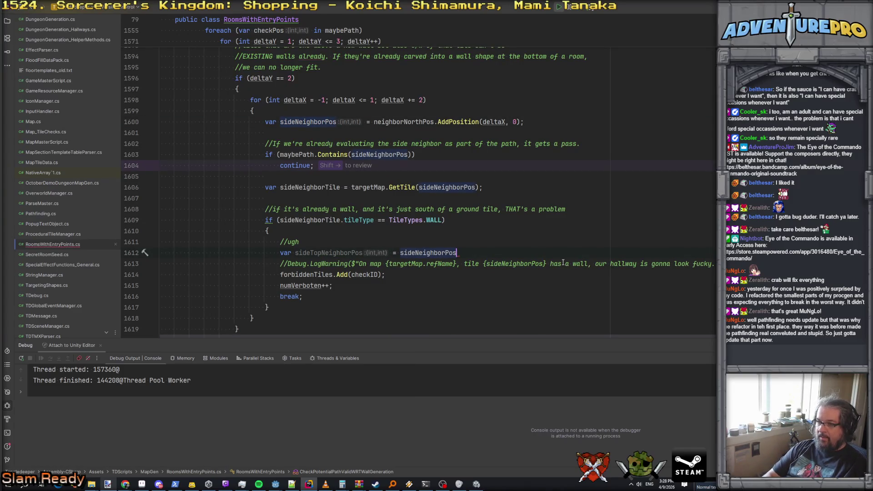
{"action": "type", "text": ".AddPo"}
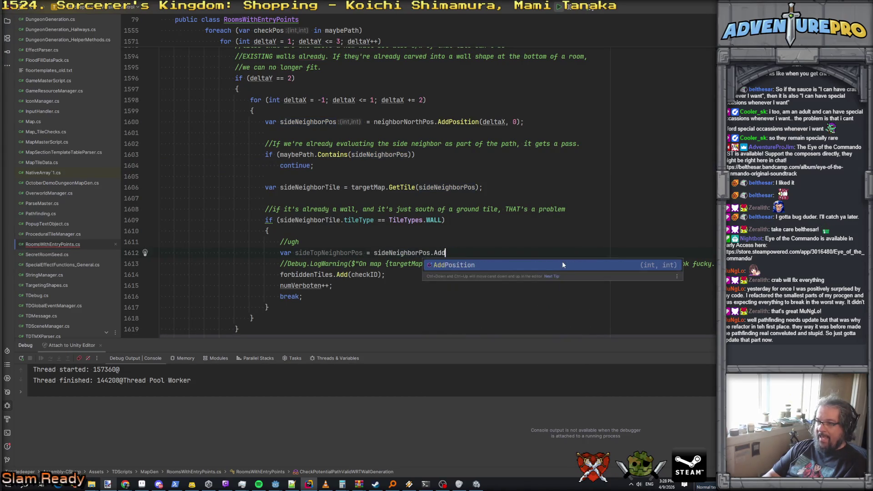
{"action": "key", "text": "Tab"}
{"action": "type", "text": "0, "}
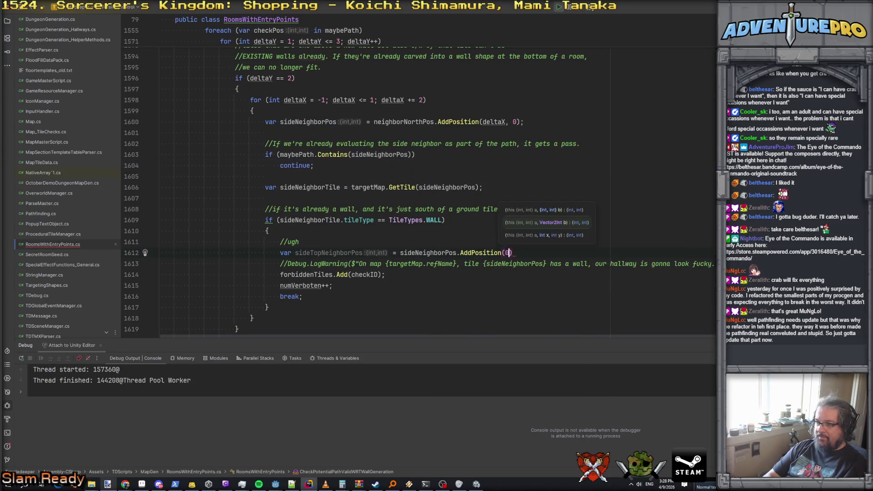
{"action": "type", "text": "1);"}
{"action": "key", "text": "Return"}
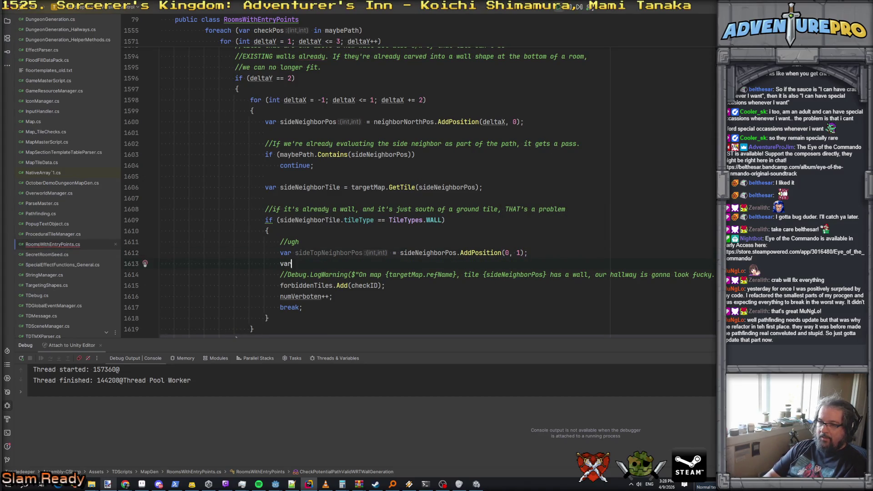
Add 'if (maybePath.Contains(sideTopNeighborPos)) continue;' and begin declaring sideTopNeighborTile
{"action": "type", "text": "if( may"}
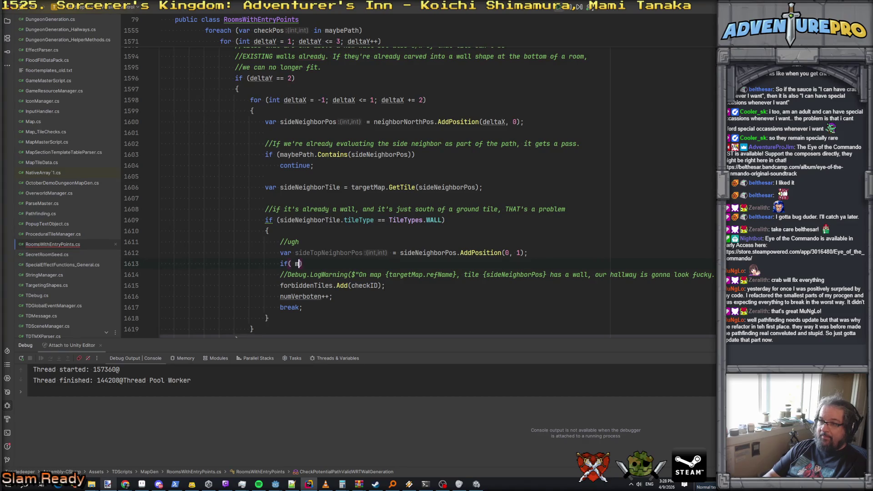
{"action": "key", "text": "Return"}
{"action": "type", "text": ".Cont"}
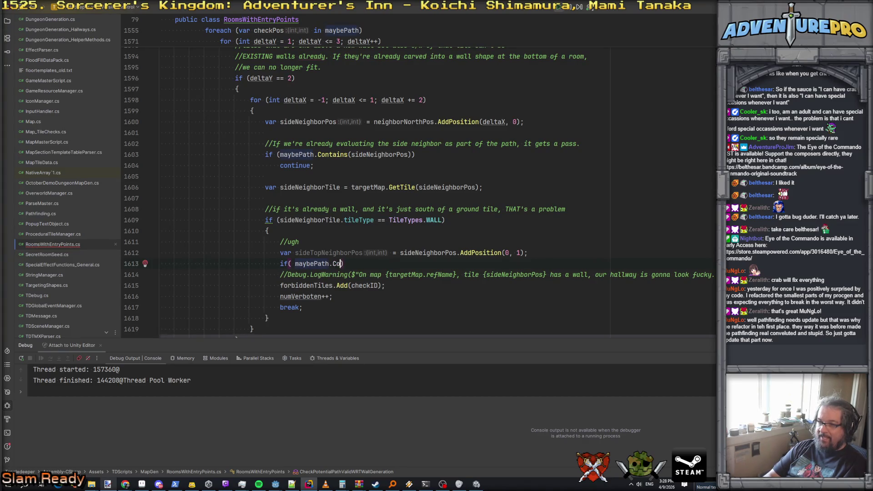
{"action": "key", "text": "Return"}
{"action": "type", "text": "ide"}
{"action": "key", "text": "Return"}
{"action": "type", "text": "))"}
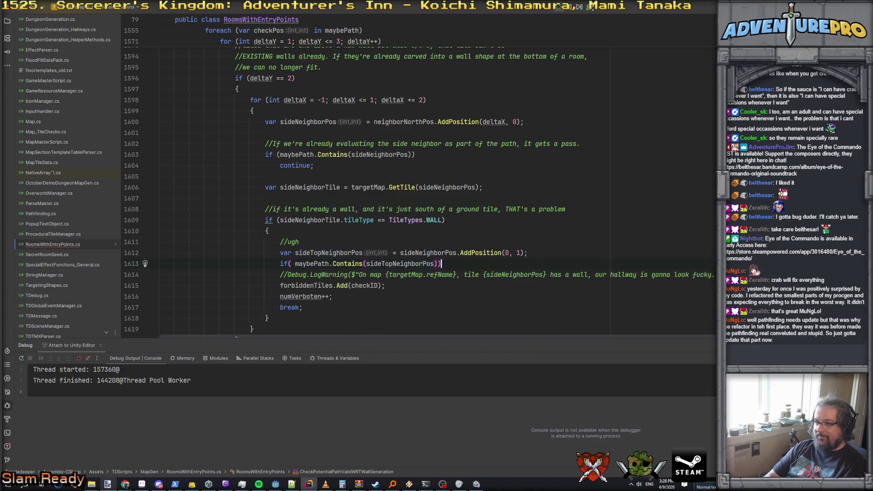
{"action": "key", "text": "Return"}
{"action": "key", "text": "Return"}
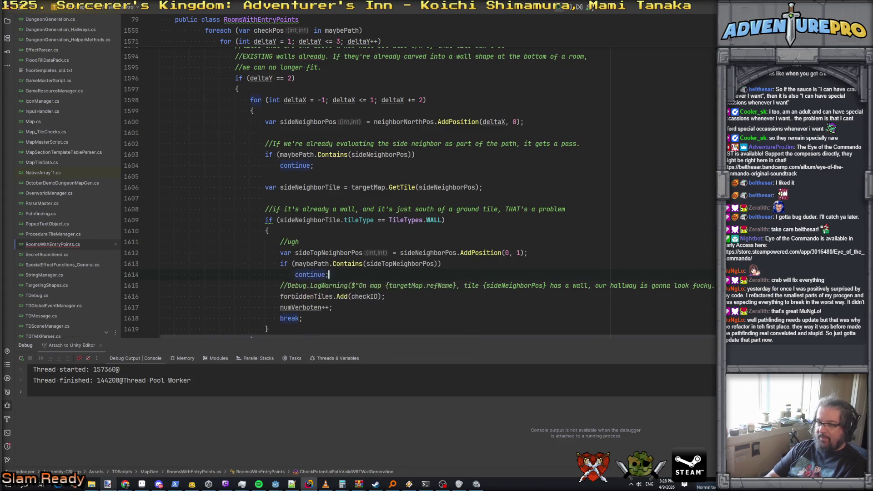
{"action": "key", "text": "Return"}
{"action": "key", "text": "Return"}
{"action": "type", "text": "vbar"}
{"action": "key", "text": "BackSpace"}
{"action": "key", "text": "BackSpace"}
{"action": "key", "text": "BackSpace"}
{"action": "type", "text": "ar"}
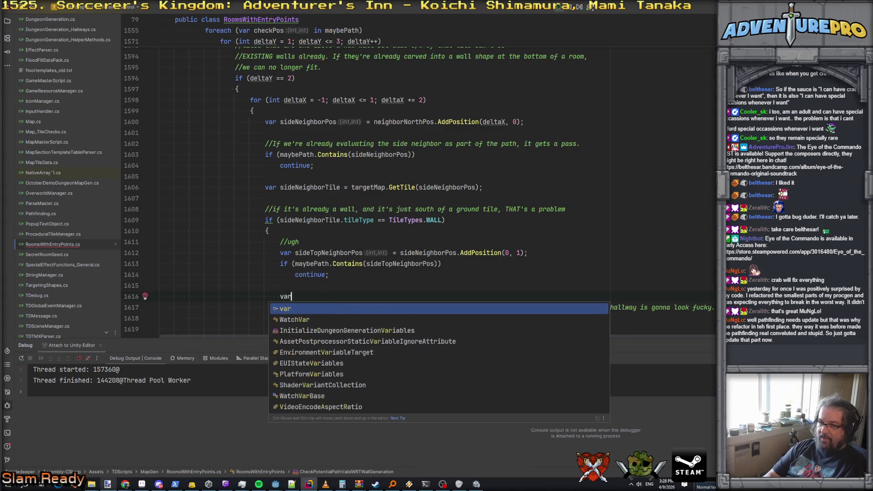
{"action": "type", "text": " sideTopNeigh"}
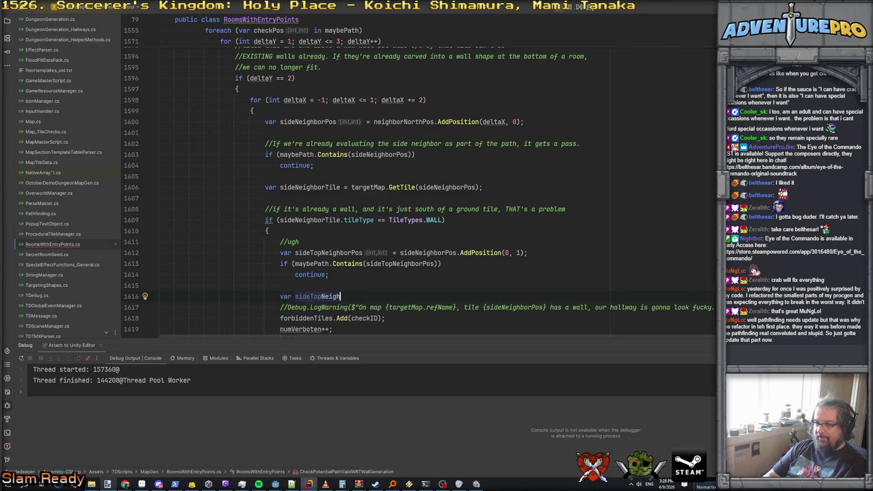
{"action": "type", "text": "borTile = act"}
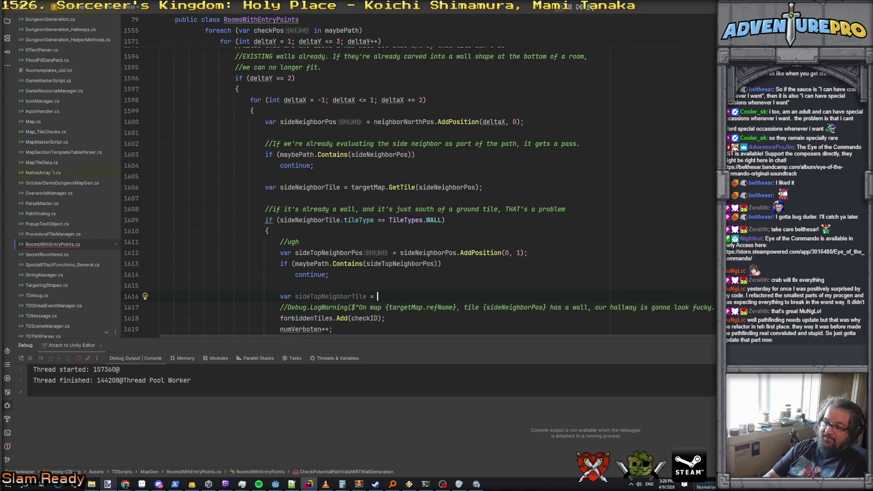
Finish the sideTopNeighborTile GetTile lookup and start the condition 'sideTopNeighborTile == null ||'
{"action": "key", "text": "BackSpace"}
{"action": "key", "text": "BackSpace"}
{"action": "key", "text": "BackSpace"}
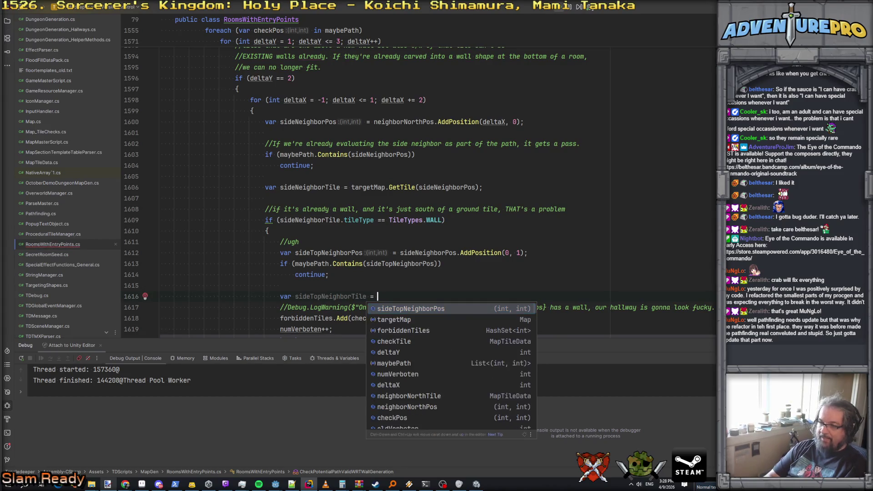
{"action": "key", "text": "shift+Right"}
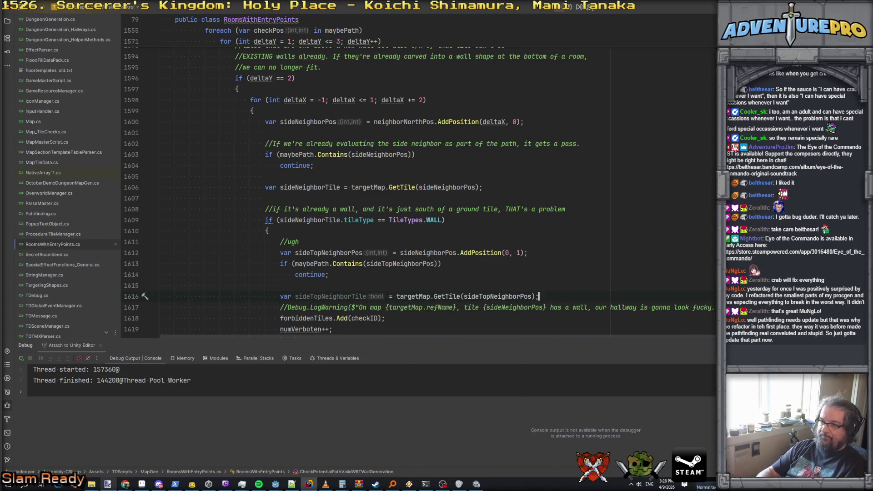
{"action": "key", "text": "Return"}
{"action": "type", "text": "if( di"}
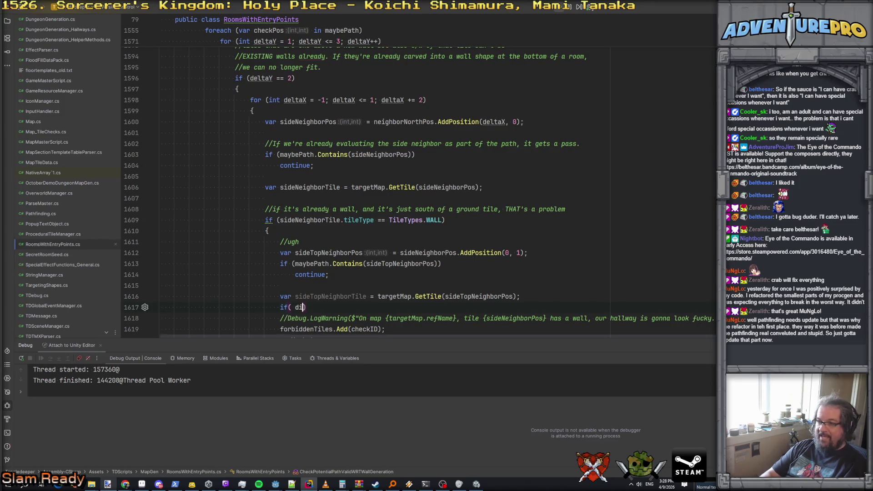
{"action": "key", "text": "BackSpace"}
{"action": "key", "text": "BackSpace"}
{"action": "type", "text": "sideTopNe"}
{"action": "key", "text": "Down"}
{"action": "key", "text": "Tab"}
{"action": "type", "text": "== null ||"}
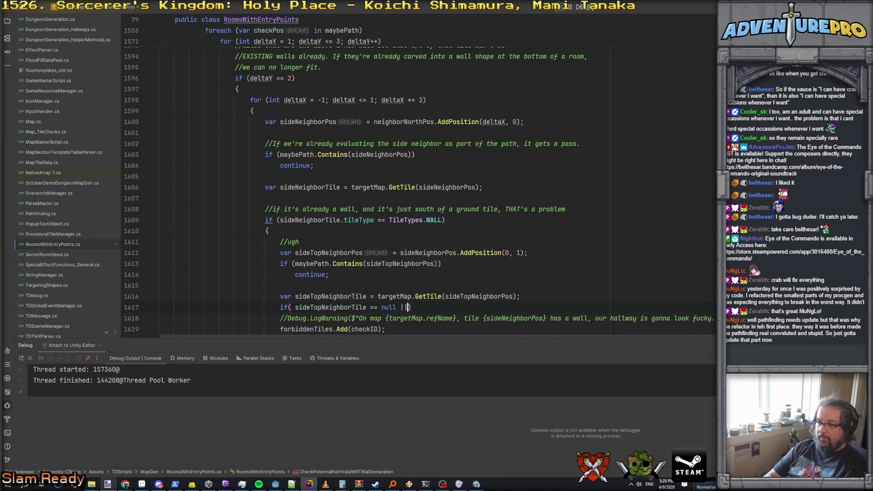
Add the second clause 'sideTopNeighborTile.tileType == TileTypes.GROUND' to the condition
{"action": "key", "text": "Return"}
{"action": "type", "text": "did"}
{"action": "key", "text": "BackSpace"}
{"action": "key", "text": "BackSpace"}
{"action": "key", "text": "BackSpace"}
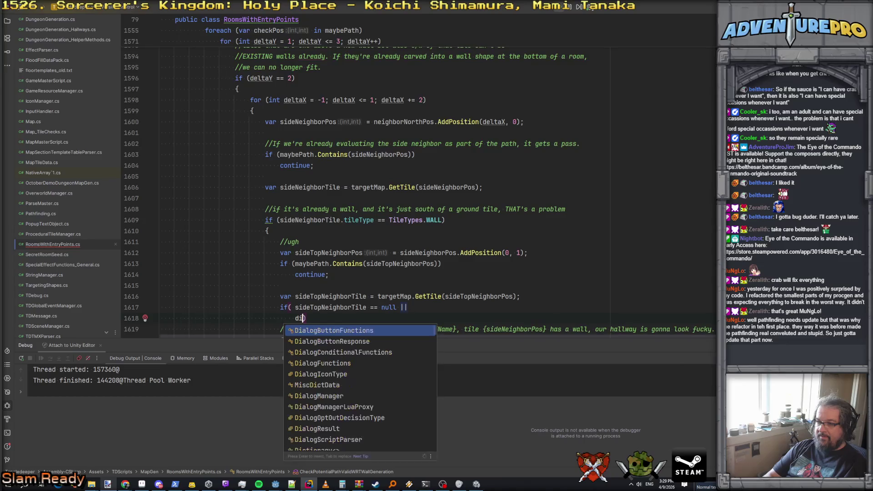
{"action": "type", "text": "side"}
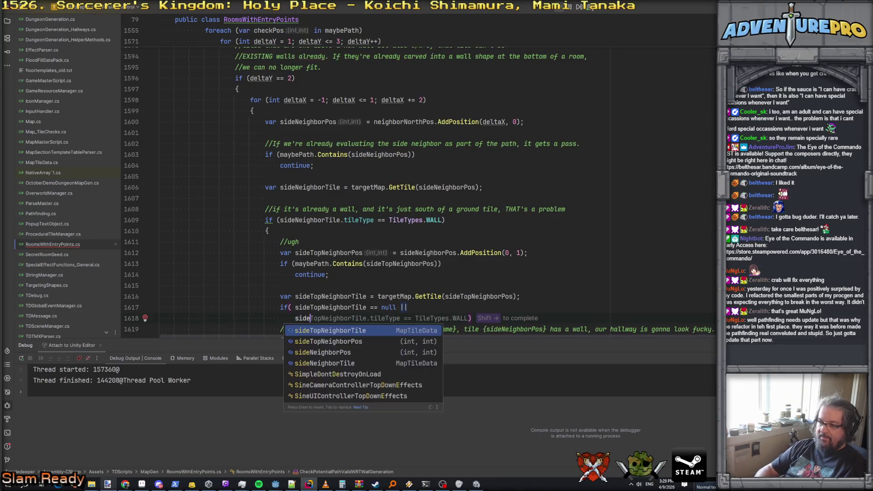
{"action": "key", "text": "shift+Right"}
{"action": "key", "text": "Up"}
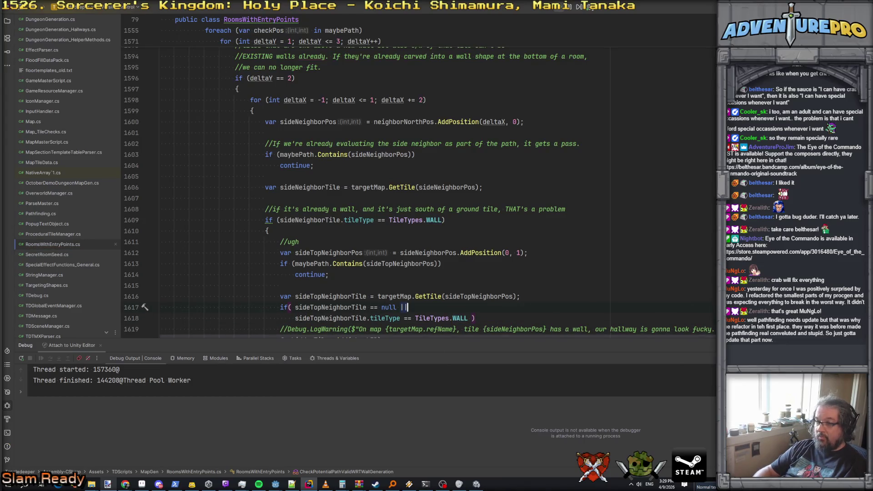
{"action": "scroll", "coordinate": [671, 229], "scroll_direction": "down", "scroll_amount": 3}
{"action": "left_click", "coordinate": [467, 221]}
{"action": "key", "text": "BackSpace"}
{"action": "key", "text": "BackSpace"}
{"action": "key", "text": "BackSpace"}
{"action": "type", "text": "GROUND"}
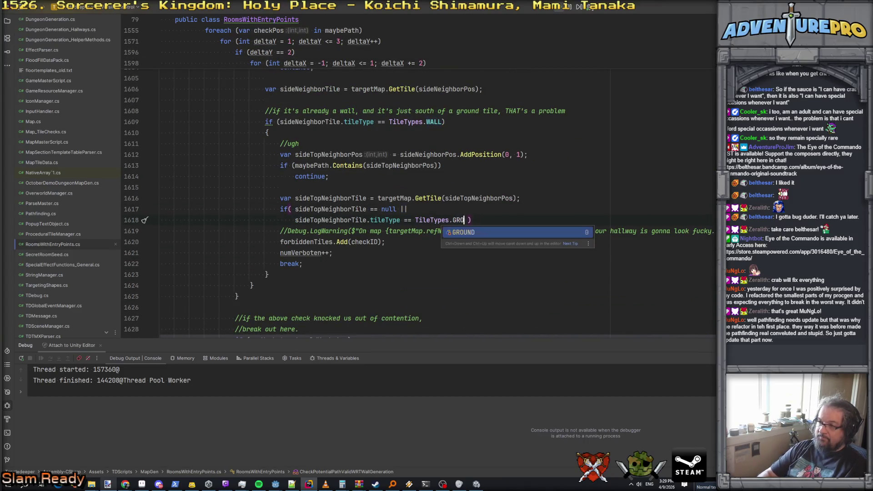
Open a brace block under the condition commented '//this shape is not allowed.'
{"action": "left_click", "coordinate": [408, 210]}
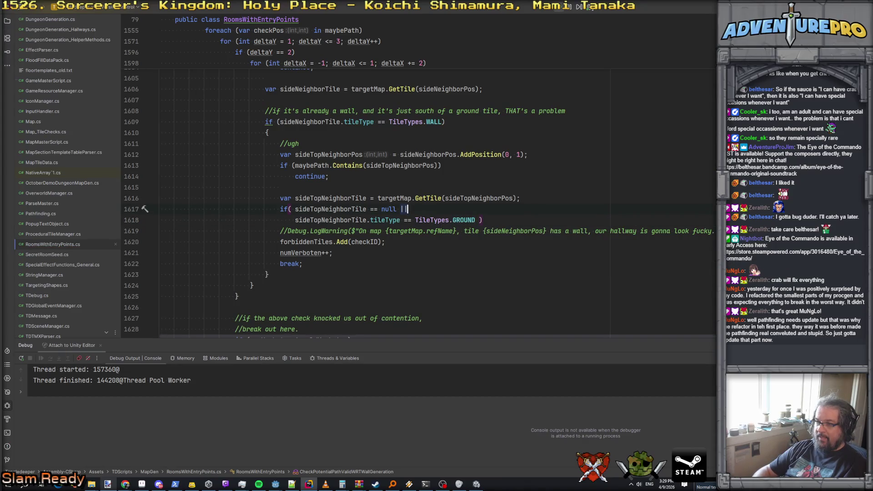
{"action": "key", "text": "Down"}
{"action": "key", "text": "End"}
{"action": "key", "text": "Return"}
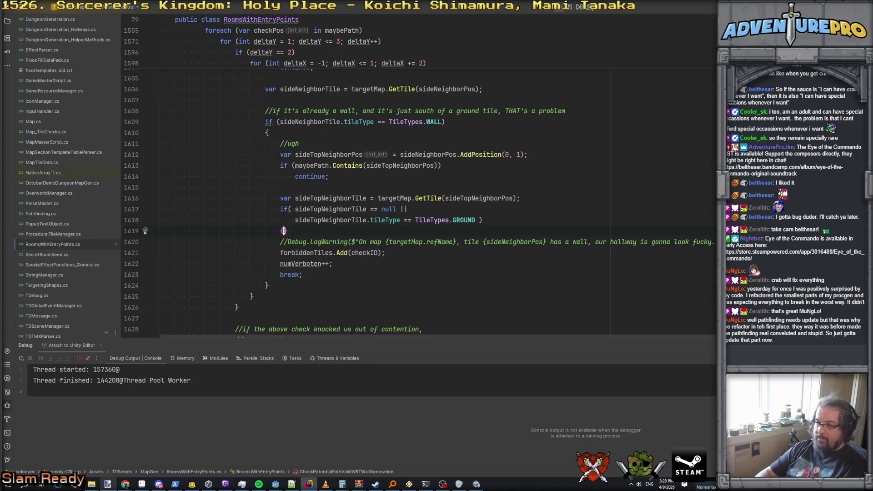
{"action": "key", "text": "Return"}
{"action": "type", "text": "thi"}
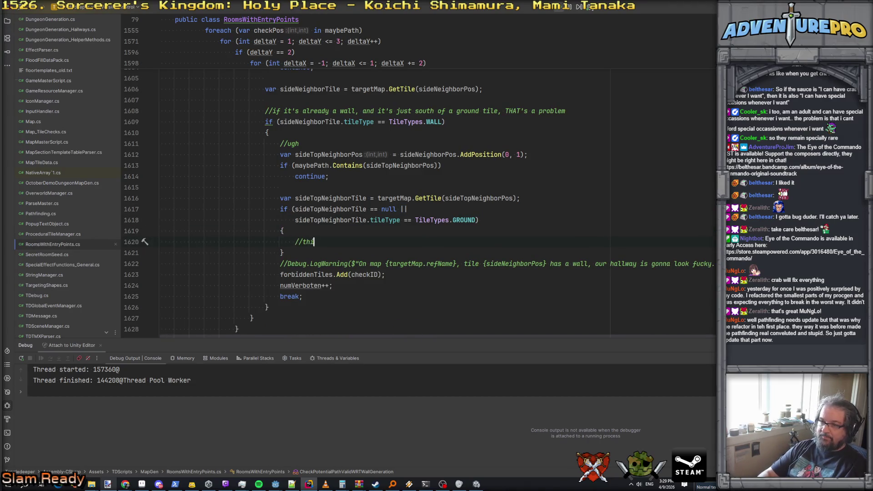
{"action": "type", "text": "s shape is not allowe"}
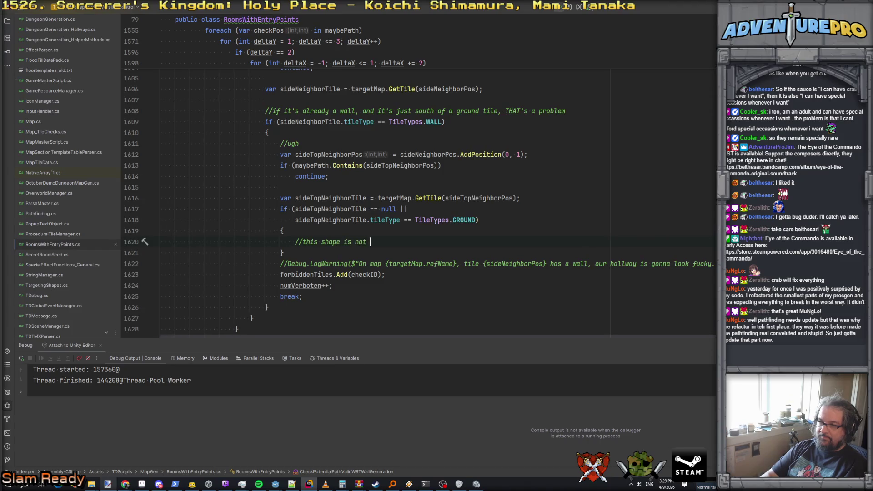
{"action": "key", "text": "shift+Down"}
{"action": "key", "text": "shift+Down"}
{"action": "key", "text": "shift+Down"}
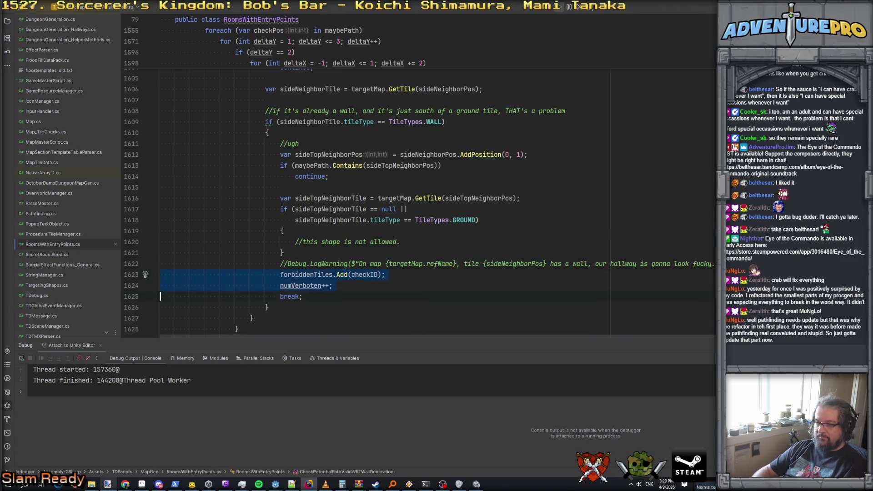
Move forbiddenTiles.Add(checkID), numVerboten++ and break into the new block; delete the commented LogWarning line
{"action": "key", "text": "ctrl+x"}
{"action": "key", "text": "Up"}
{"action": "key", "text": "Up"}
{"action": "key", "text": "ctrl+v"}
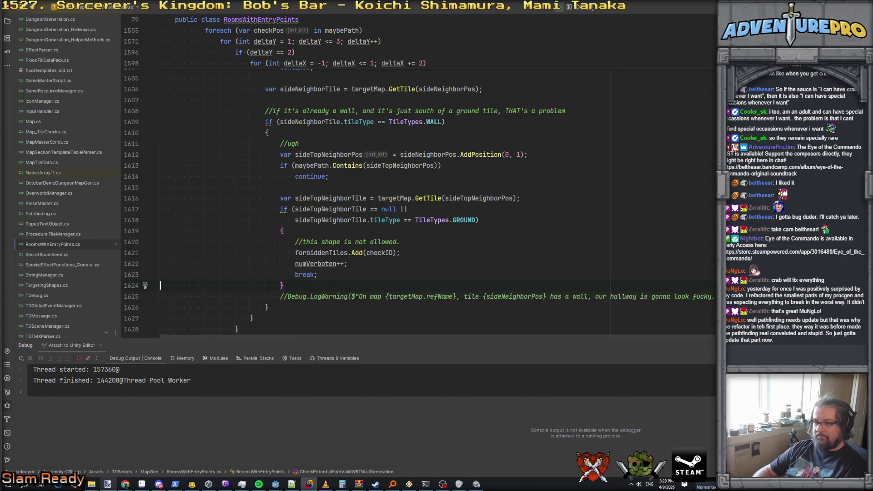
{"action": "key", "text": "shift+Down"}
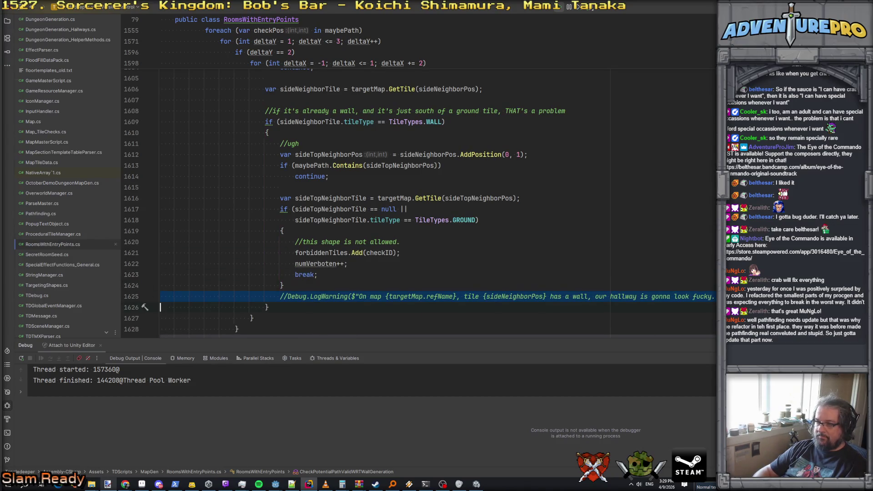
{"action": "key", "text": "Delete"}
{"action": "key", "text": "Up"}
{"action": "key", "text": "Up"}
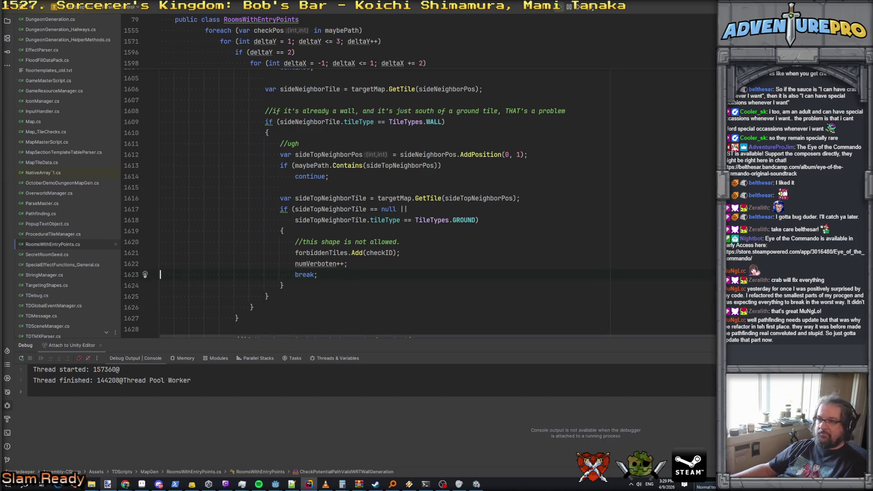
{"action": "scroll", "coordinate": [470, 221], "scroll_direction": "up", "scroll_amount": 2}
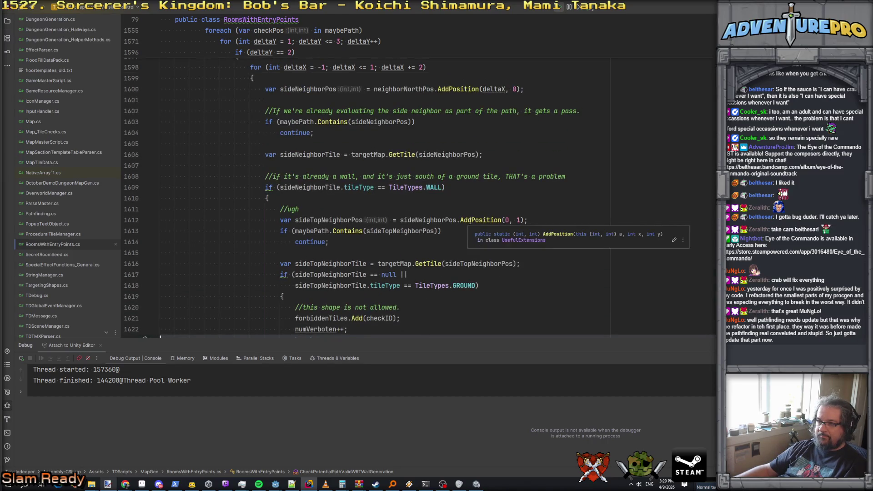
Review the GROUND comparison on line 1618 and return to the line after the side-neighbour lookup
{"action": "left_click", "coordinate": [494, 176]}
{"action": "left_click", "coordinate": [480, 169]}
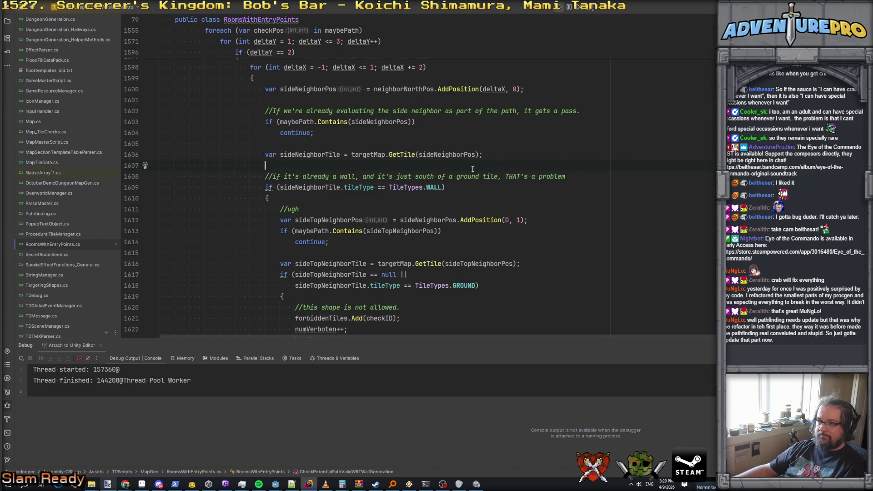
{"action": "scroll", "coordinate": [450, 177], "scroll_direction": "down", "scroll_amount": 2}
{"action": "left_click", "coordinate": [442, 220]}
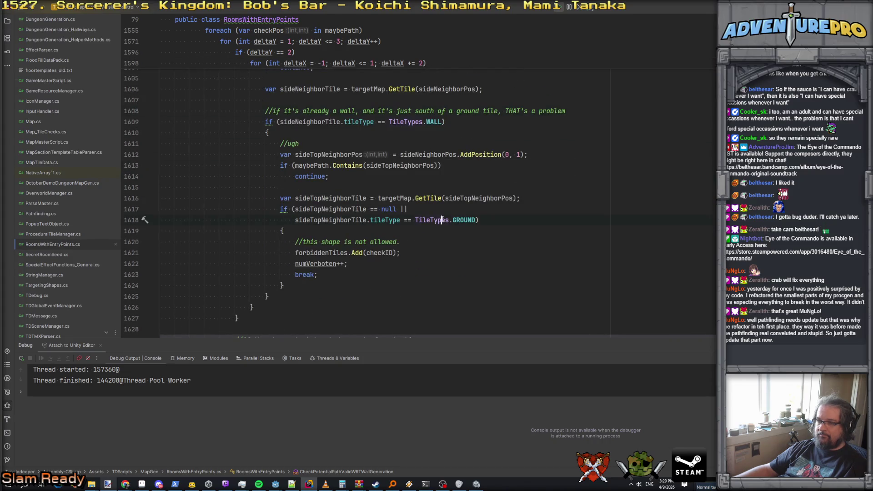
{"action": "scroll", "coordinate": [392, 206], "scroll_direction": "up", "scroll_amount": 1}
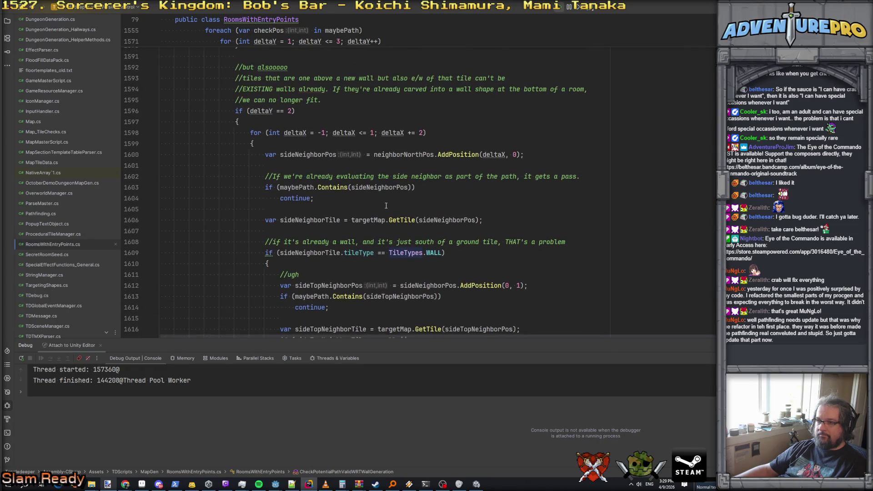
{"action": "left_click", "coordinate": [336, 219]}
{"action": "left_click", "coordinate": [352, 242]}
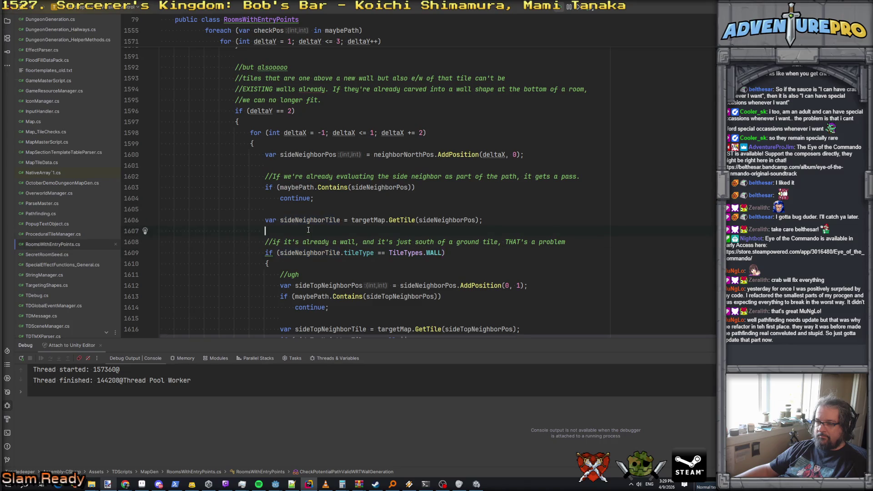
Add 'if (sideNeighborTile == null) continue;' after the tile lookup, then return to Unity
{"action": "type", "text": "if("}
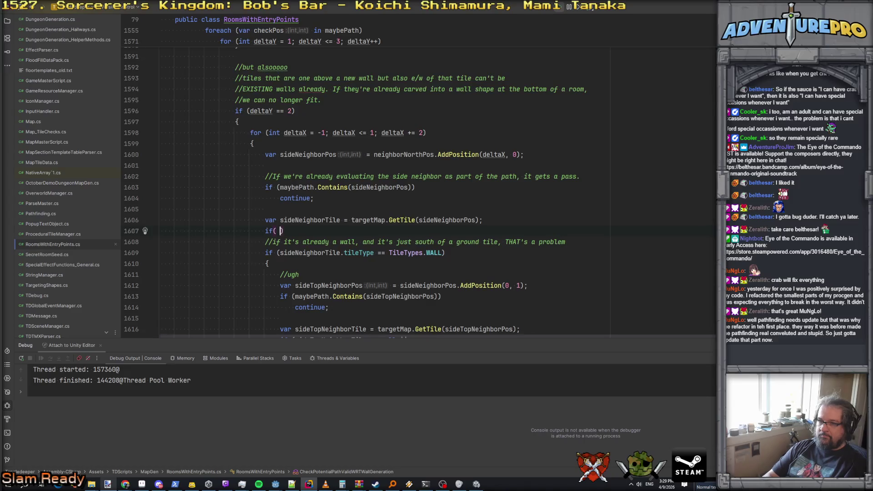
{"action": "type", "text": " sideNeighborTile == nu8ll )"}
{"action": "key", "text": "BackSpace"}
{"action": "key", "text": "BackSpace"}
{"action": "key", "text": "BackSpace"}
{"action": "type", "text": ")"}
{"action": "key", "text": "Return"}
{"action": "type", "text": "continue;"}
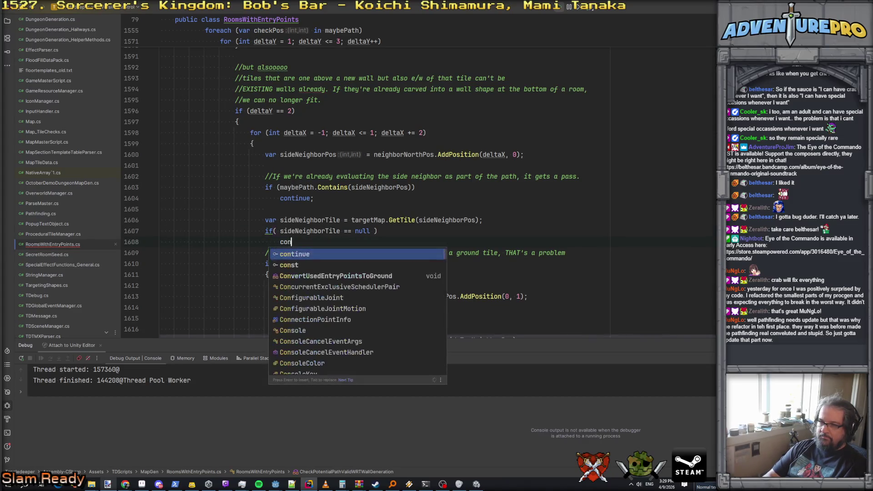
{"action": "key", "text": "Return"}
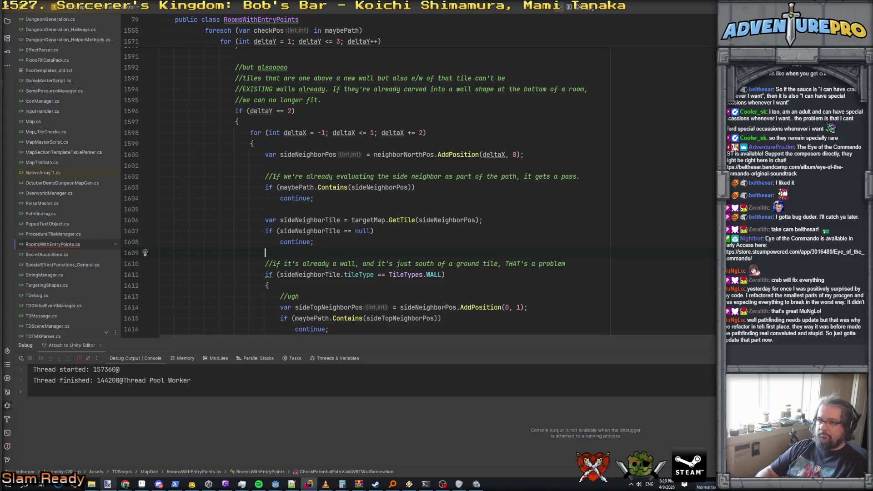
{"action": "scroll", "coordinate": [373, 245], "scroll_direction": "down", "scroll_amount": 6}
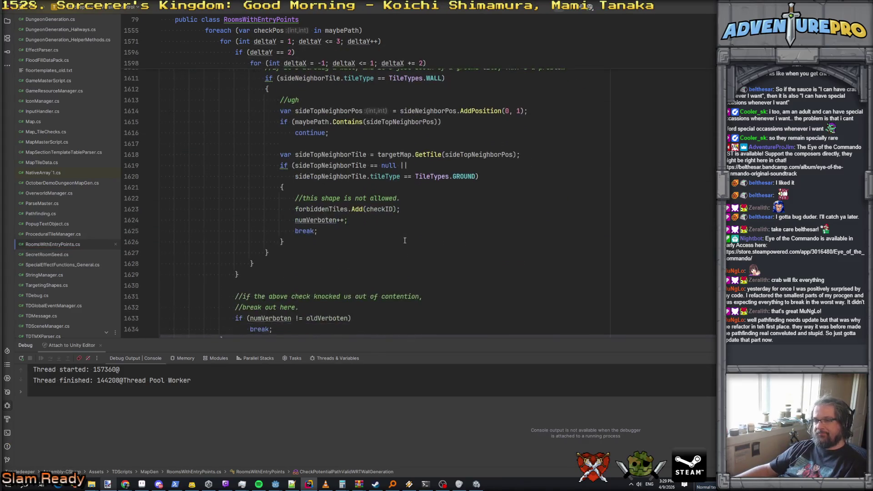
{"action": "left_click", "coordinate": [476, 484]}
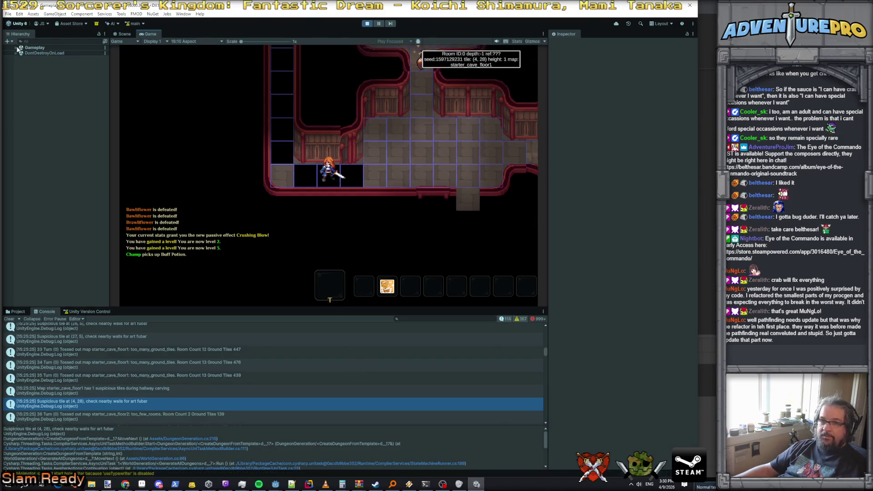
Select DebugHandler under DontDestroyOnLoad to show its Map Gen Debug settings
{"action": "left_click", "coordinate": [16, 47]}
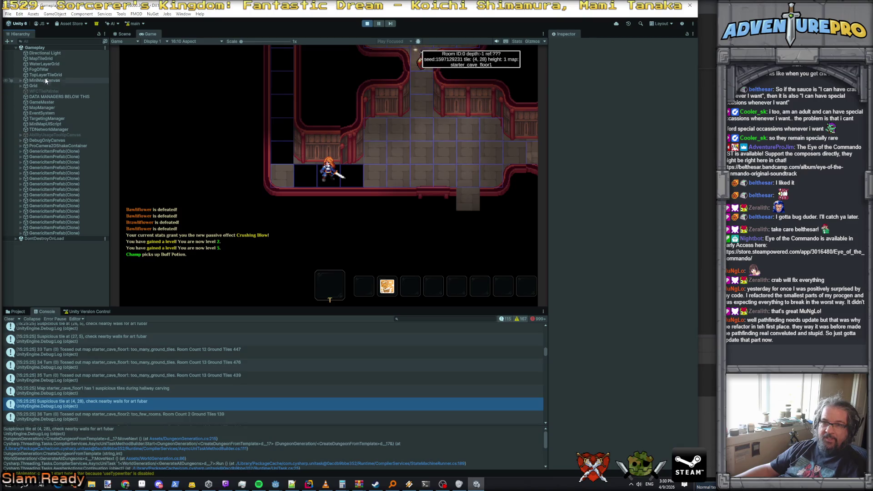
{"action": "left_click", "coordinate": [16, 239]}
{"action": "scroll", "coordinate": [52, 247], "scroll_direction": "down", "scroll_amount": 5}
{"action": "left_click", "coordinate": [56, 201]}
{"action": "scroll", "coordinate": [664, 285], "scroll_direction": "down", "scroll_amount": 10}
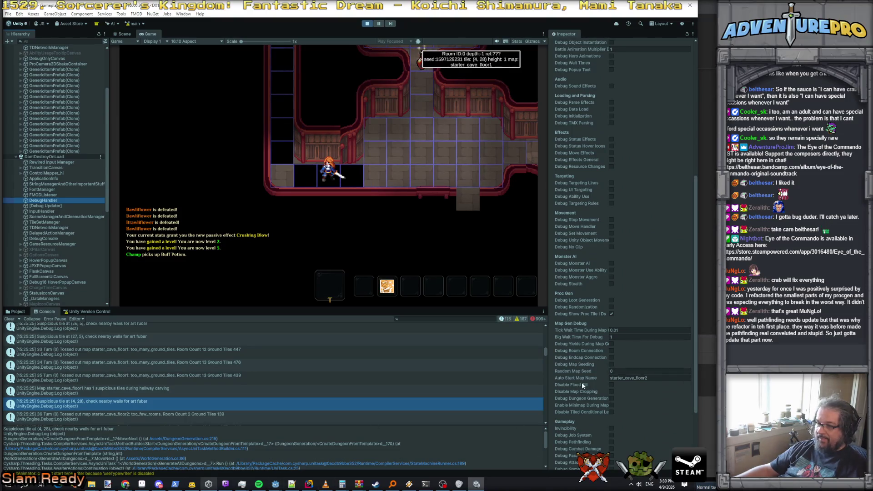
Add new lines to the Notepad++ scratch note and stop Play mode
{"action": "left_click", "coordinate": [291, 484]}
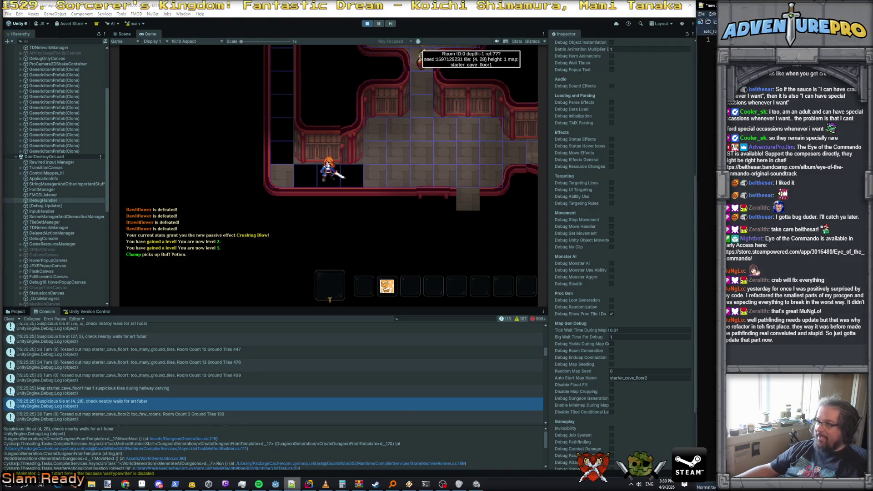
{"action": "key", "text": "Return"}
{"action": "key", "text": "Return"}
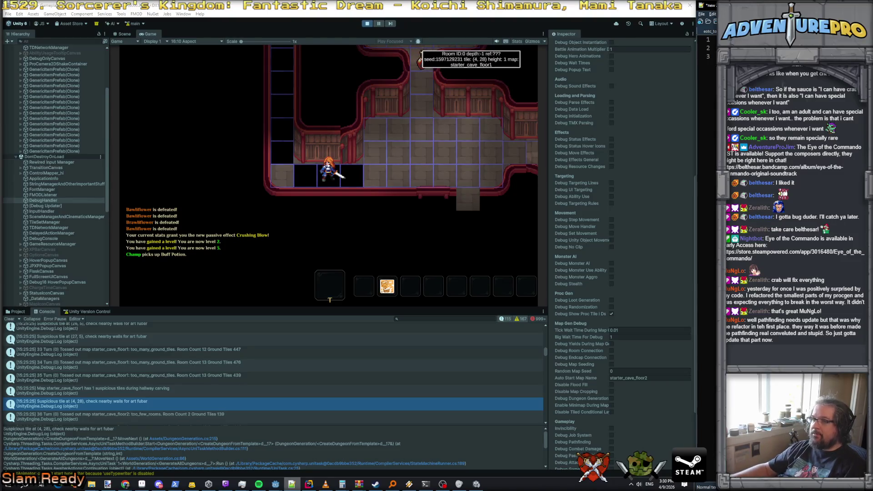
{"action": "left_click", "coordinate": [366, 24]}
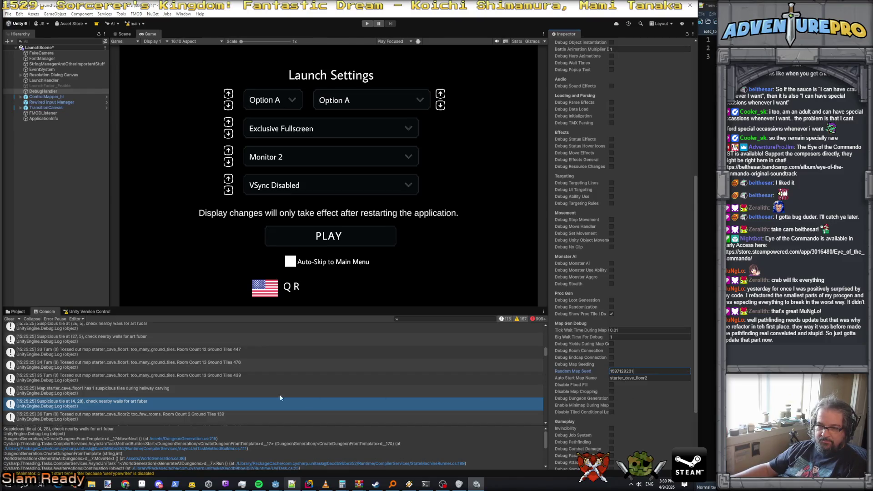
Change Auto Start Map Name to starter_cave_floor1 and relaunch the game in Play mode
{"action": "left_click", "coordinate": [663, 378]}
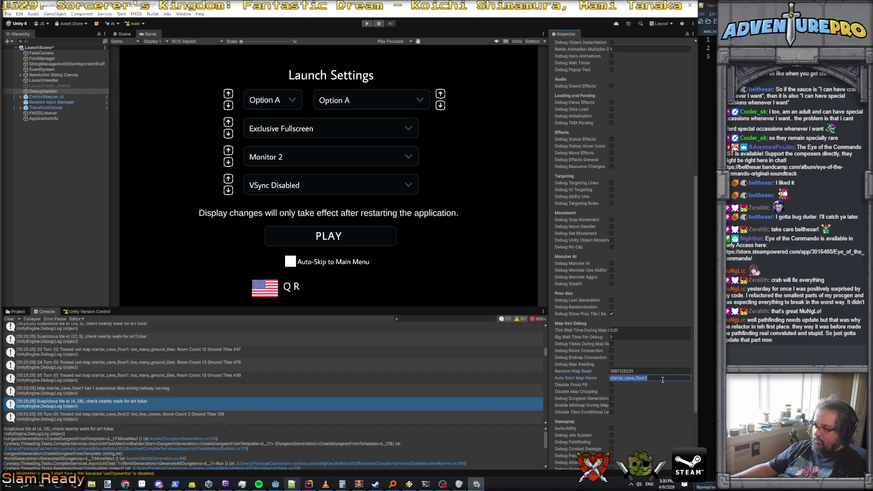
{"action": "left_click", "coordinate": [663, 379]}
{"action": "key", "text": "BackSpace"}
{"action": "type", "text": "1"}
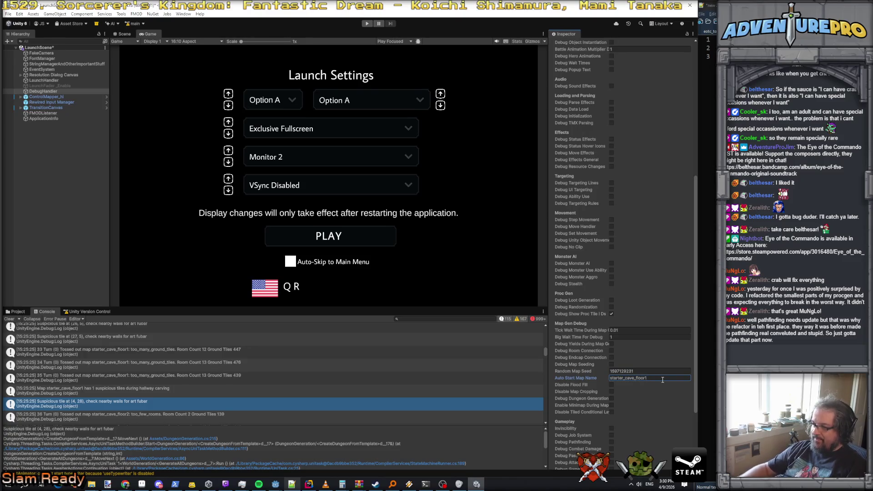
{"action": "left_click", "coordinate": [368, 24]}
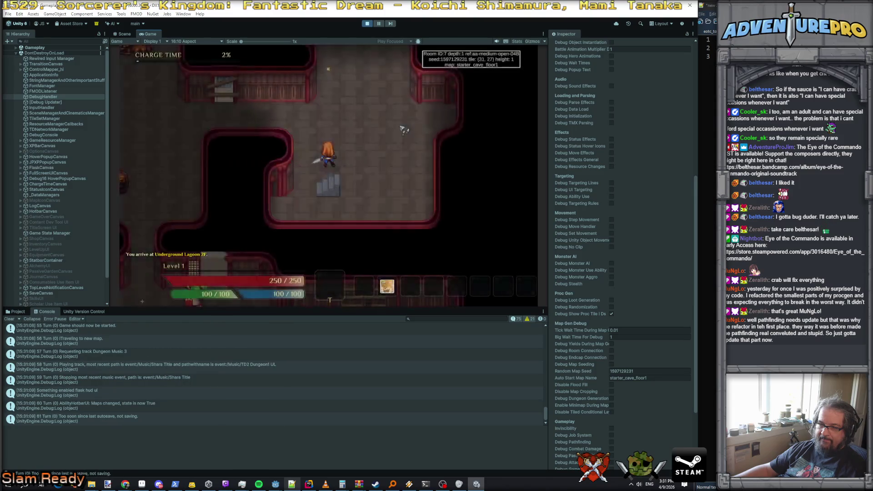
Run the 'detonate' debug command to defeat all enemies, then dismiss the new passive ability notice
{"action": "key", "text": "grave"}
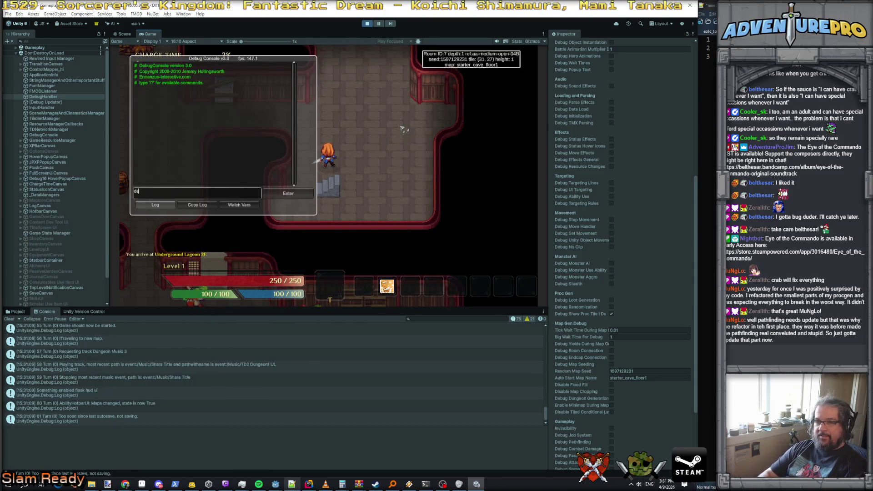
{"action": "type", "text": "detonate"}
{"action": "key", "text": "Return"}
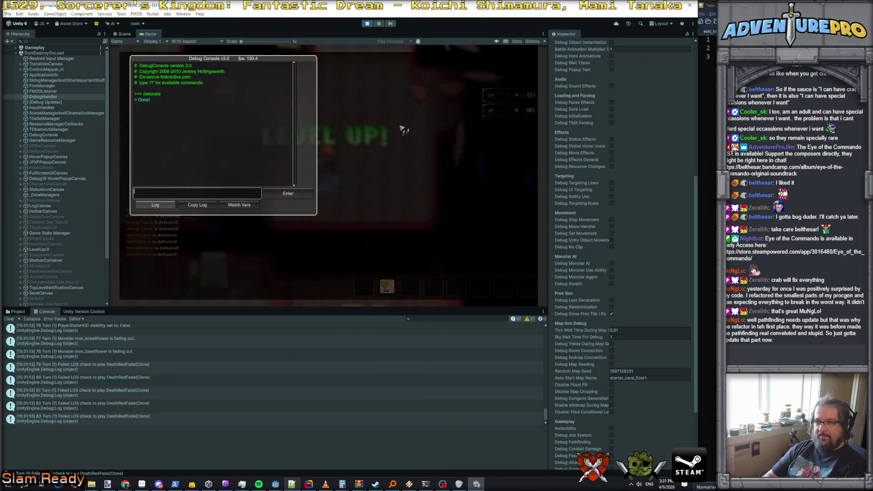
{"action": "key", "text": "grave"}
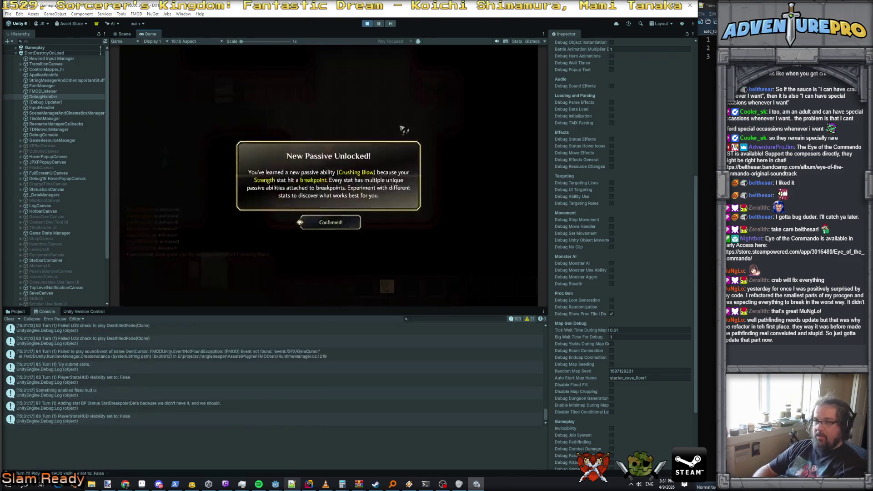
{"action": "key", "text": "Return"}
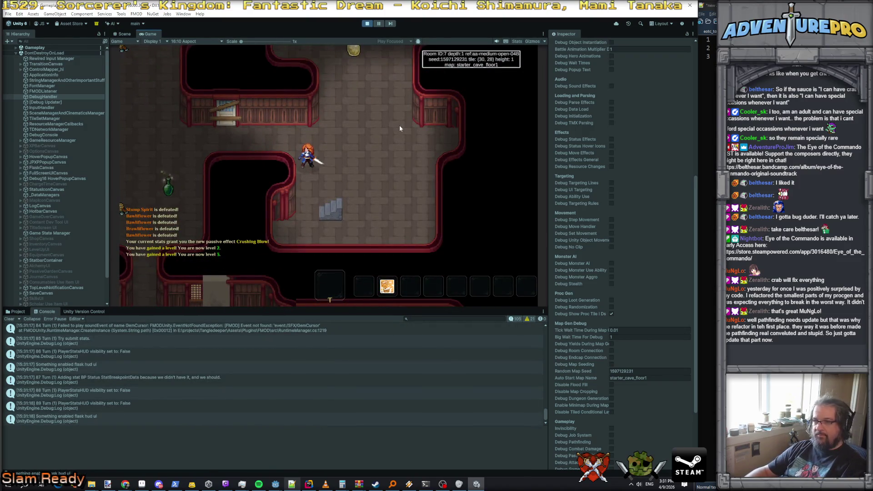
Walk the hero west through several rooms into Room 0 and back into Room 9, collecting a coin
{"action": "key", "text": "Left"}
{"action": "key", "text": "Left"}
{"action": "key", "text": "Left"}
{"action": "key", "text": "Up"}
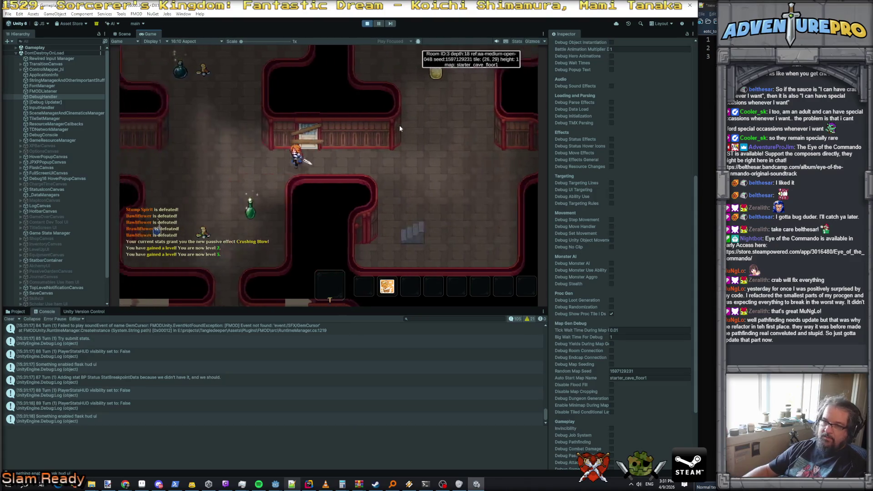
{"action": "key", "text": "Left"}
{"action": "key", "text": "Left"}
{"action": "key", "text": "Left"}
{"action": "key", "text": "Down"}
{"action": "key", "text": "Down"}
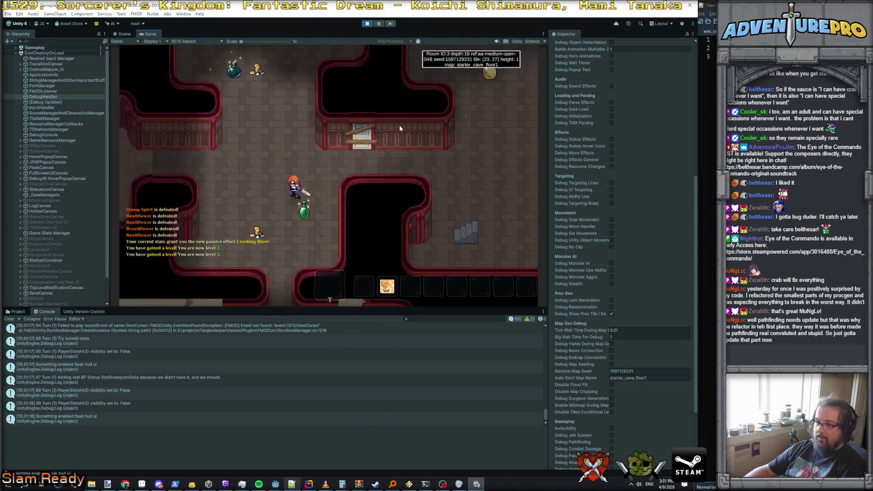
{"action": "key", "text": "Left"}
{"action": "key", "text": "Left"}
{"action": "key", "text": "Left"}
{"action": "key", "text": "Up"}
{"action": "key", "text": "Up"}
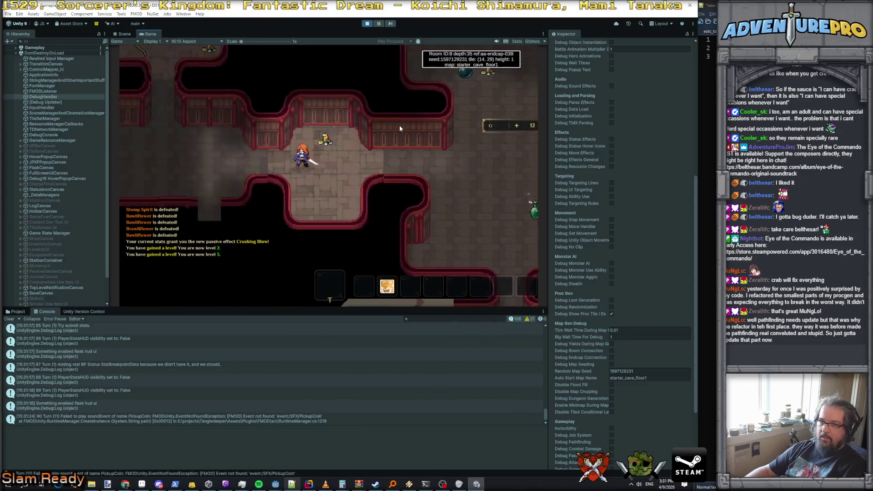
{"action": "key", "text": "Left"}
{"action": "key", "text": "Left"}
{"action": "key", "text": "Left"}
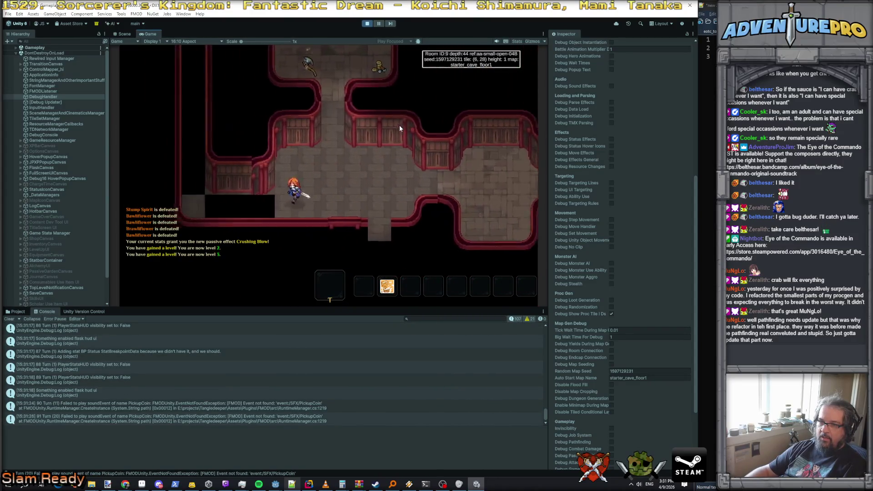
{"action": "key", "text": "Left"}
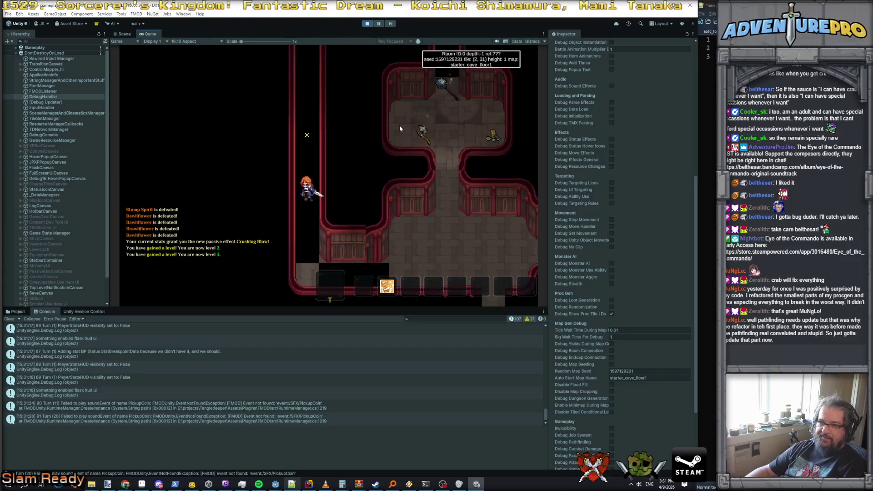
{"action": "key", "text": "Left"}
{"action": "scroll", "coordinate": [187, 376], "scroll_direction": "up", "scroll_amount": 5}
Scroll up the Console and show the 'starter_cave_floor0 has 2 suspicious tiles' entry's stack trace
{"action": "scroll", "coordinate": [187, 376], "scroll_direction": "up", "scroll_amount": 10}
{"action": "scroll", "coordinate": [186, 374], "scroll_direction": "up", "scroll_amount": 3}
{"action": "scroll", "coordinate": [186, 374], "scroll_direction": "up", "scroll_amount": 1}
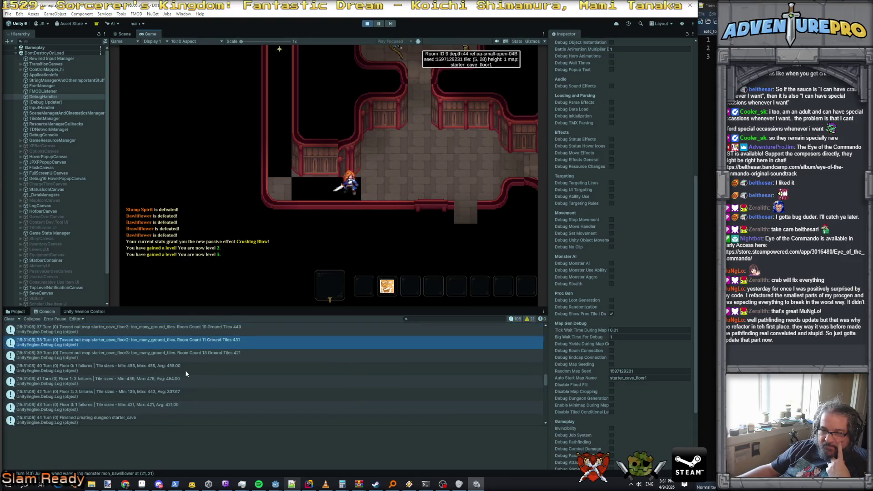
{"action": "scroll", "coordinate": [186, 374], "scroll_direction": "up", "scroll_amount": 4}
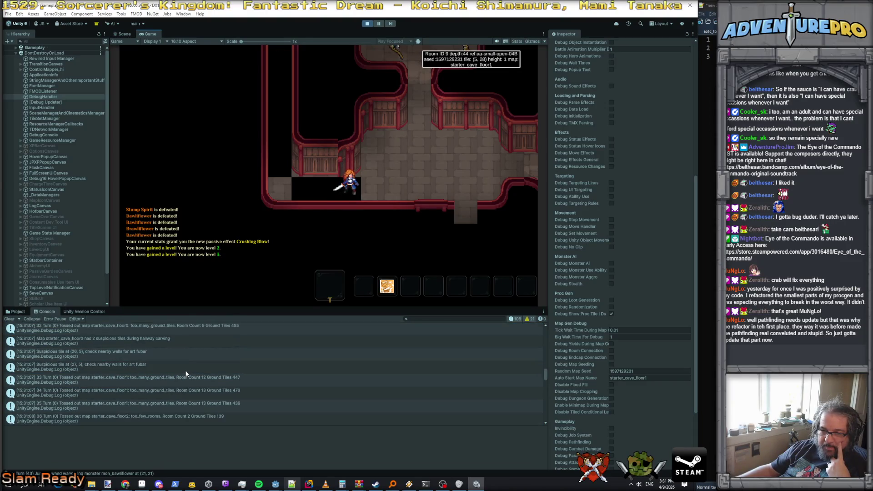
{"action": "left_click", "coordinate": [124, 363]}
{"action": "left_click", "coordinate": [127, 353]}
{"action": "left_click", "coordinate": [138, 338]}
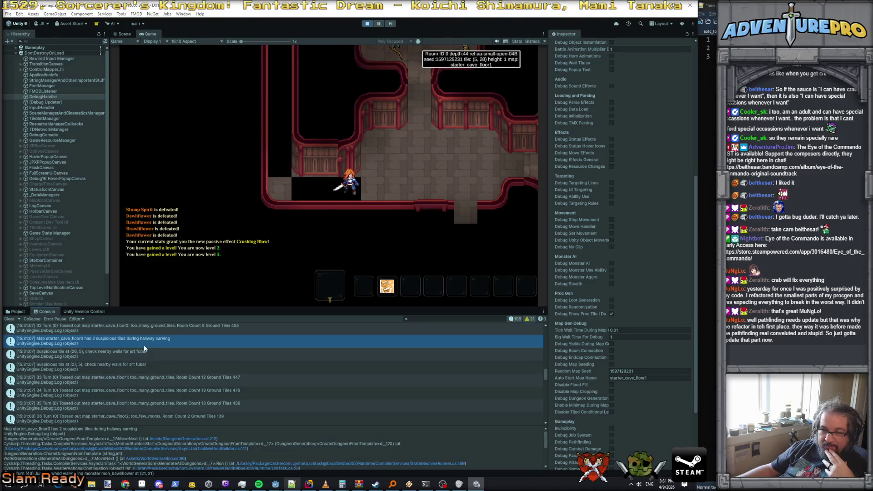
Check the tossed-map log entry, move the hero two tiles left, and reopen the suspicious-tiles details
{"action": "left_click", "coordinate": [148, 381]}
{"action": "scroll", "coordinate": [143, 377], "scroll_direction": "up", "scroll_amount": 2}
{"action": "left_click", "coordinate": [300, 193]}
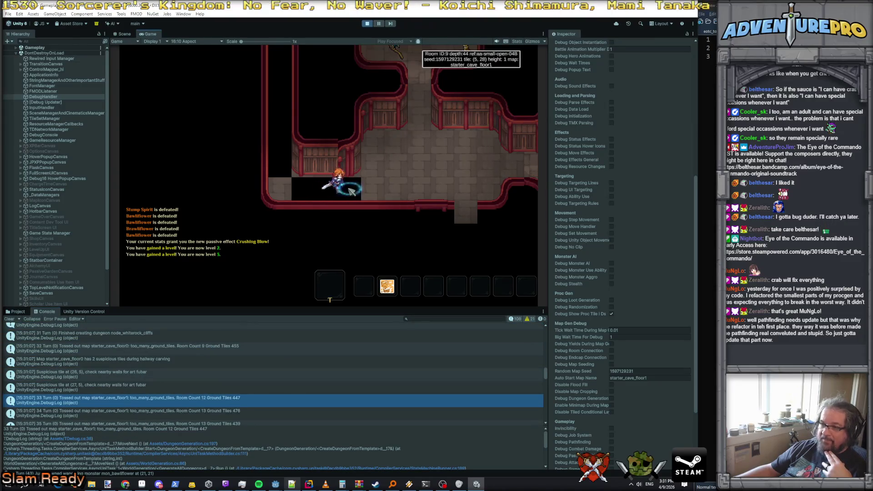
{"action": "scroll", "coordinate": [143, 346], "scroll_direction": "up", "scroll_amount": 2}
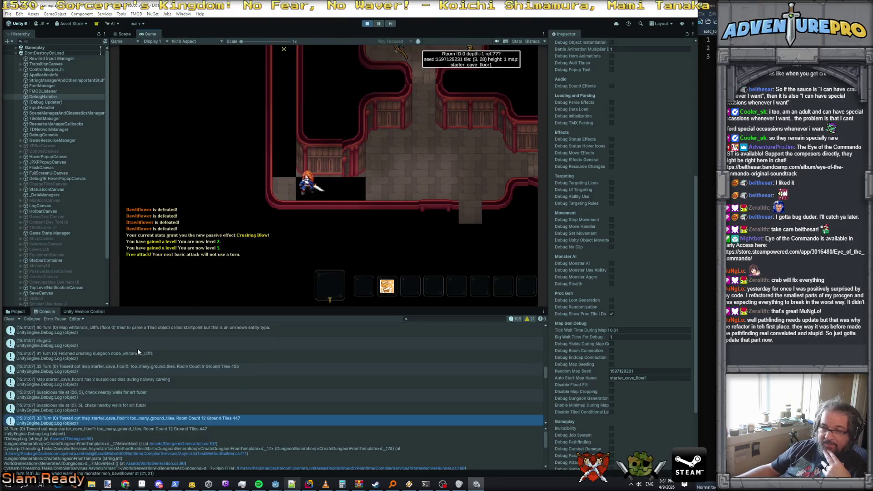
{"action": "left_click", "coordinate": [103, 382]}
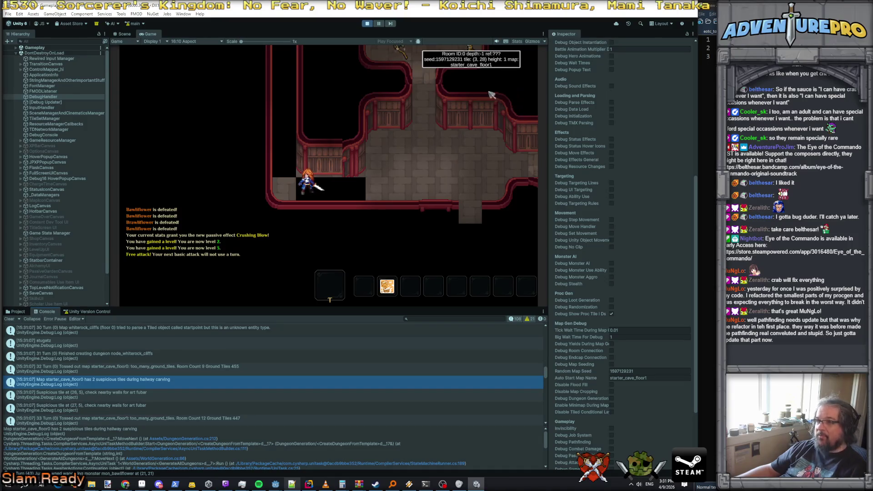
{"action": "key", "text": "grave"}
{"action": "type", "text": "map starter_cave_floo"}
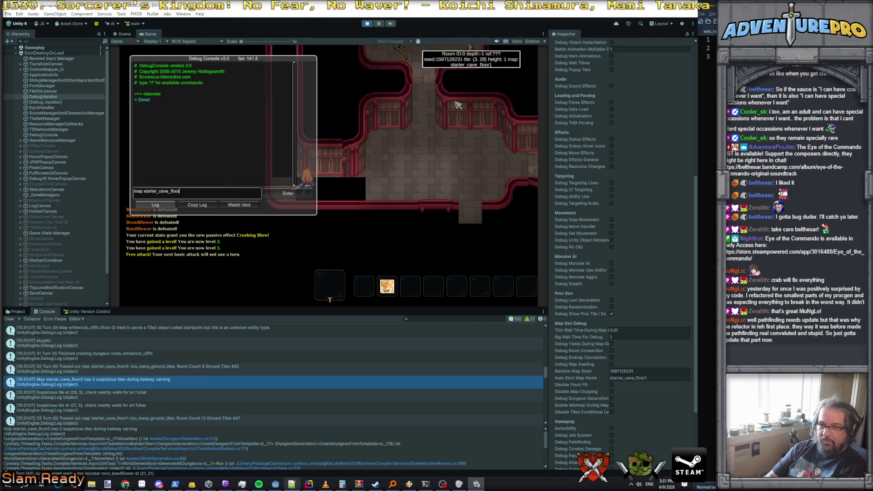
Load the starter_cave_floor0 map and run 'detonate' to clear all its enemies
{"action": "type", "text": "r0"}
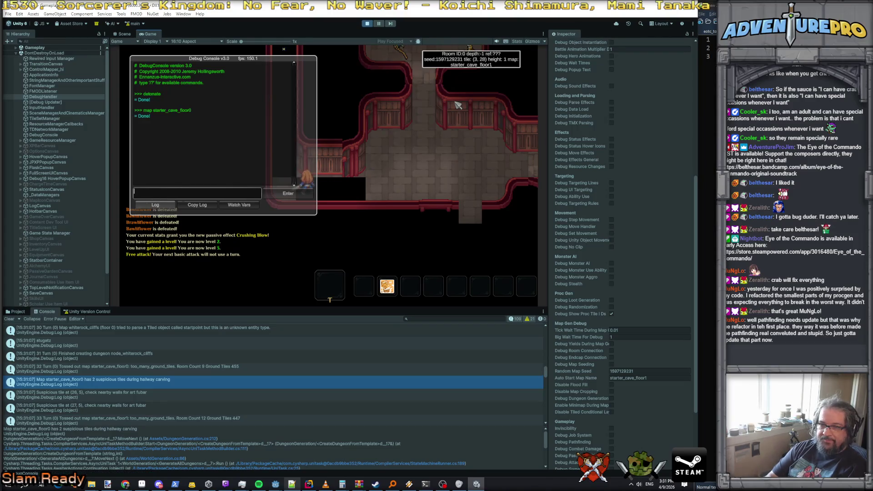
{"action": "key", "text": "Return"}
{"action": "key", "text": "grave"}
{"action": "key", "text": "grave"}
{"action": "type", "text": "detonat"}
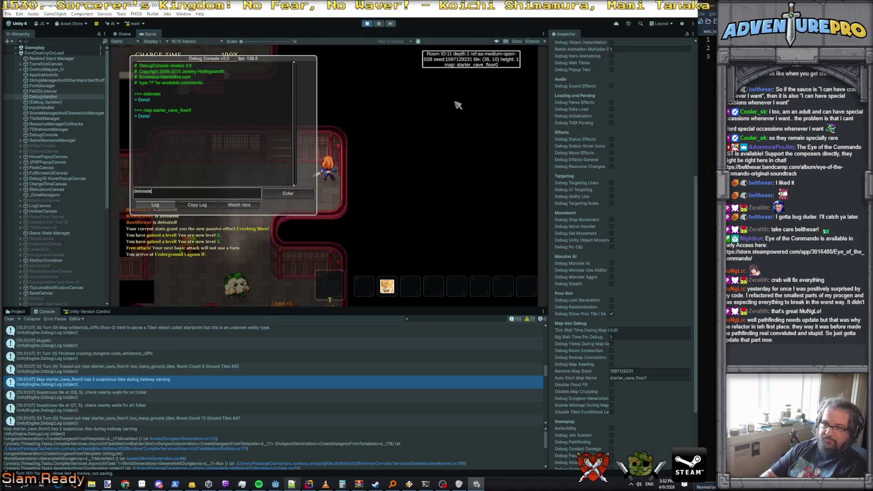
{"action": "type", "text": "e"}
{"action": "key", "text": "Return"}
{"action": "key", "text": "grave"}
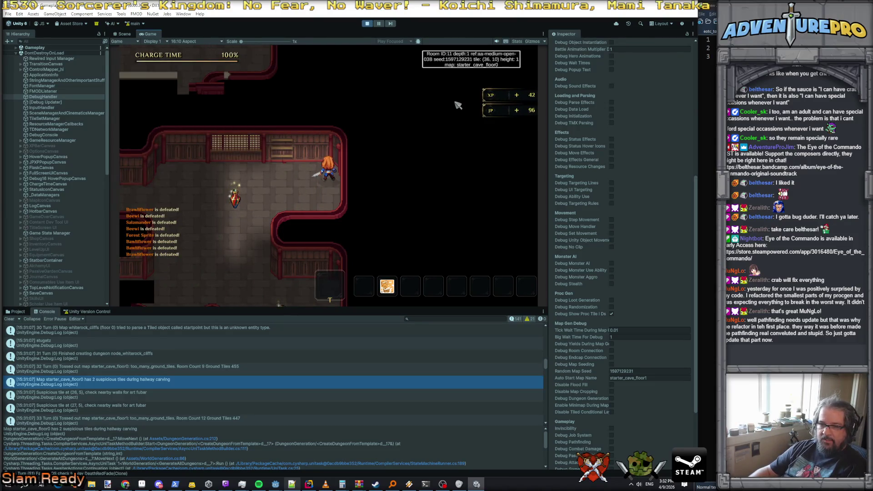
Walk the champion left onto the Medium Mint Tonic and up into the next room
{"action": "key", "text": "Left"}
{"action": "key", "text": "Left"}
{"action": "key", "text": "Left"}
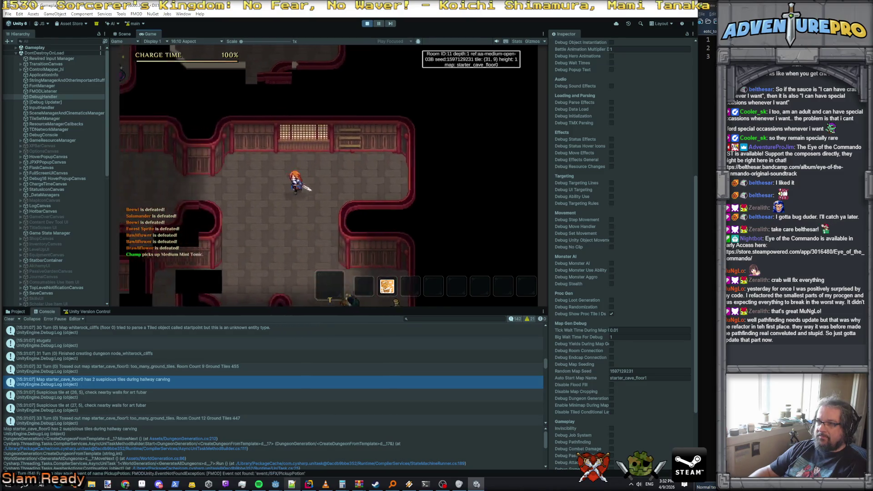
{"action": "key", "text": "Left"}
{"action": "key", "text": "Left"}
{"action": "key", "text": "Left"}
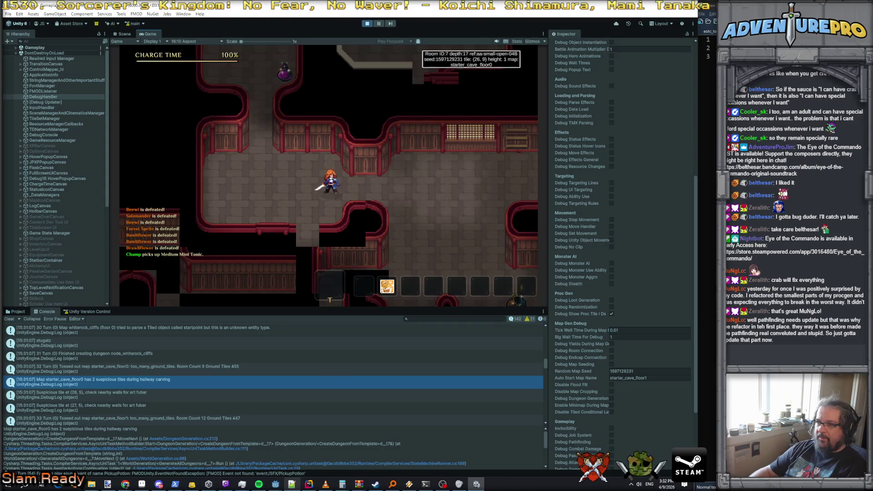
{"action": "key", "text": "Right"}
{"action": "key", "text": "Right"}
{"action": "key", "text": "Right"}
{"action": "key", "text": "Up"}
{"action": "key", "text": "Up"}
{"action": "key", "text": "Up"}
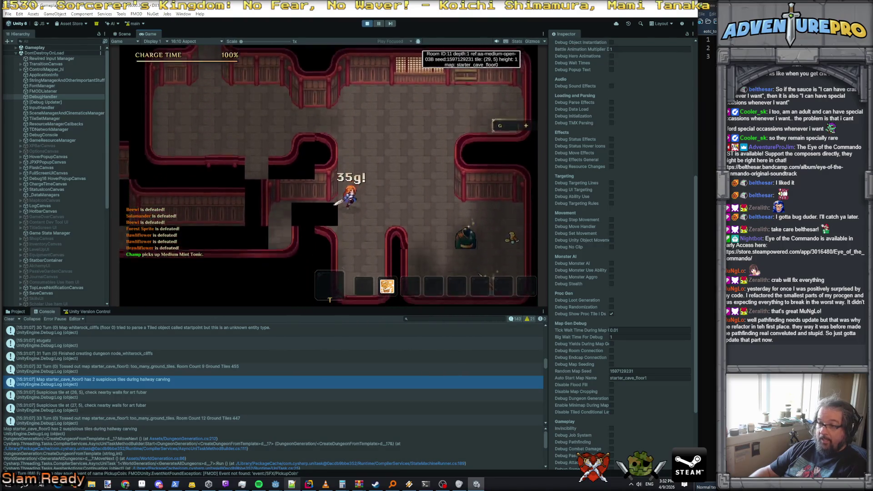
{"action": "key", "text": "Left"}
{"action": "key", "text": "Left"}
{"action": "key", "text": "Left"}
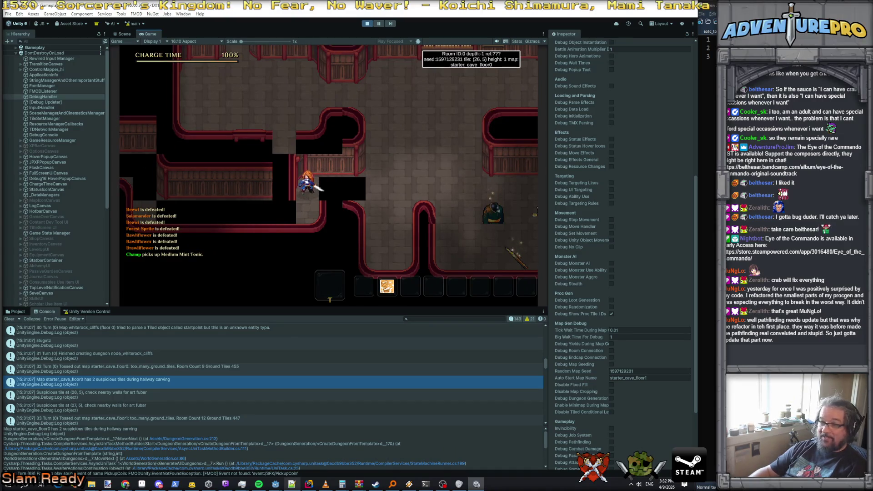
Walk the champion around Room 0 to the suspicious walls near tile (26, 5)
{"action": "key", "text": "Up"}
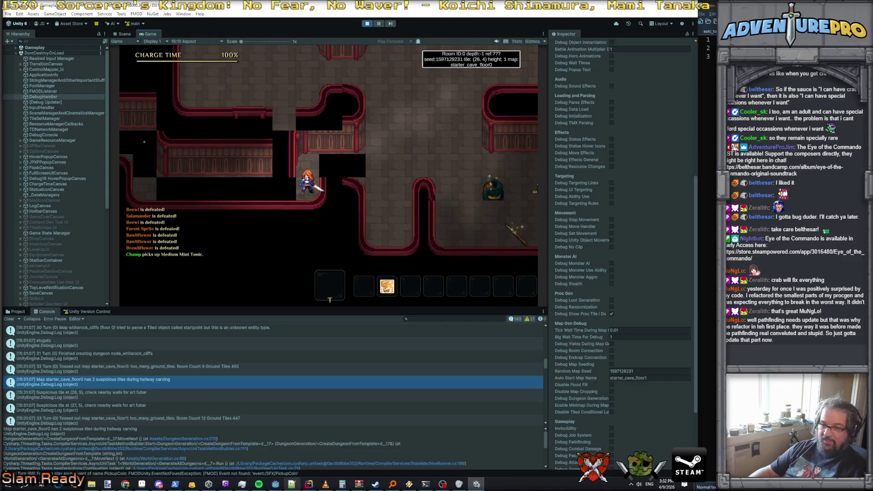
{"action": "key", "text": "Up"}
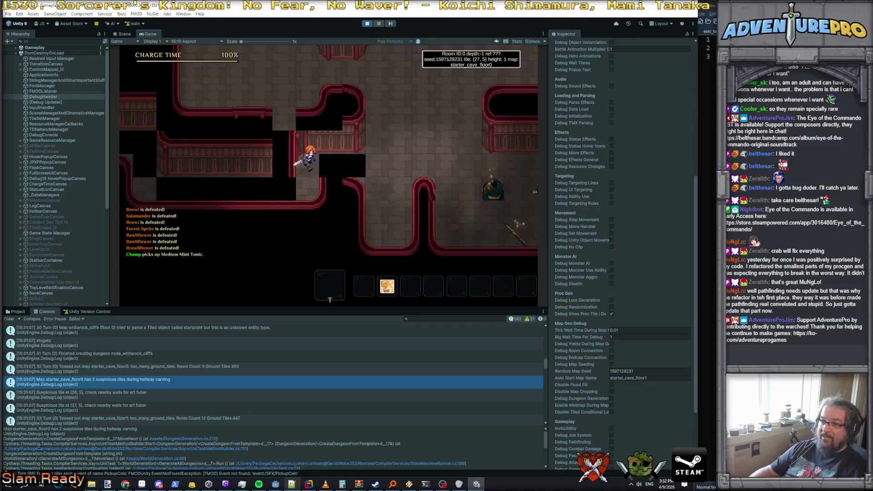
{"action": "key", "text": "Right"}
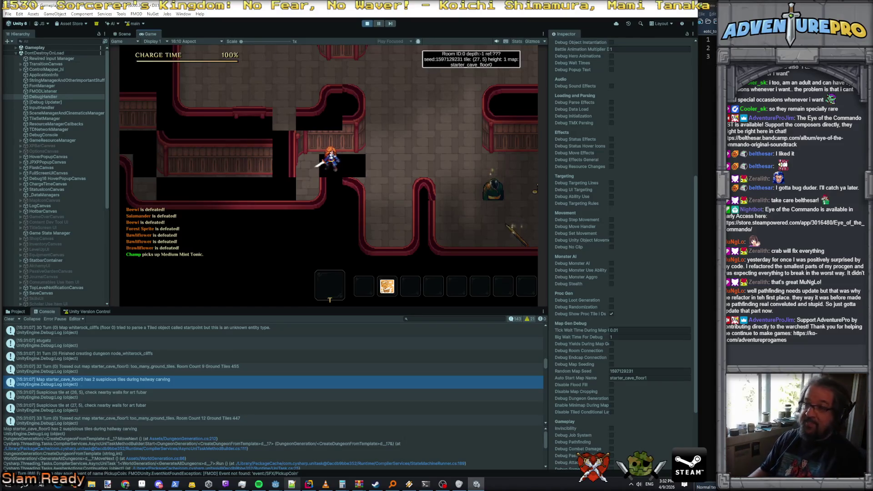
{"action": "key", "text": "Right"}
{"action": "key", "text": "Right"}
{"action": "key", "text": "Down"}
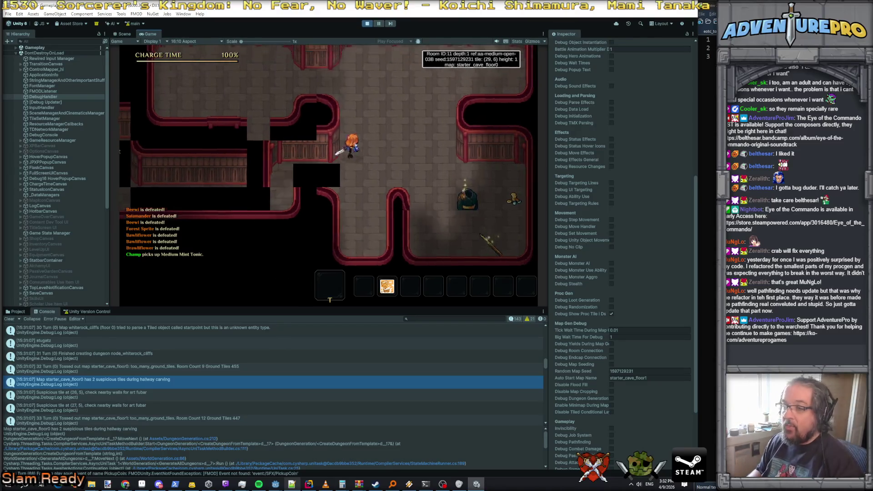
{"action": "key", "text": "Up"}
{"action": "key", "text": "Left"}
{"action": "key", "text": "Left"}
{"action": "key", "text": "Left"}
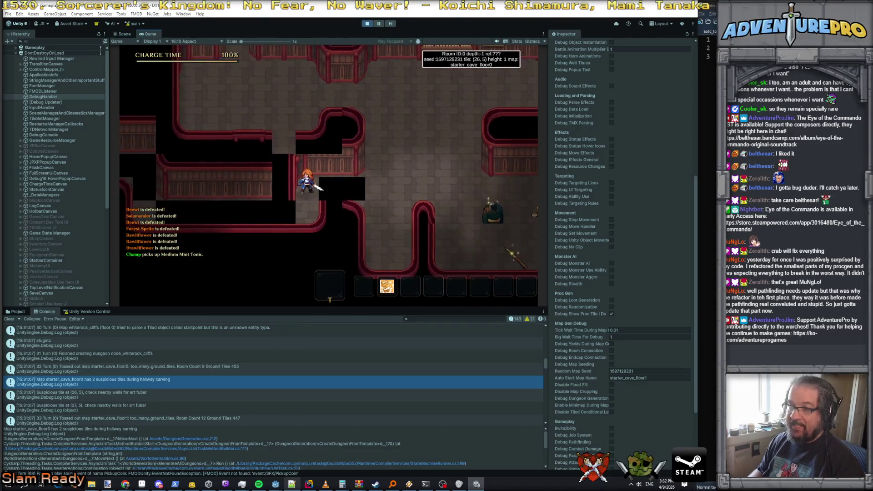